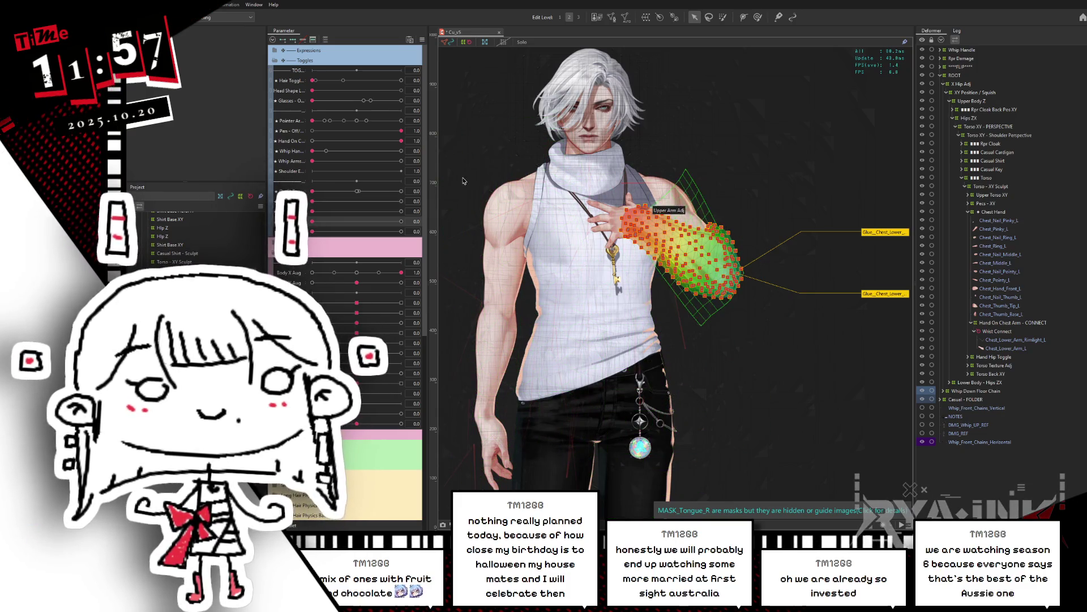
Sweep Body X and Body Y Aug through their range, reset both to 0, and zoom onto the chest
left_click(358, 274)
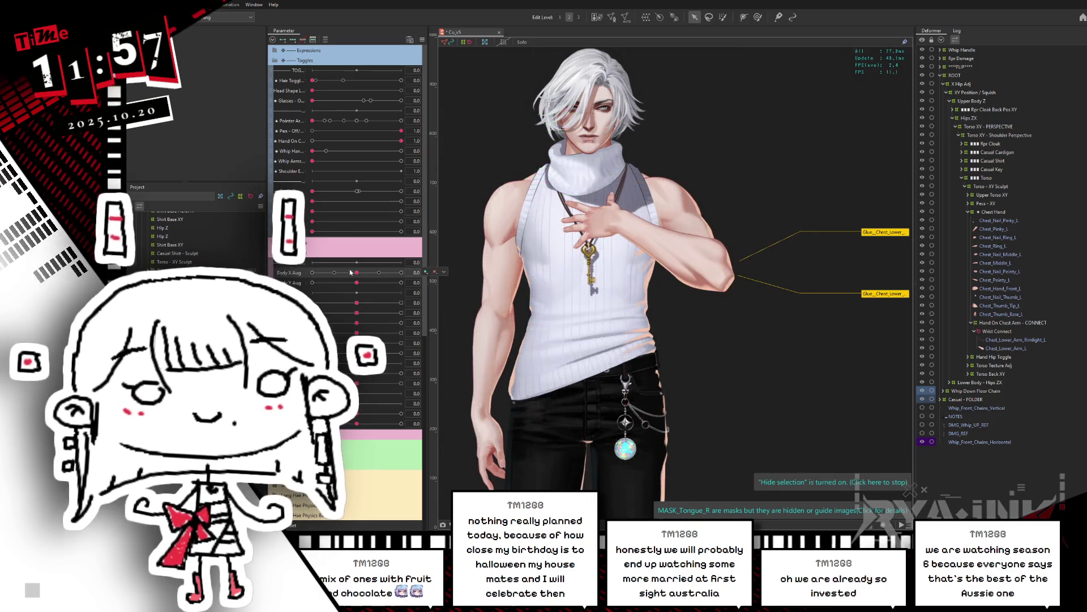
mouse_move(361, 277)
left_mouse_down()
mouse_move(433, 273)
mouse_move(312, 273)
mouse_move(312, 282)
mouse_move(427, 285)
left_mouse_up()
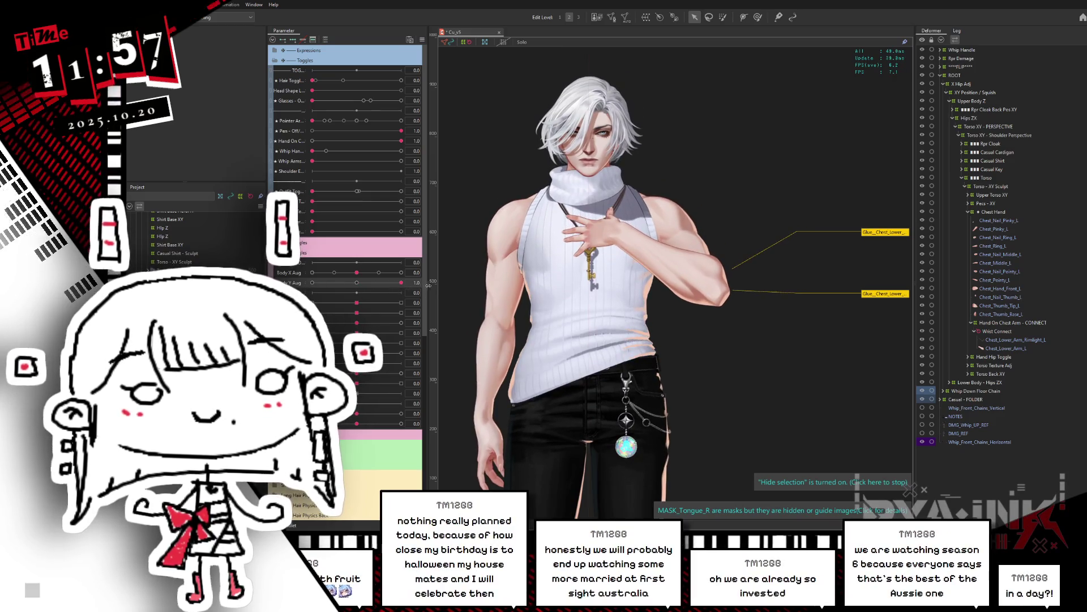
mouse_move(357, 273)
left_mouse_down()
mouse_move(408, 271)
mouse_move(312, 273)
left_mouse_up()
left_click(357, 272)
left_click(357, 282)
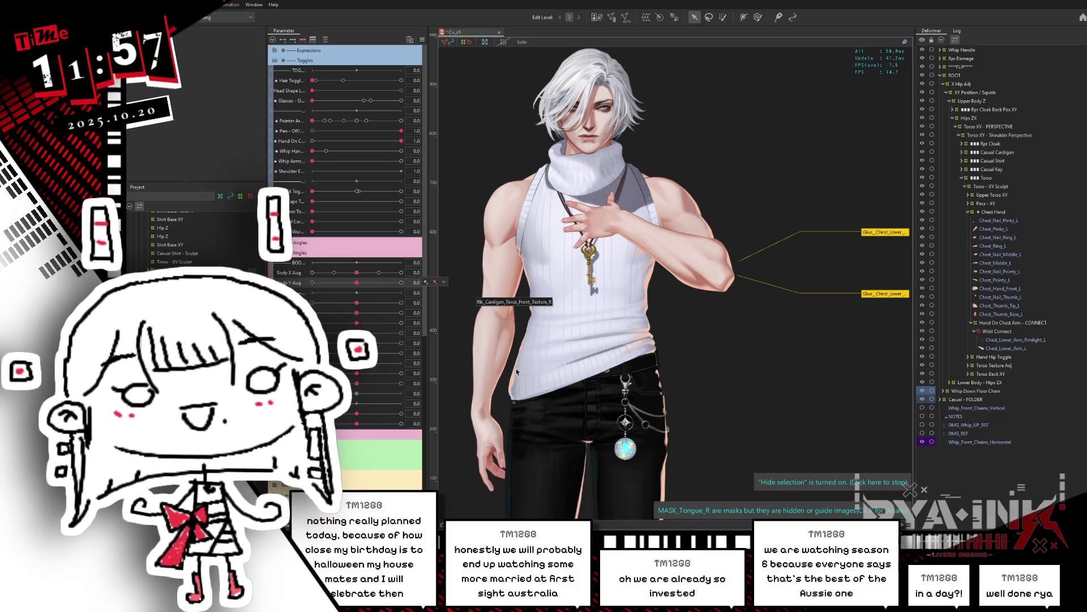
scroll(620, 215, "up", 2)
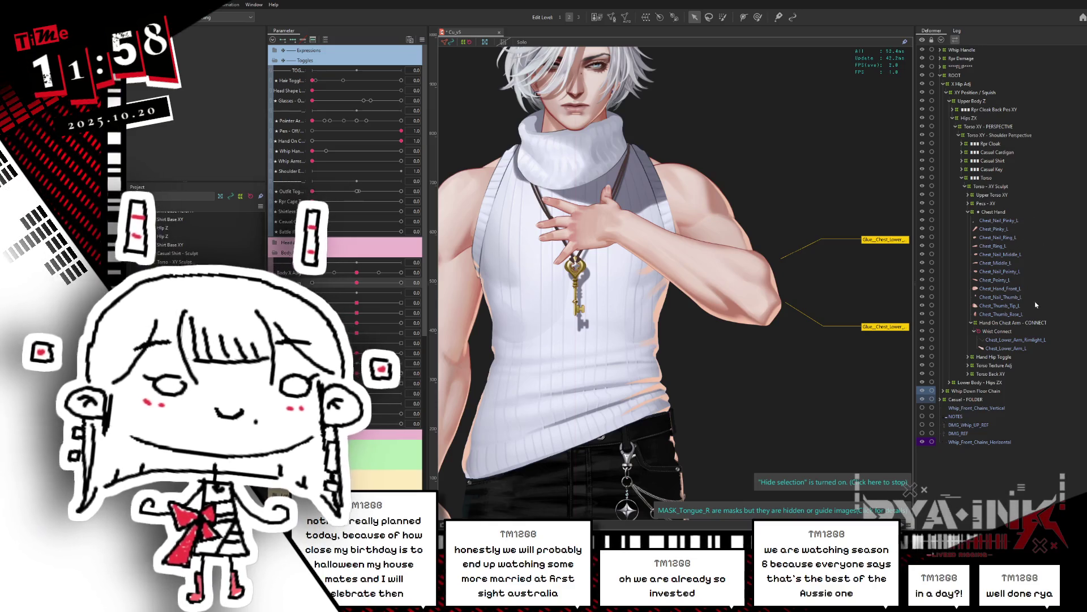
left_click(994, 212)
Select the Chest Hand and Hand On Chest Arm - CONNECT deformers and set Body X Aug to 1.0
left_click(997, 324, "ctrl")
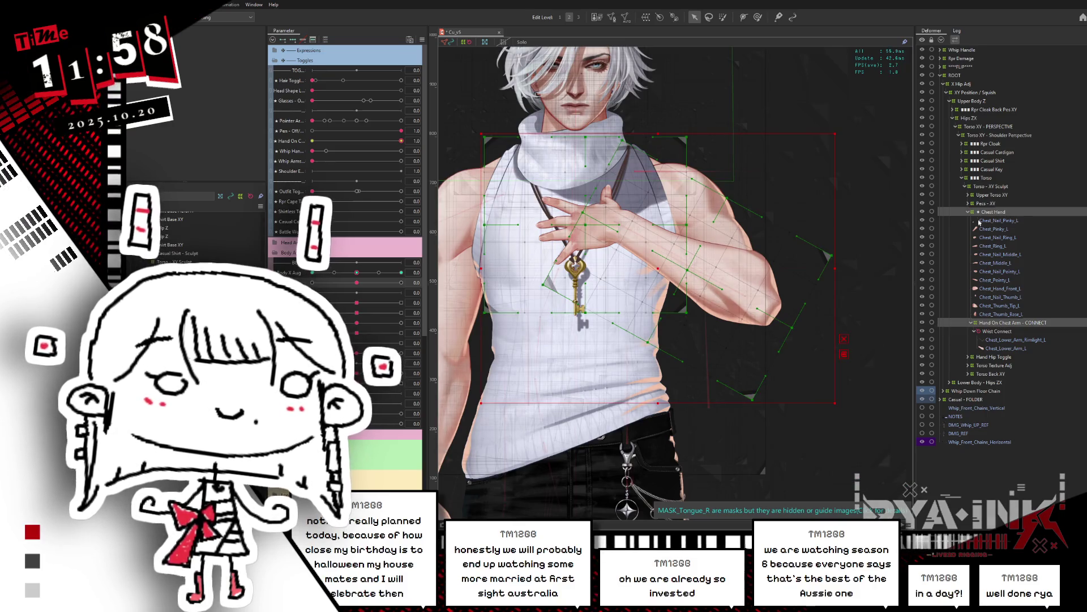
left_click(970, 212)
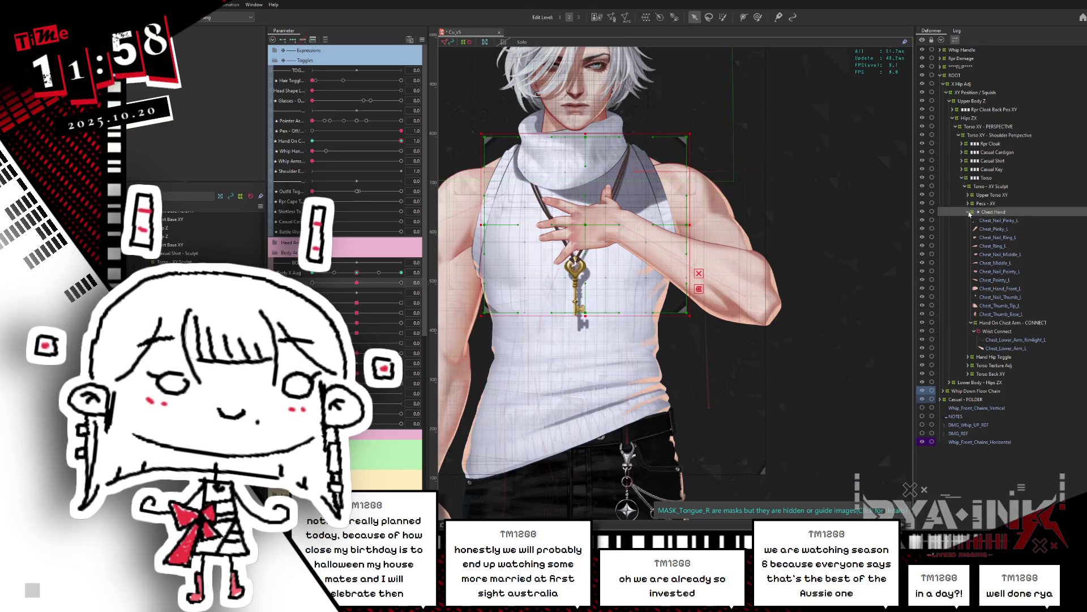
left_click(969, 212)
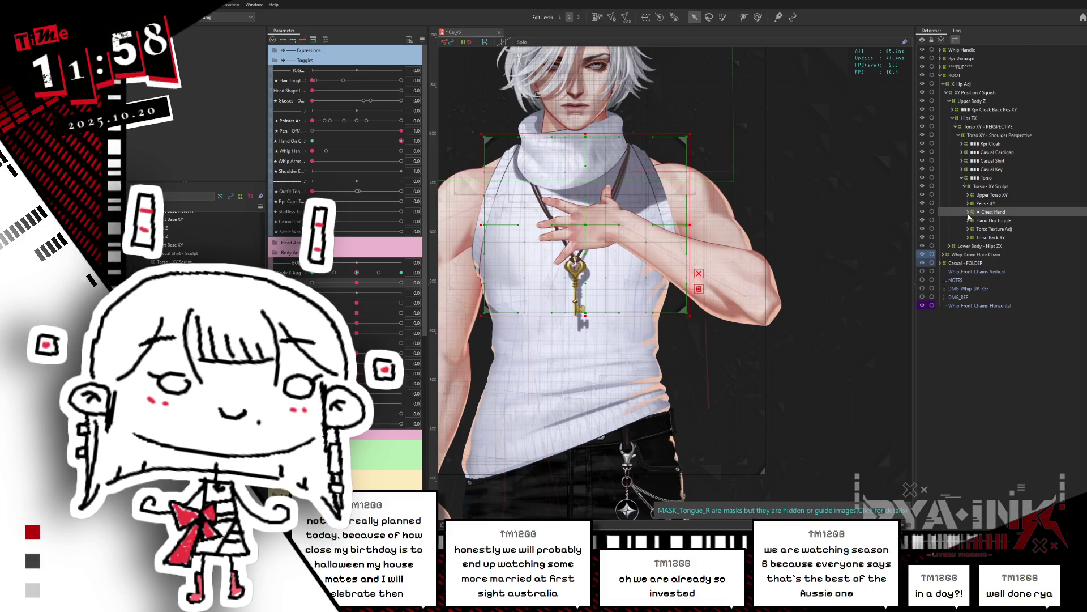
left_click(968, 213)
left_click(1002, 323)
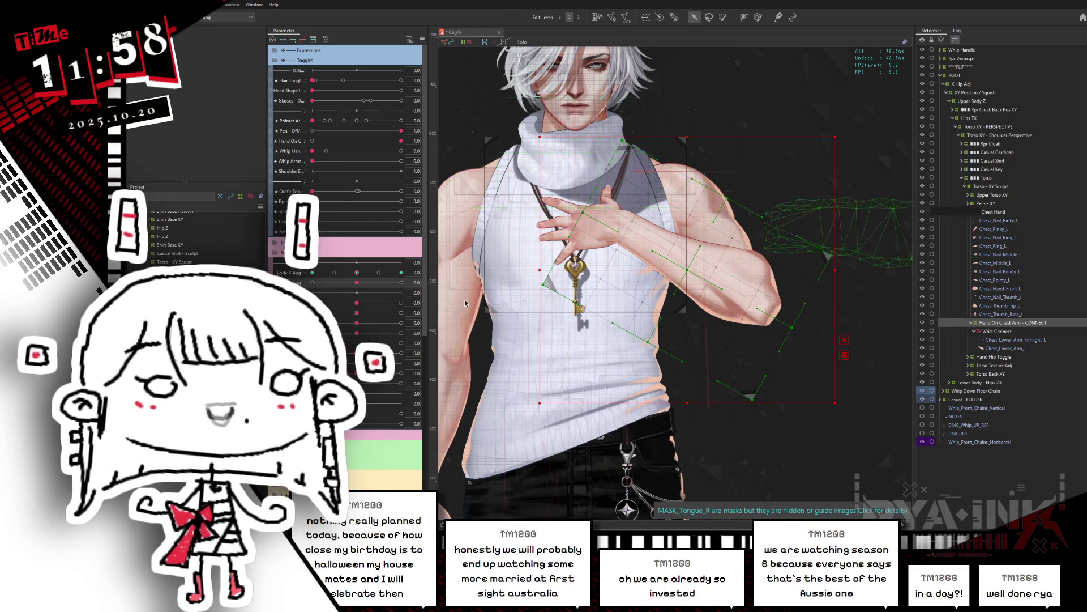
left_click(623, 198, "shift")
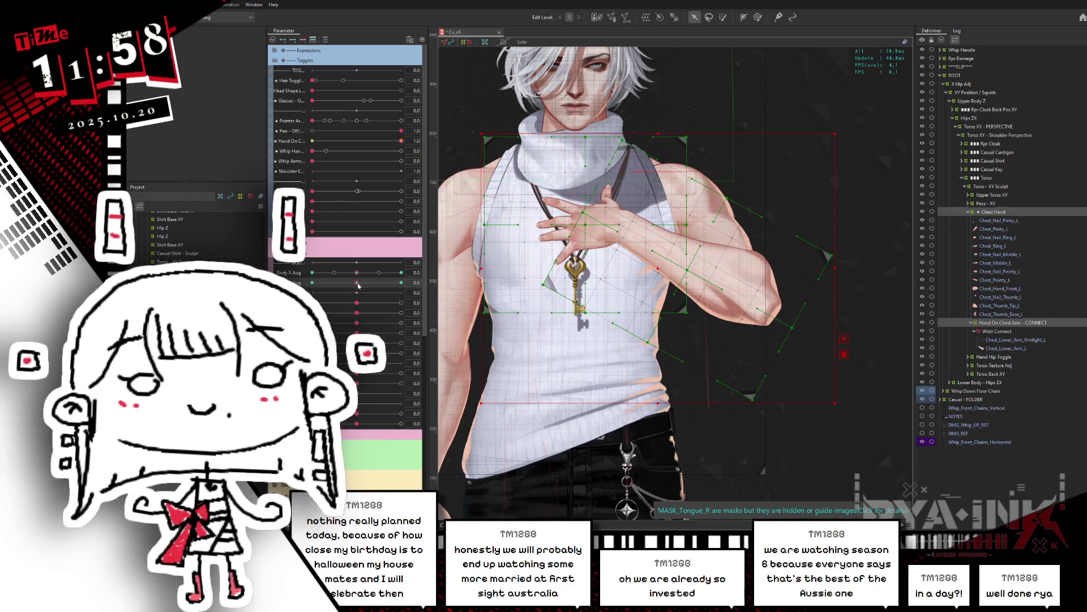
left_click_drag(357, 283, 401, 283)
left_click(758, 17)
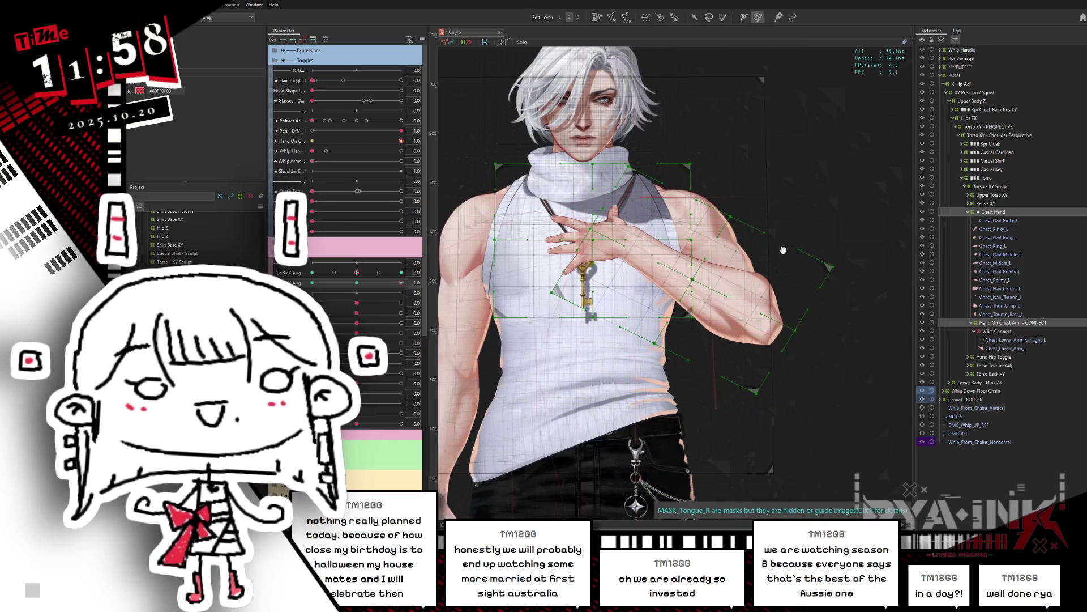
Frame the chest, set Body Y Aug to 0.3, and brush the hand and key up-left
left_click_drag(768, 248, 886, 264)
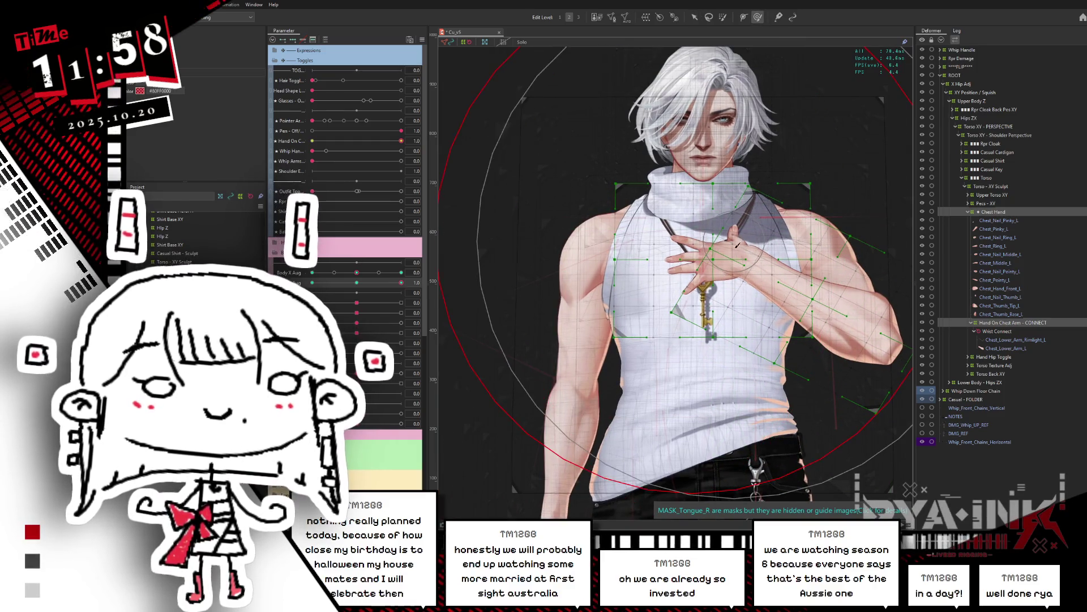
scroll(663, 219, "up", 2)
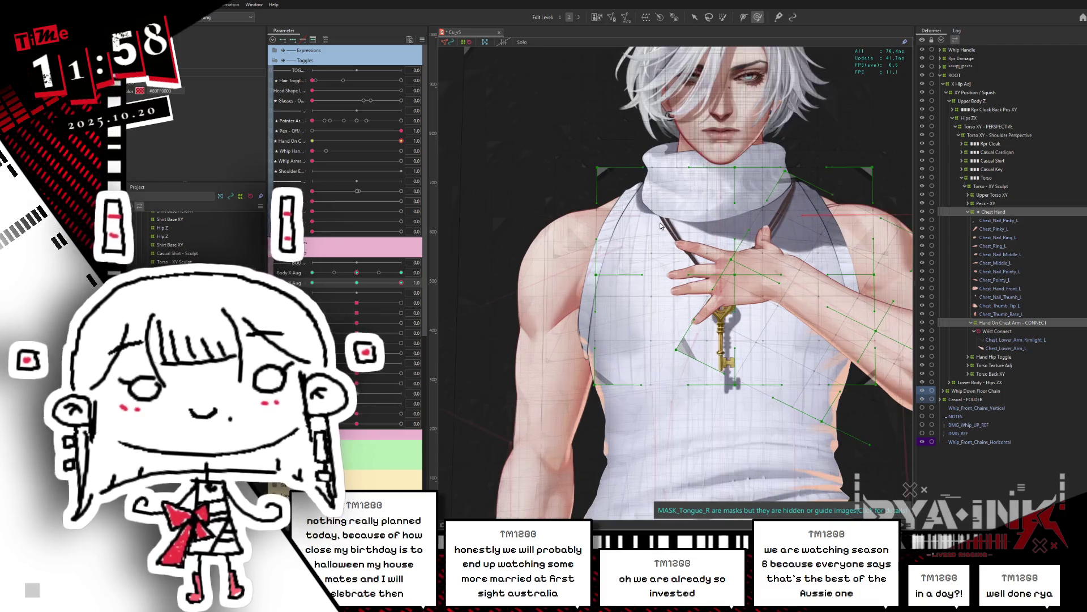
left_click_drag(660, 226, 635, 155)
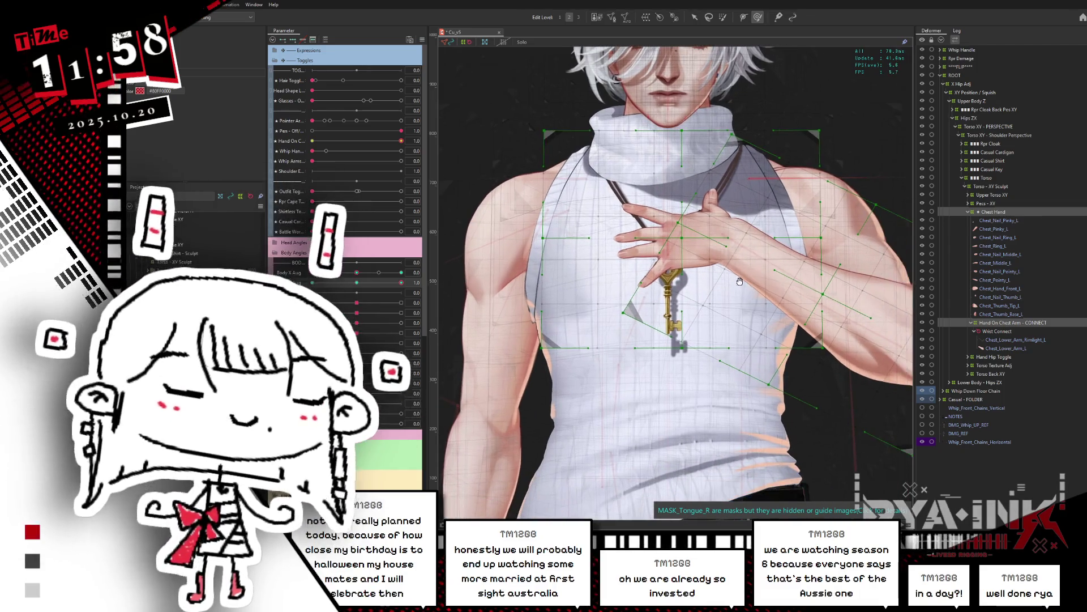
left_click_drag(771, 208, 740, 208)
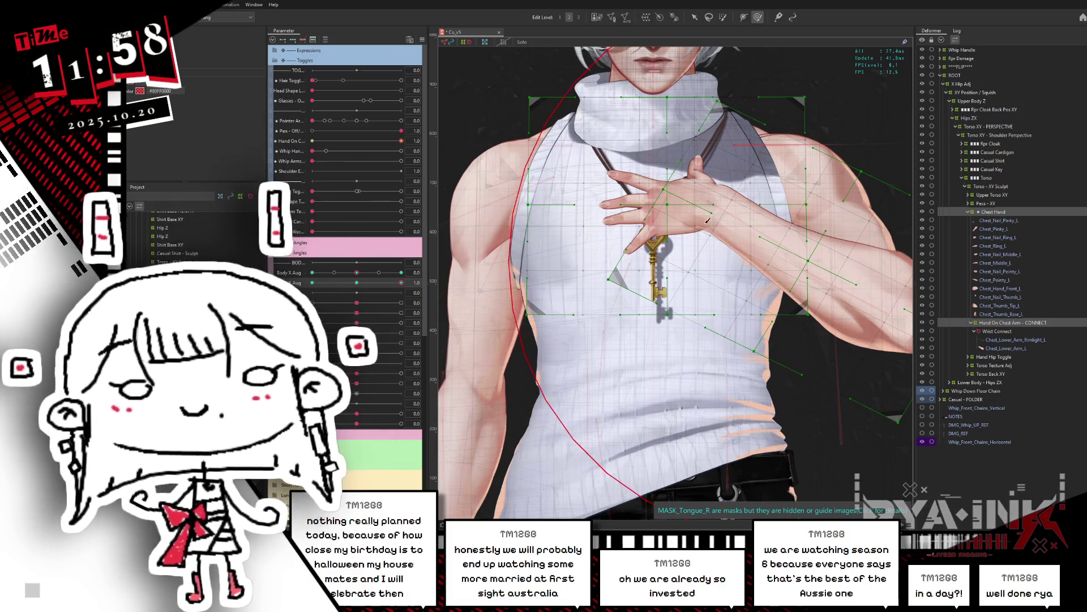
mouse_move(401, 282)
left_mouse_down()
mouse_move(374, 283)
mouse_move(401, 282)
left_mouse_up()
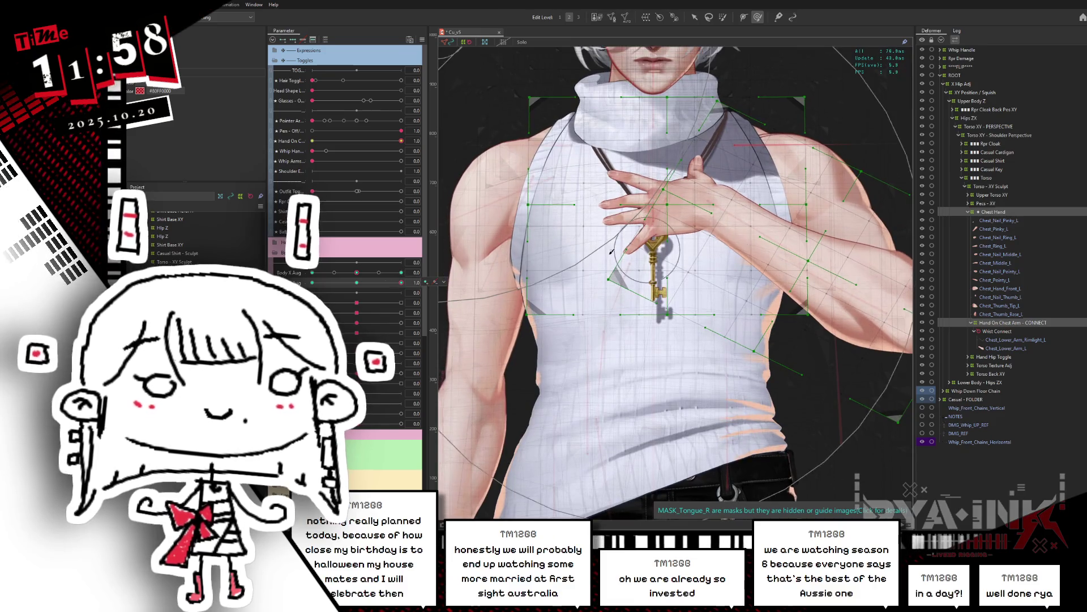
left_click_drag(644, 223, 621, 171)
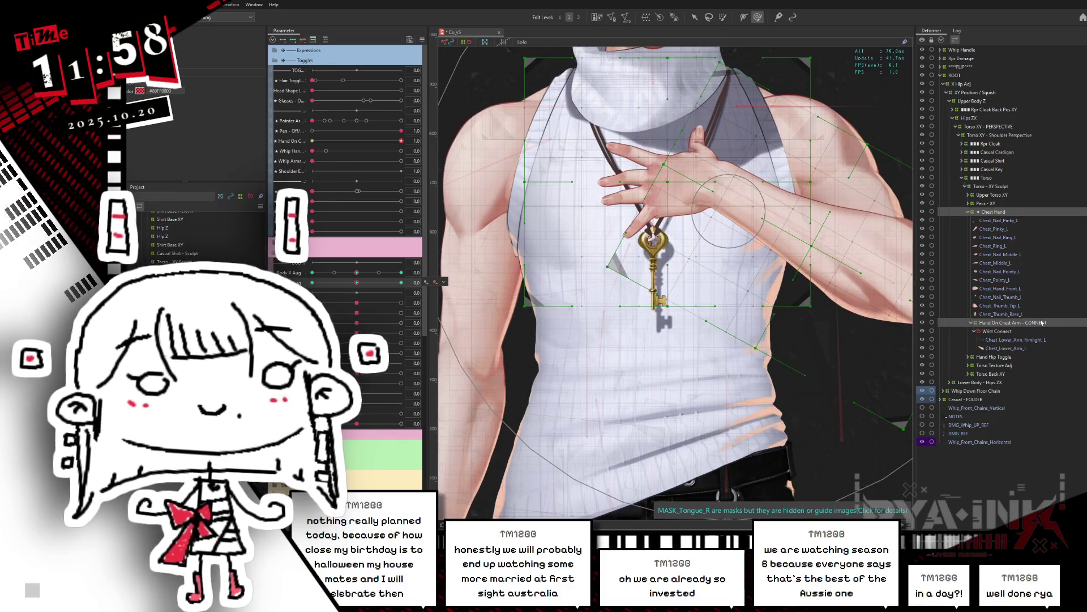
Move Hand On Chest Arm - CONNECT above Chest Hand in the deformer hierarchy
left_click(978, 213)
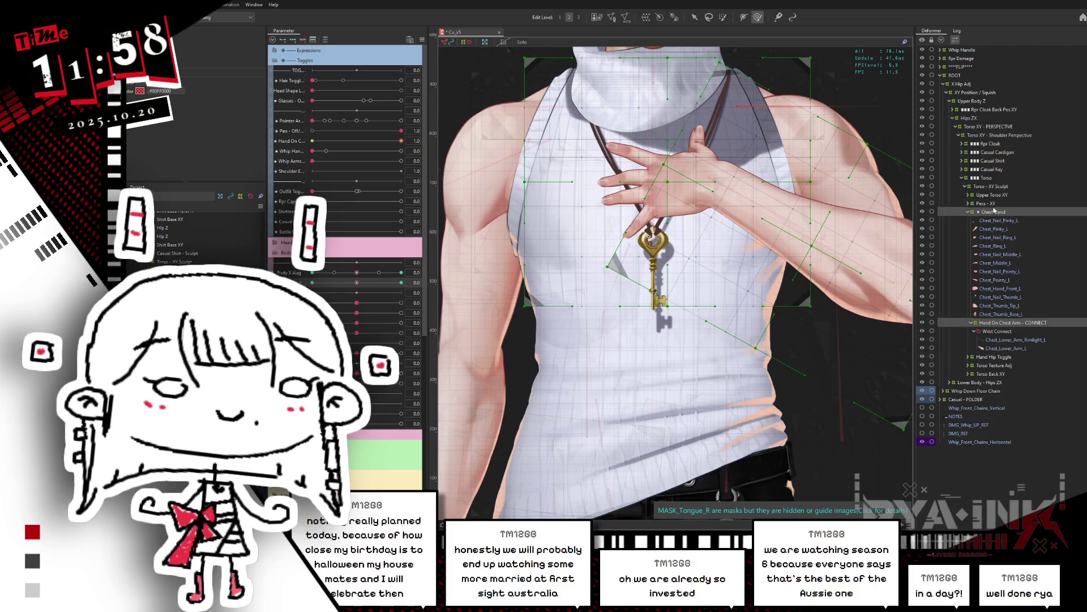
left_click_drag(992, 323, 997, 212)
left_click(983, 247)
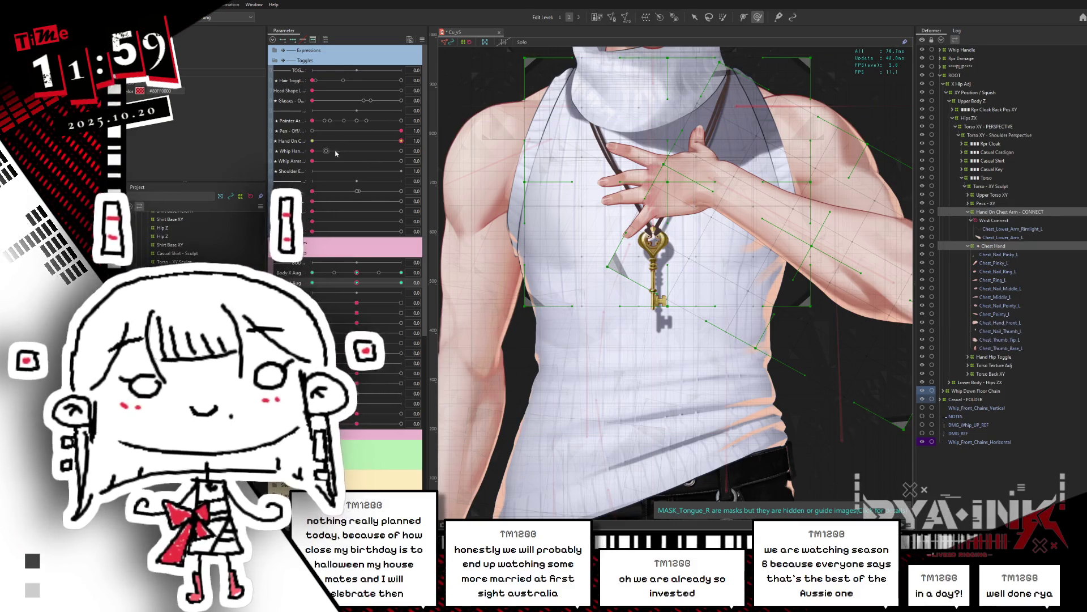
Brush the hand mesh onto the chest at body-angle keys 1.0, 0.6 and -0.3, then zoom out
left_click_drag(366, 281, 401, 282)
left_click_drag(637, 203, 672, 187)
left_click_drag(358, 284, 401, 282)
left_click_drag(634, 214, 708, 205)
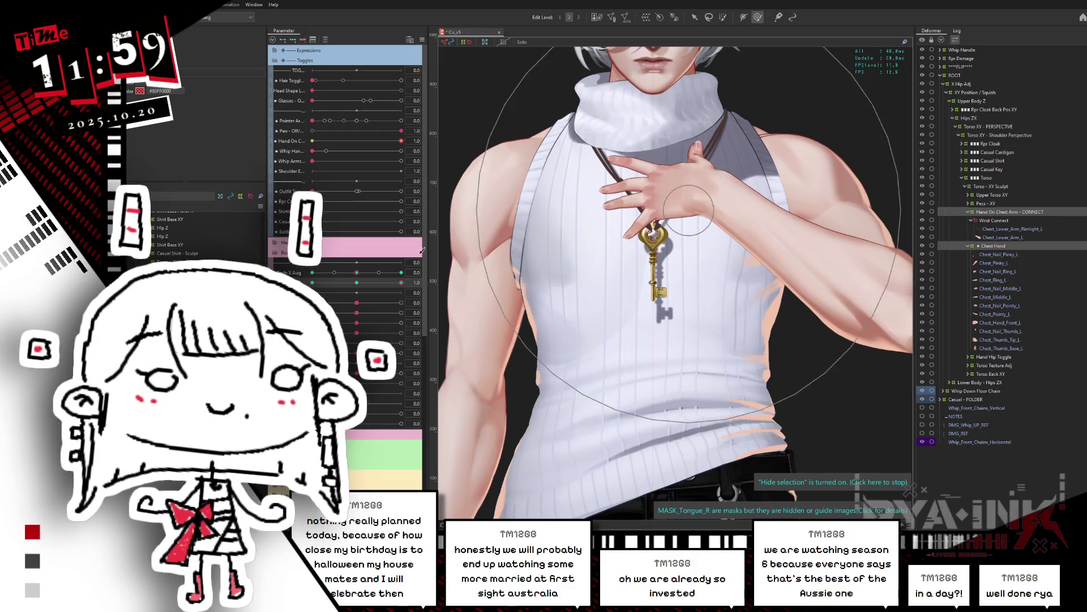
mouse_move(401, 282)
left_mouse_down()
mouse_move(383, 282)
mouse_move(406, 271)
mouse_move(380, 285)
mouse_move(312, 282)
left_mouse_up()
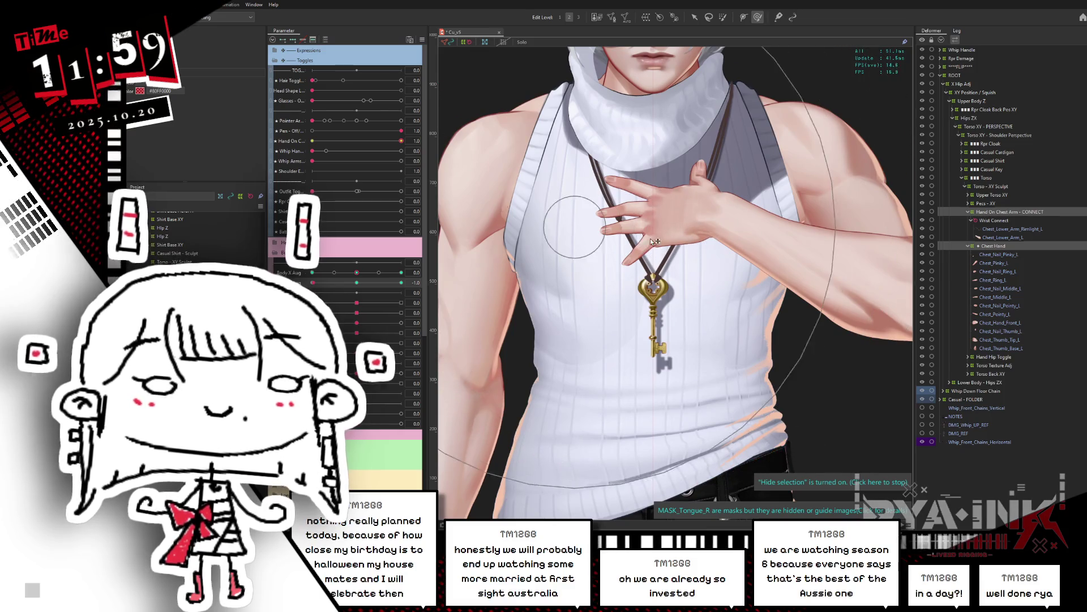
left_click_drag(663, 201, 661, 238)
mouse_move(313, 282)
left_mouse_down()
mouse_move(343, 294)
mouse_move(312, 286)
left_mouse_up()
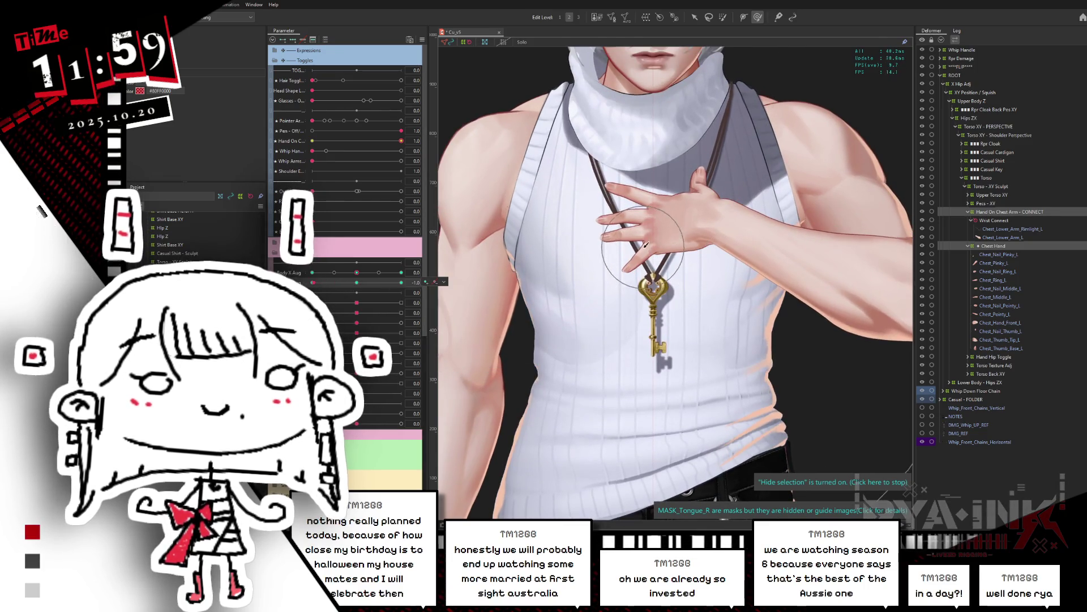
left_click_drag(650, 250, 619, 271)
scroll(612, 229, "down", 4)
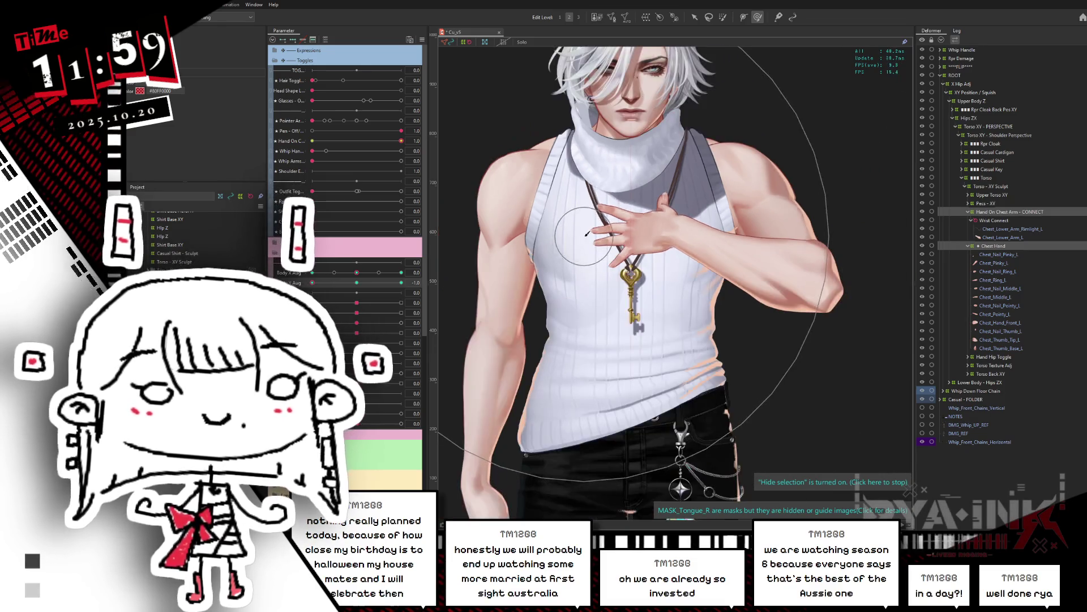
Sweep Body Y Aug from -1.0 to 1.0 and back to check the hand, then zoom onto the chest
mouse_move(312, 282)
left_mouse_down()
mouse_move(337, 297)
mouse_move(382, 289)
mouse_move(358, 309)
left_mouse_up()
mouse_move(654, 210)
left_mouse_down()
mouse_move(712, 129)
mouse_move(646, 332)
left_mouse_up()
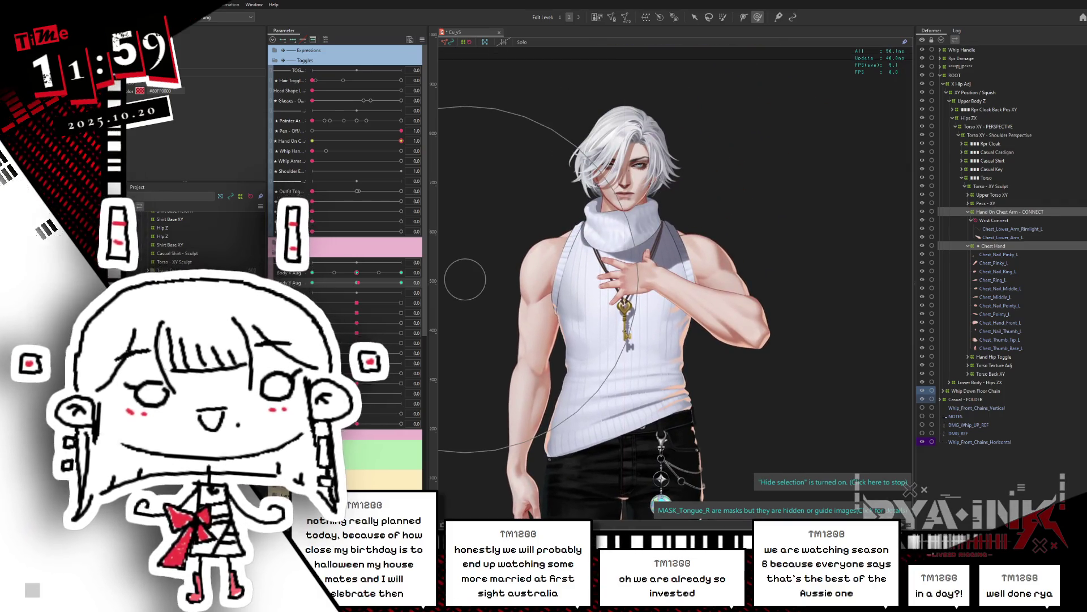
mouse_move(357, 282)
left_mouse_down()
mouse_move(312, 283)
mouse_move(401, 282)
left_mouse_up()
scroll(627, 212, "down", 3)
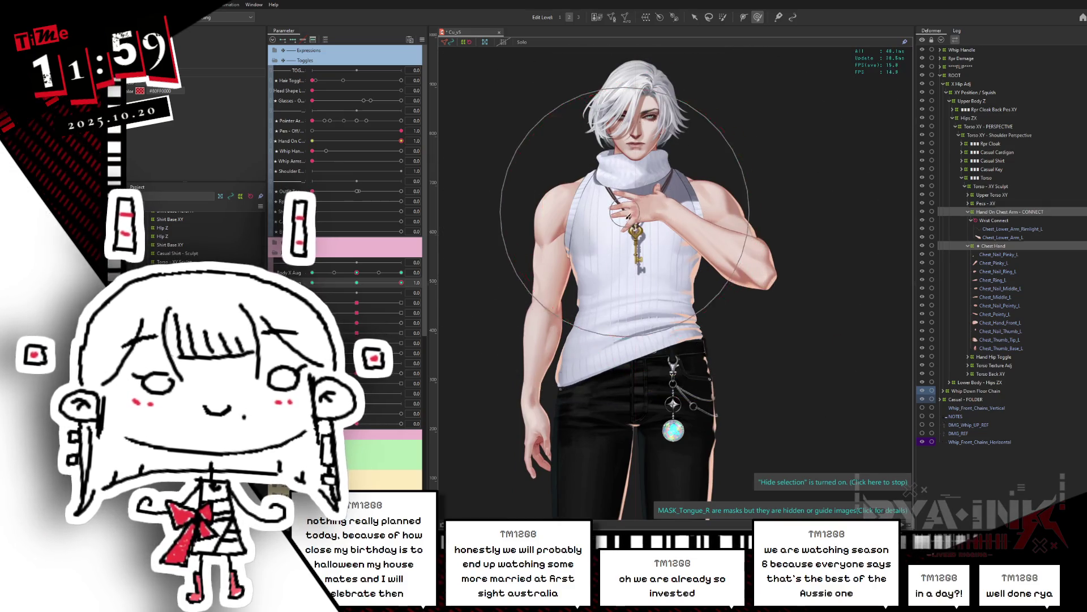
mouse_move(360, 280)
left_mouse_down()
mouse_move(313, 283)
mouse_move(422, 253)
left_mouse_up()
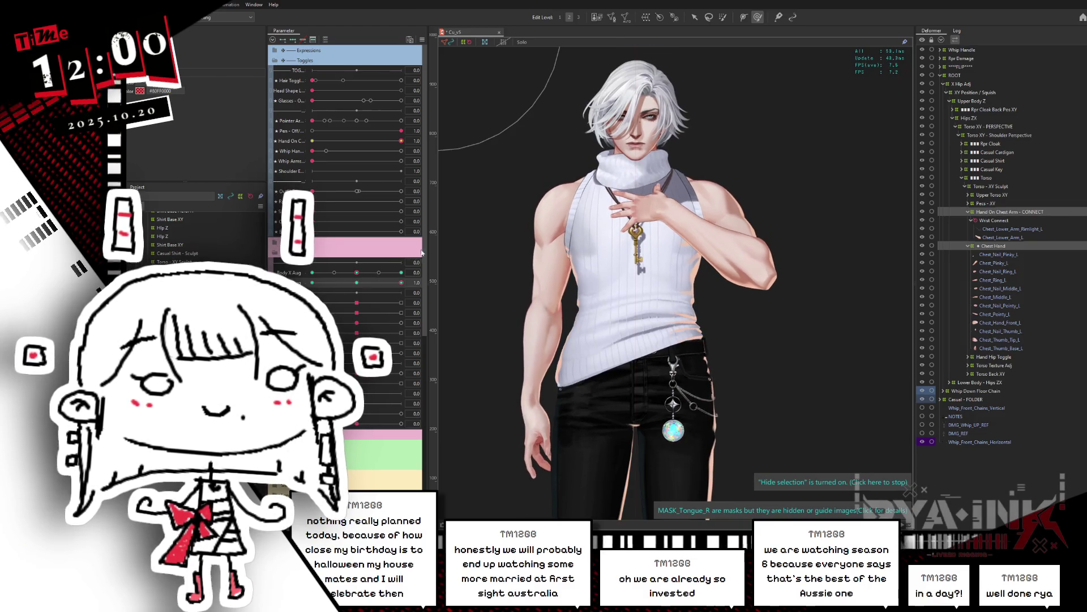
scroll(713, 214, "up", 5)
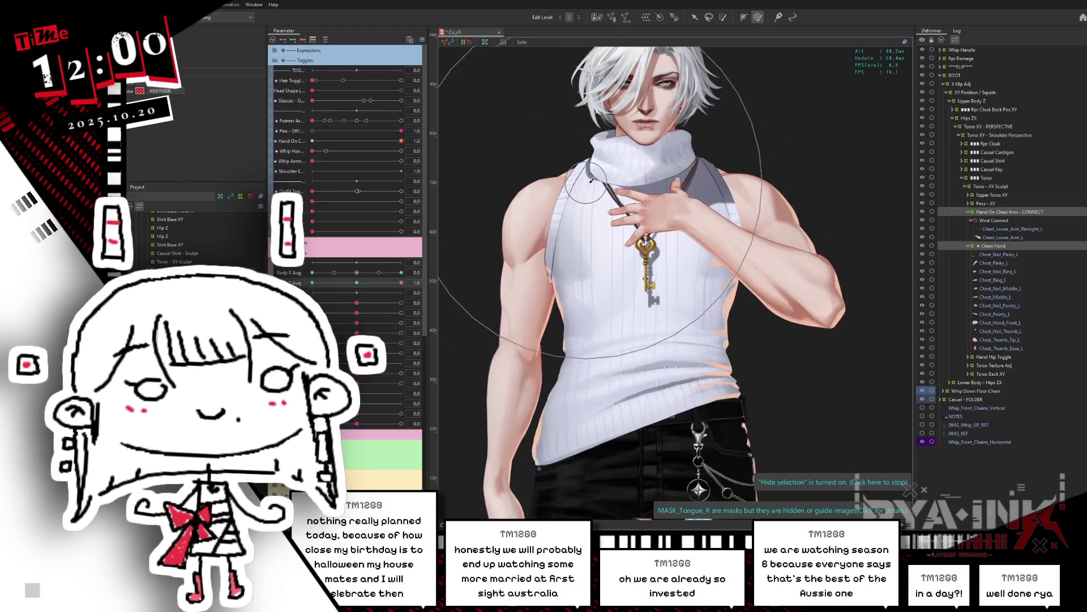
Create a Pinky warp deformer from Chest_Nail_Pinky_L and Chest_Pinky_L and fit it over the pinky
left_click(1009, 255)
left_click(1000, 263, "ctrl")
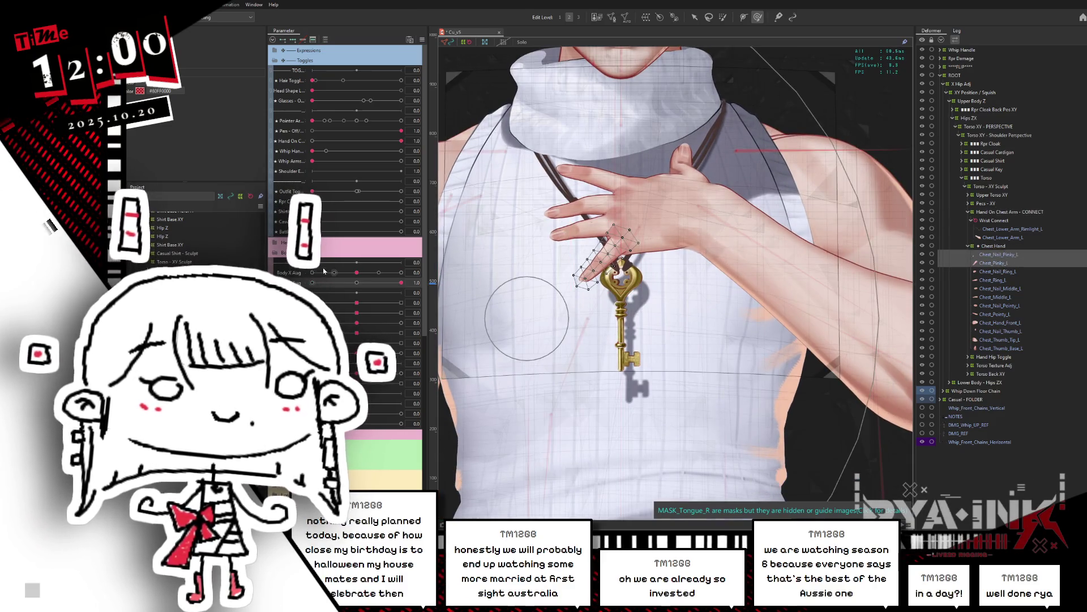
left_click(646, 17)
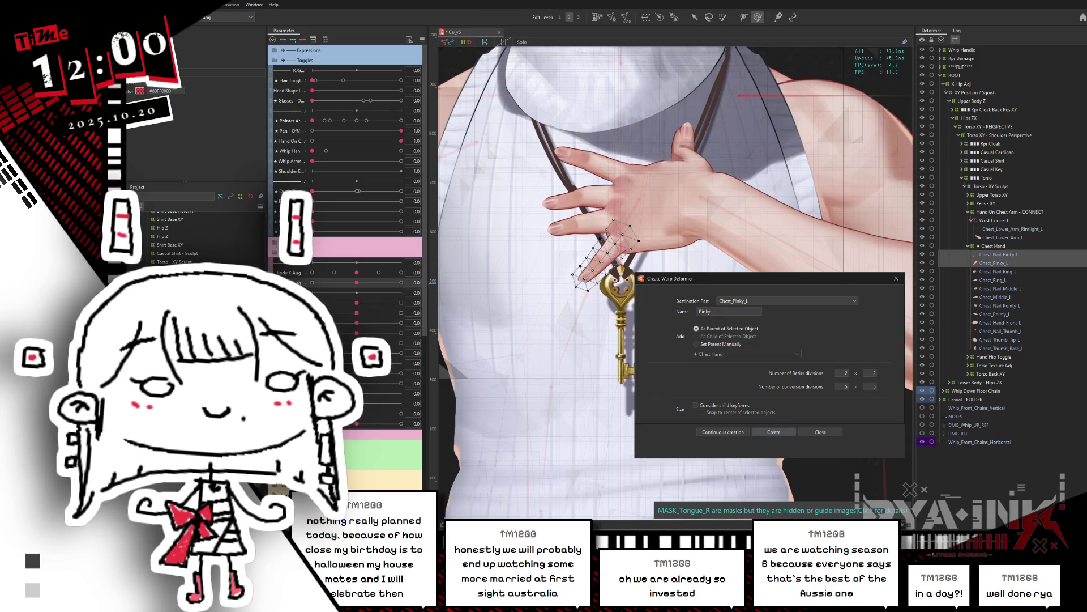
key("Return")
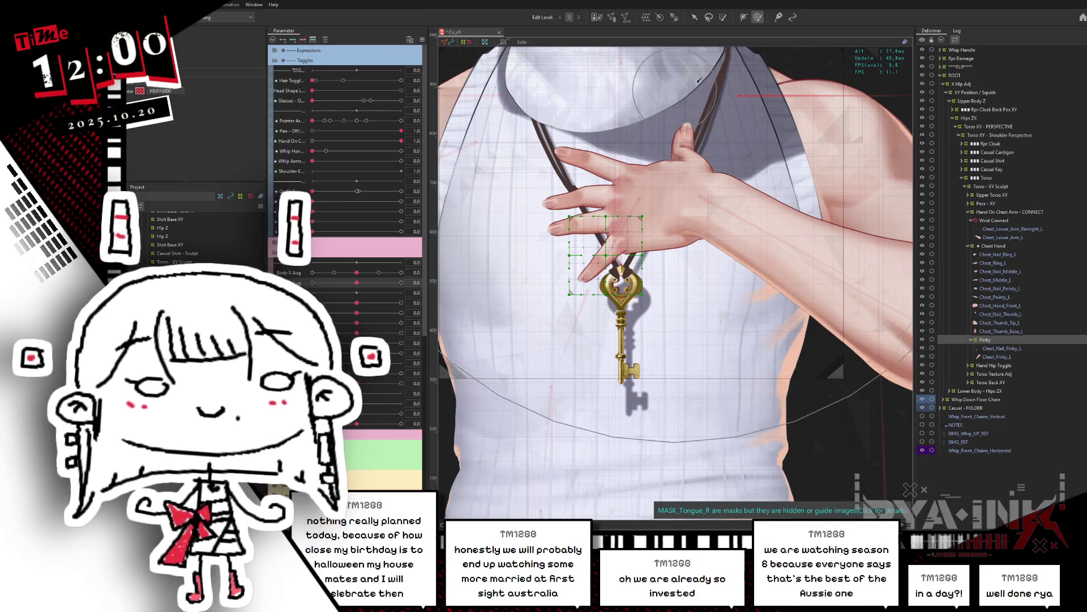
left_click(695, 17)
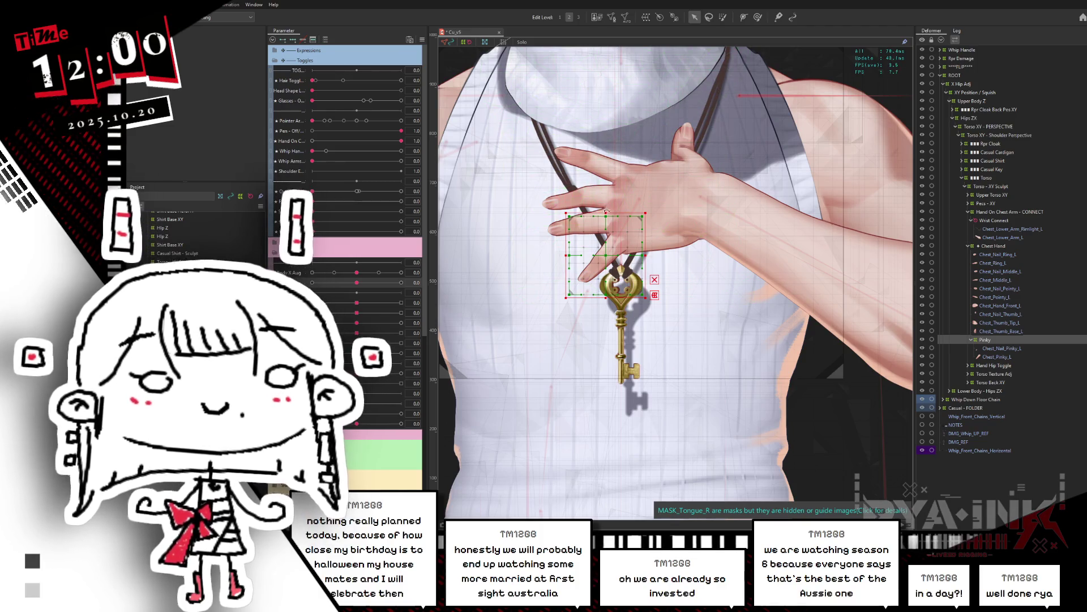
left_click_drag(606, 212, 606, 193)
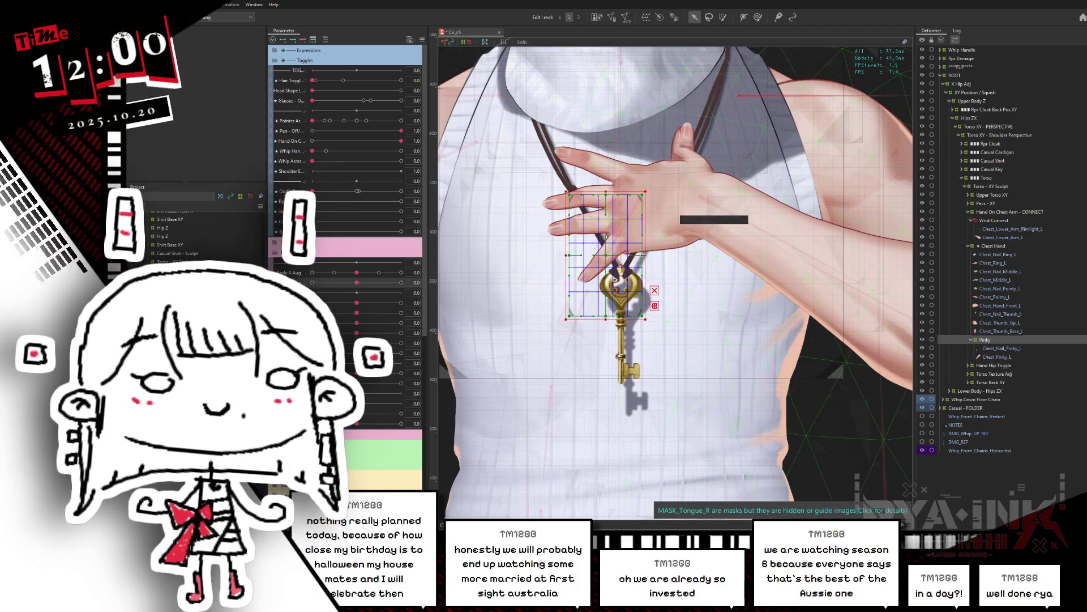
left_click_drag(675, 254, 672, 255)
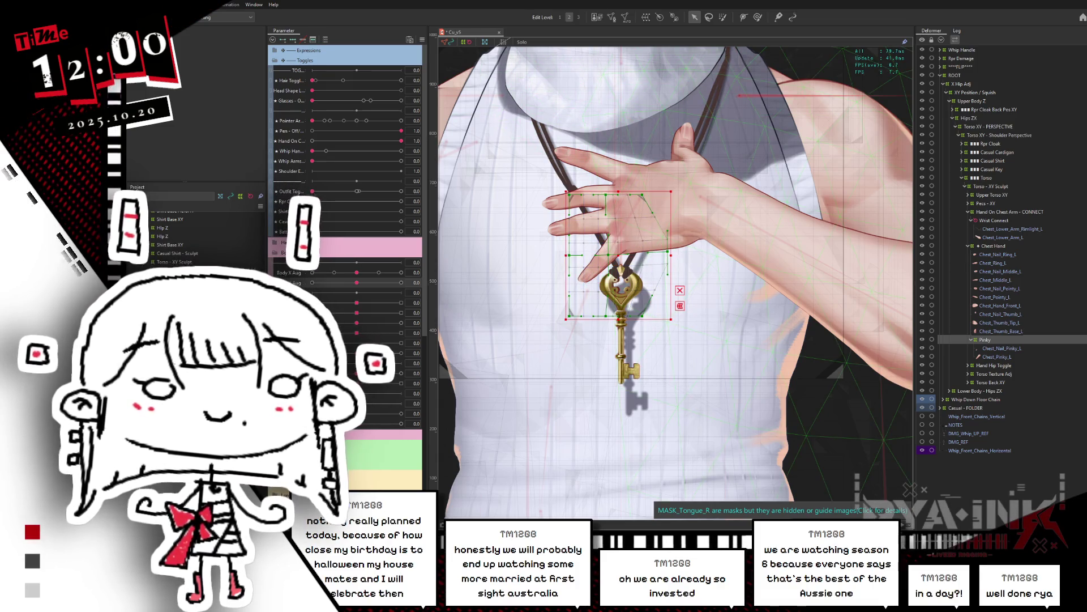
left_click_drag(671, 264, 668, 255)
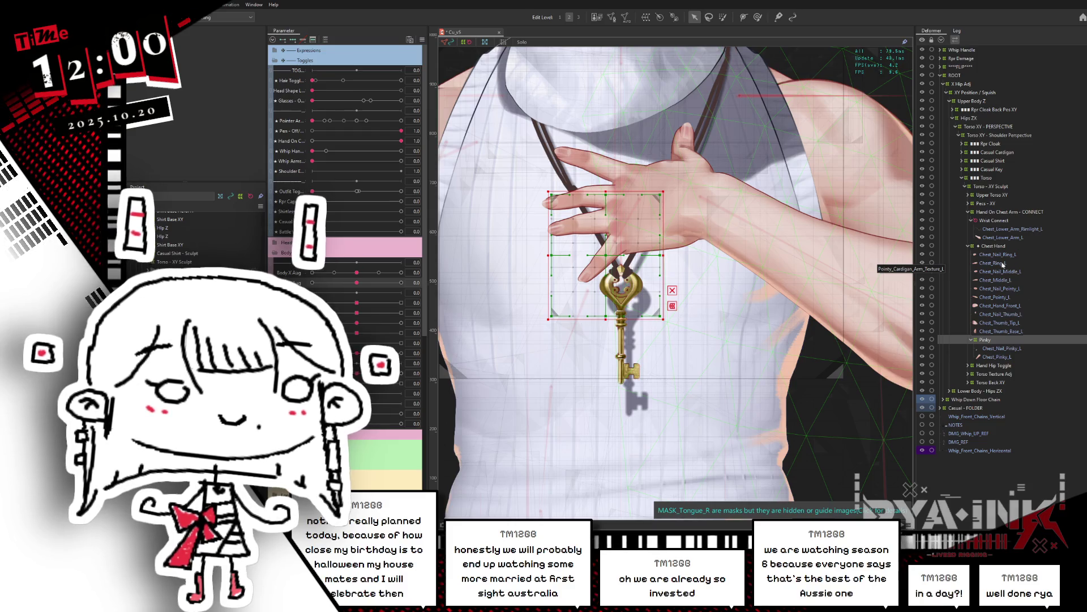
Create a Ring warp deformer for the ring finger meshes and enlarge it around the finger
left_click(1002, 254)
left_click(1009, 262, "ctrl")
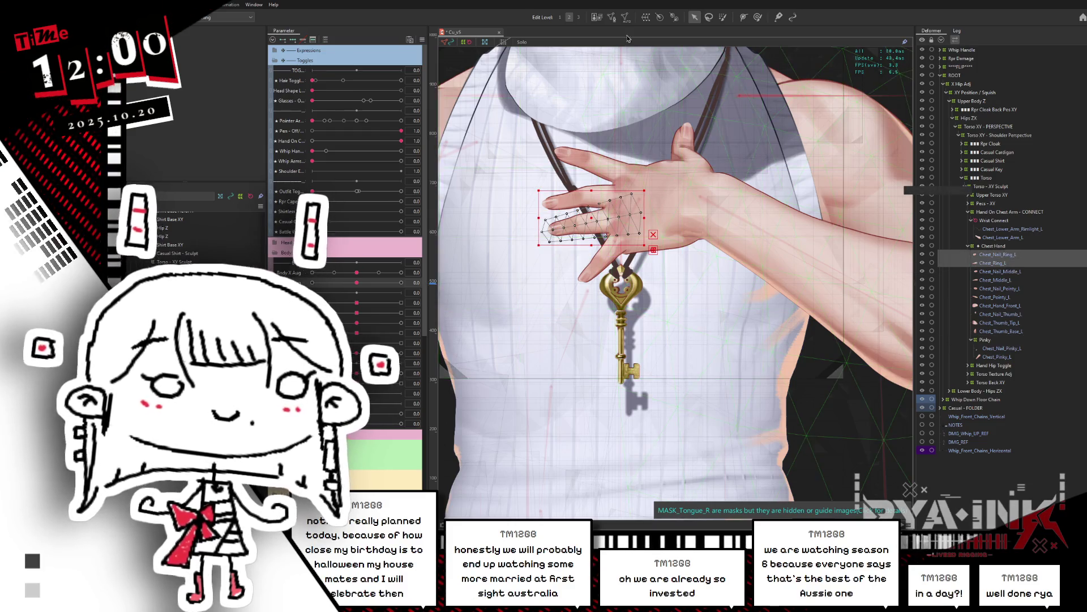
left_click(645, 17)
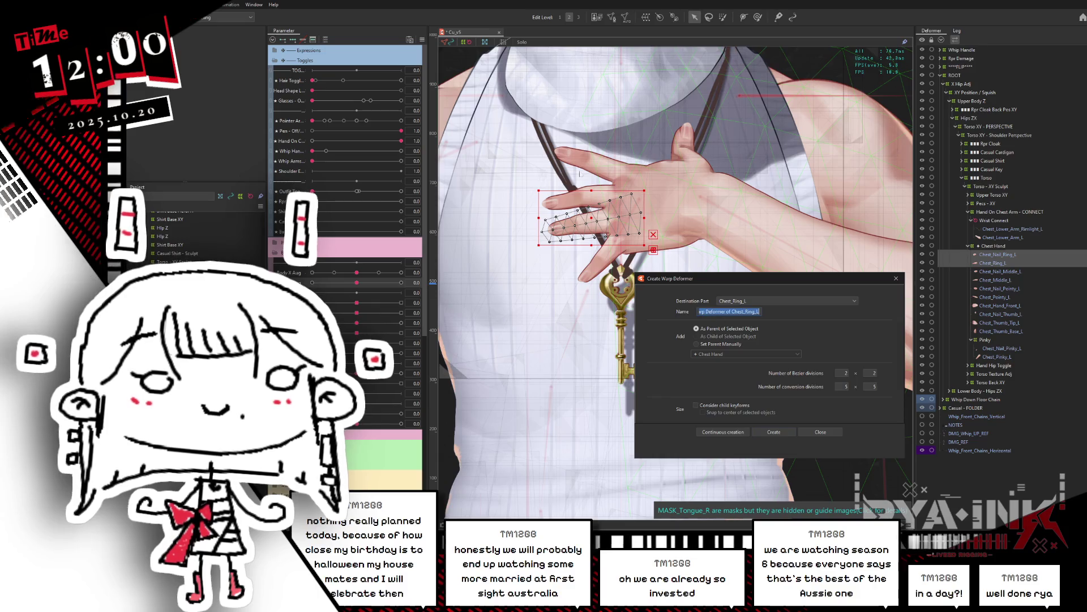
type("Ring")
left_click(774, 432)
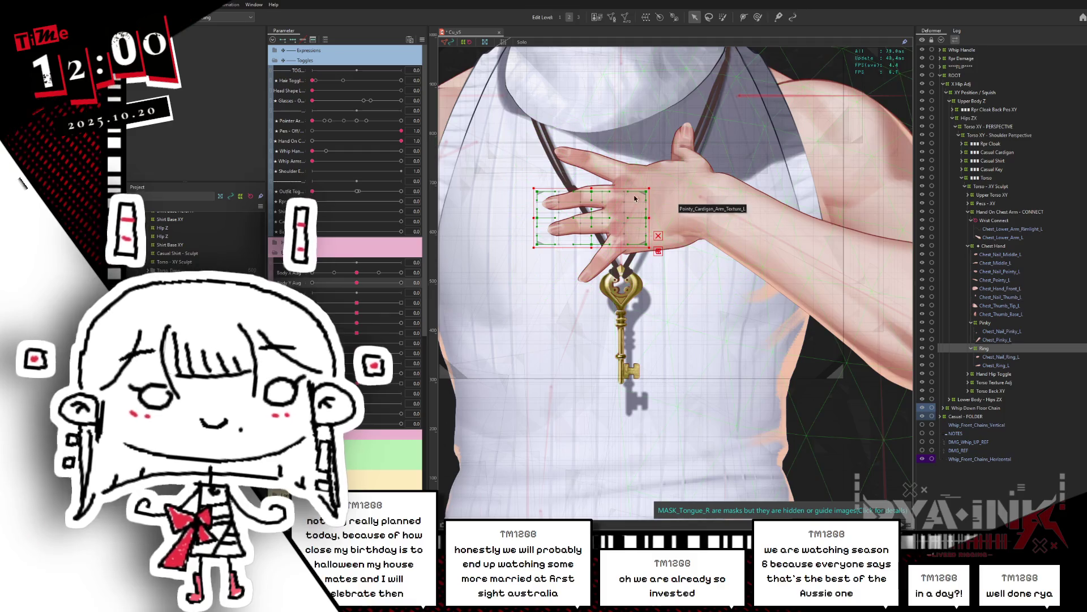
left_click_drag(649, 188, 669, 169)
Create a 'Middle' warp deformer for the middle finger meshes and stretch it to cover the finger
left_click(991, 254)
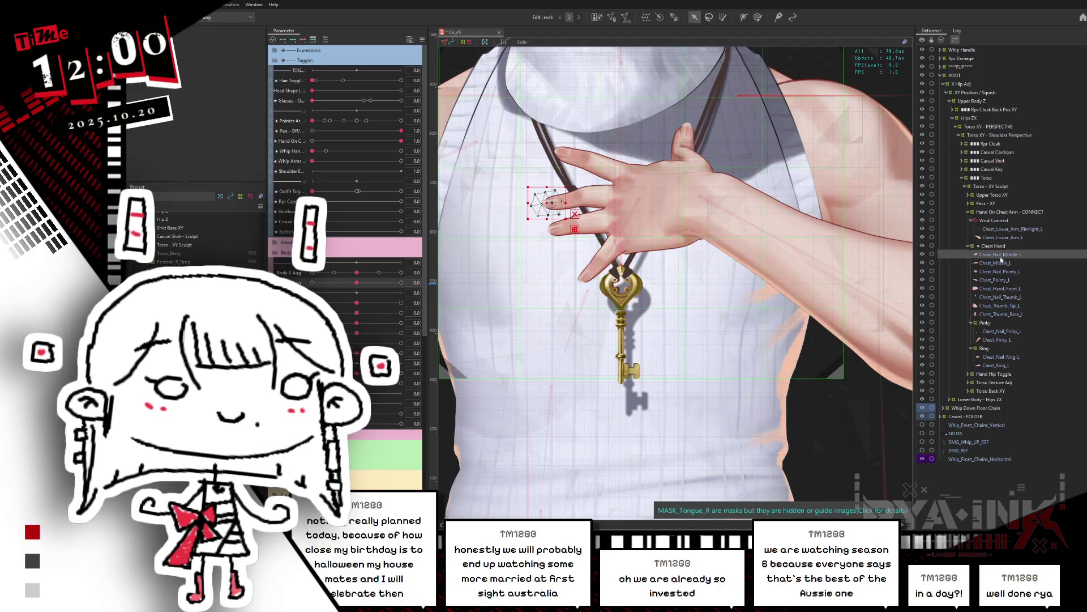
left_click(1001, 263, "ctrl")
key("ctrl+shift+w")
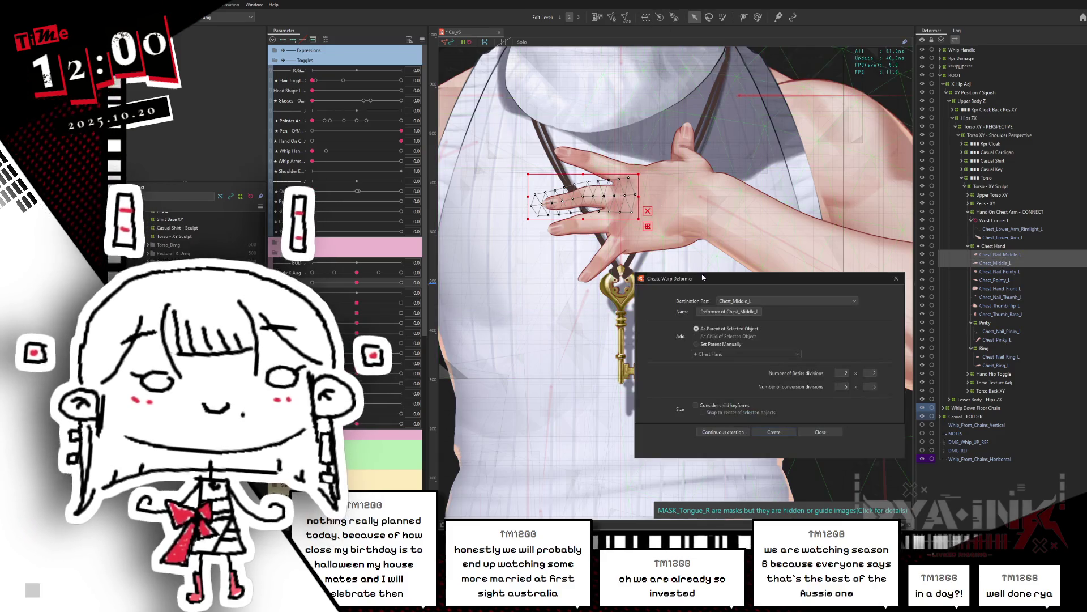
type("Middle")
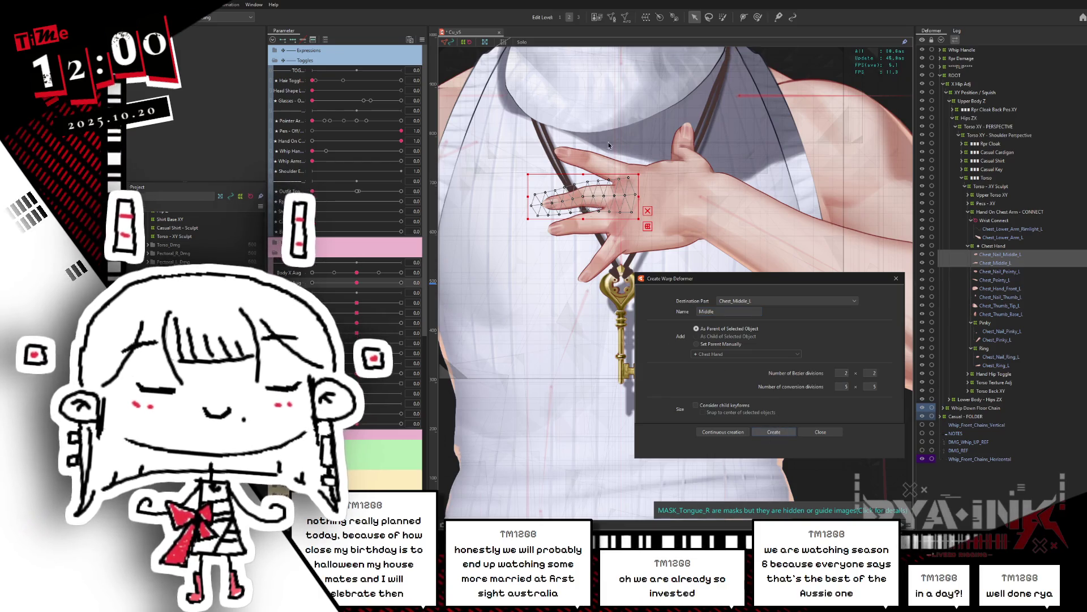
left_click_drag(584, 173, 584, 156)
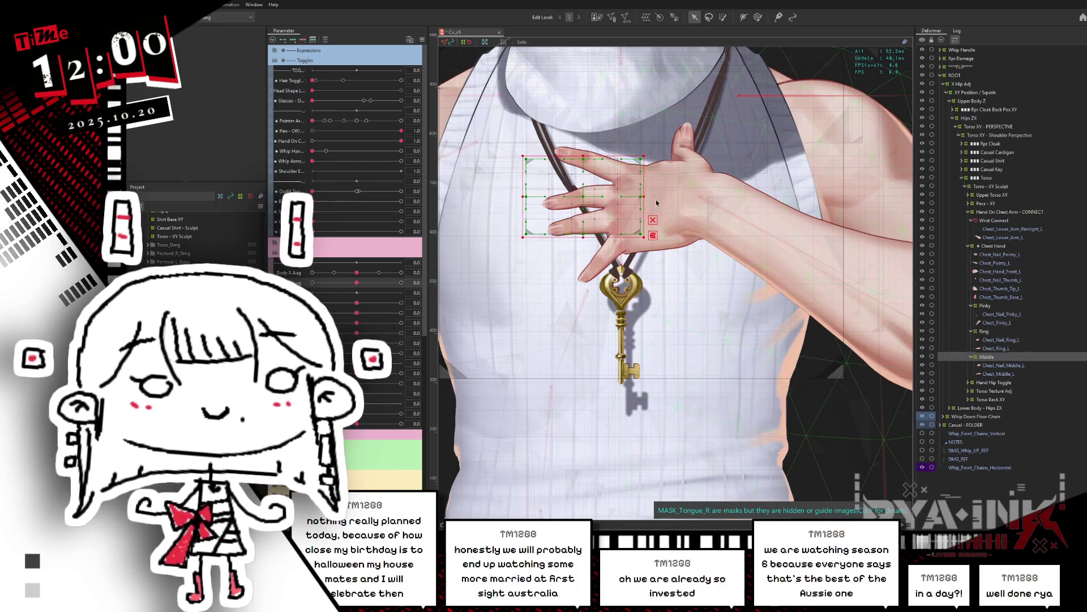
left_click_drag(644, 196, 669, 196)
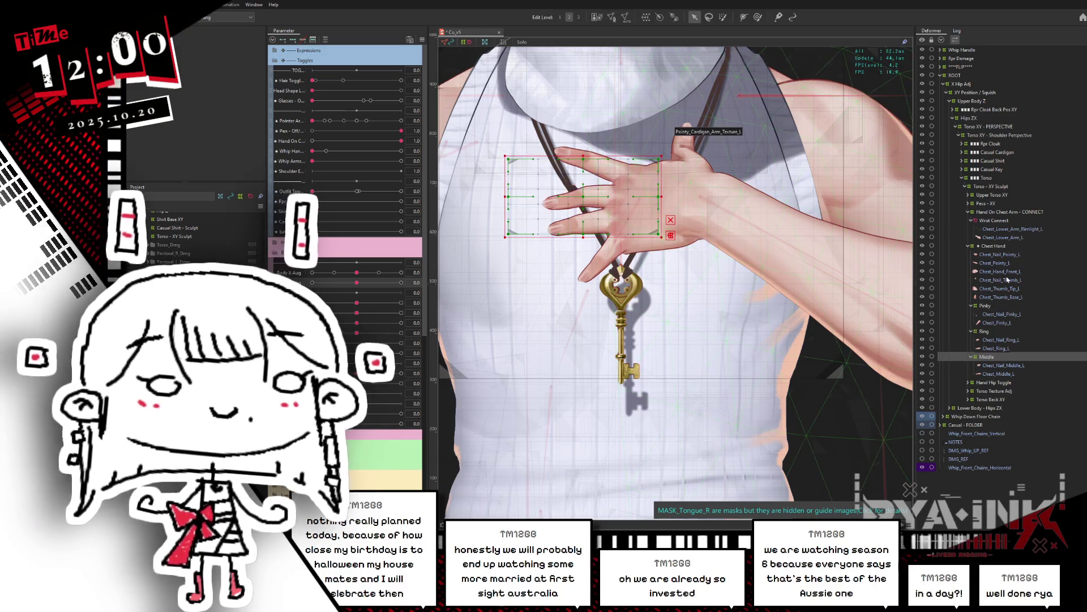
Create a Pointy warp deformer for the index finger and widen and heighten it to fit
left_click(995, 263)
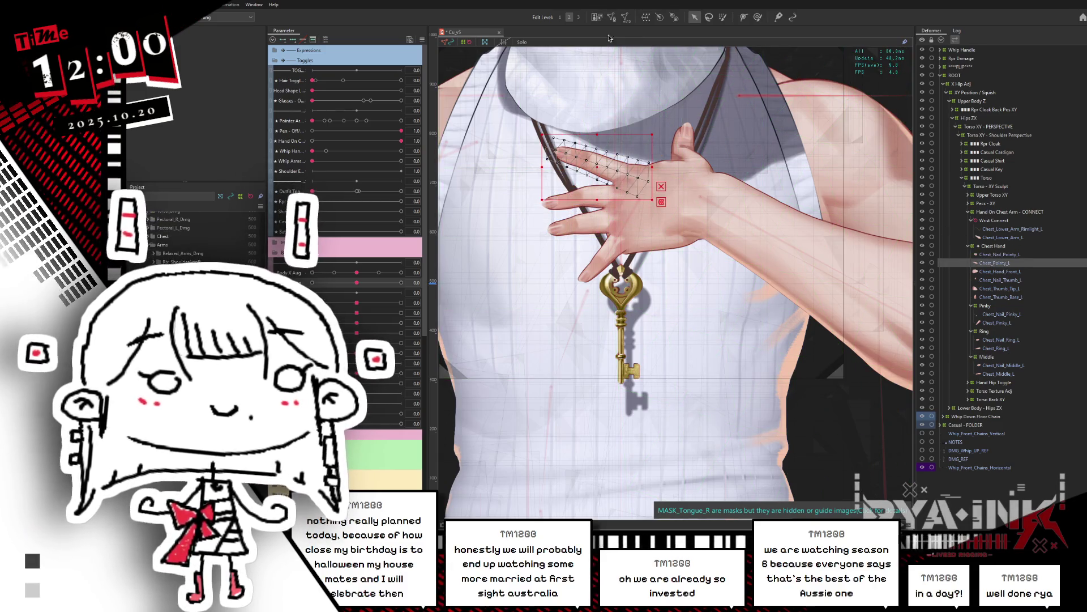
left_click(646, 17)
type("Point")
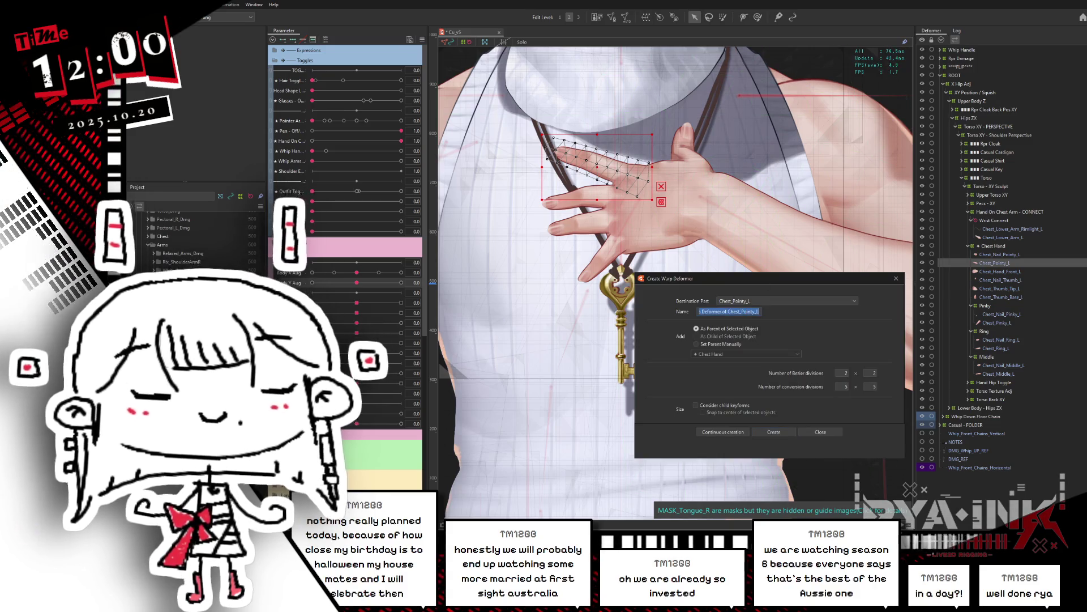
type("y")
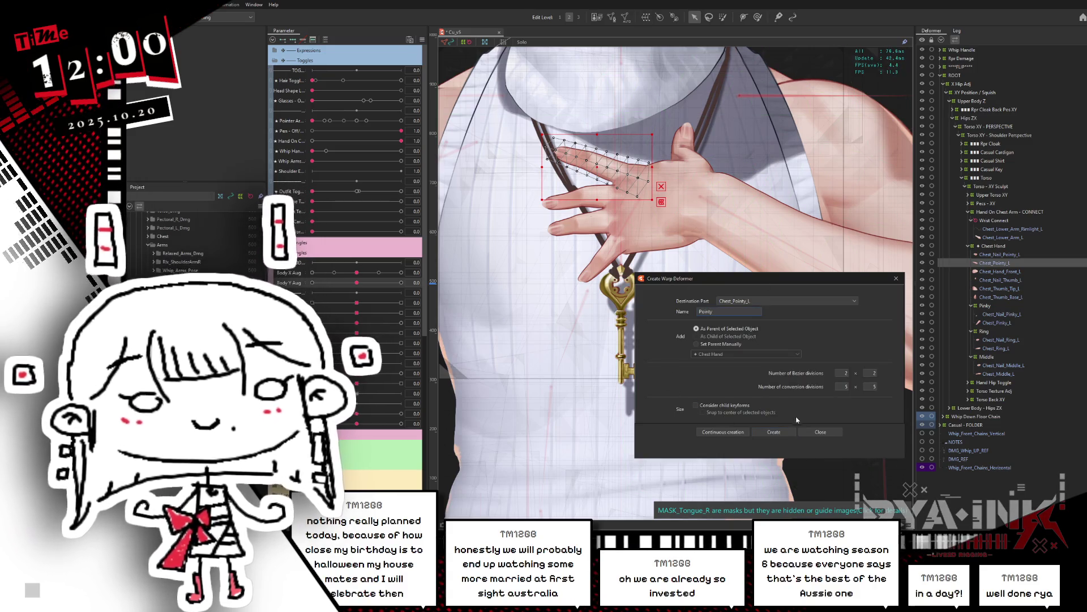
left_click(780, 432)
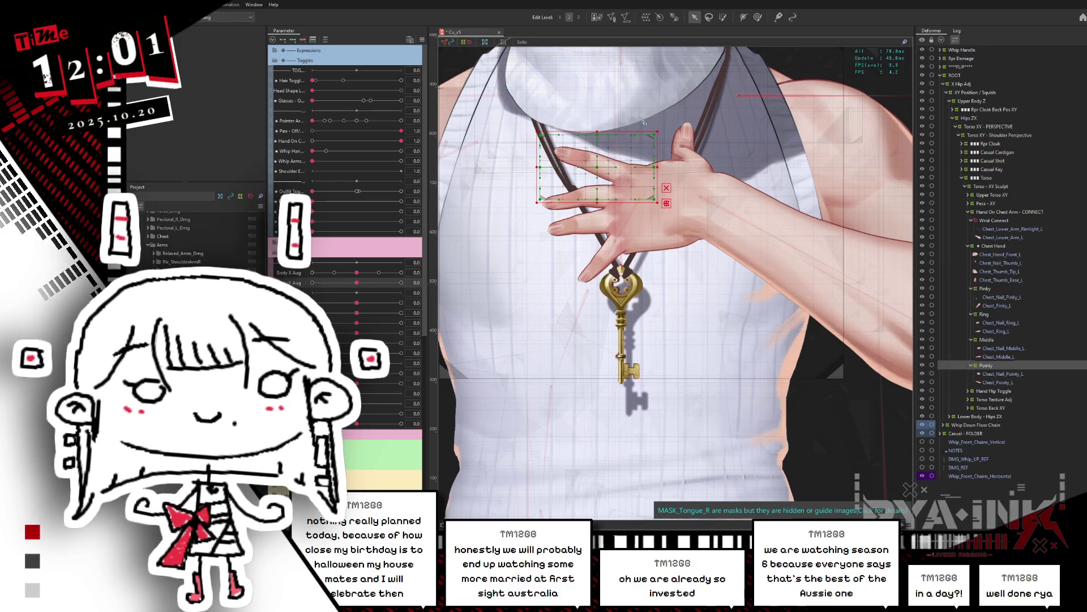
left_click_drag(649, 131, 649, 121)
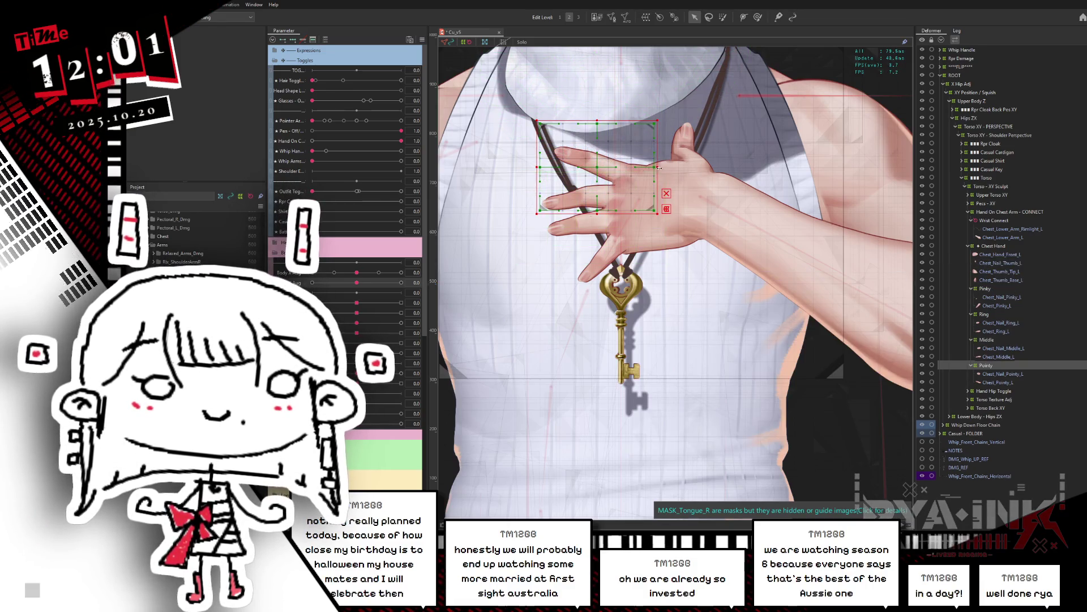
left_click_drag(659, 167, 669, 167)
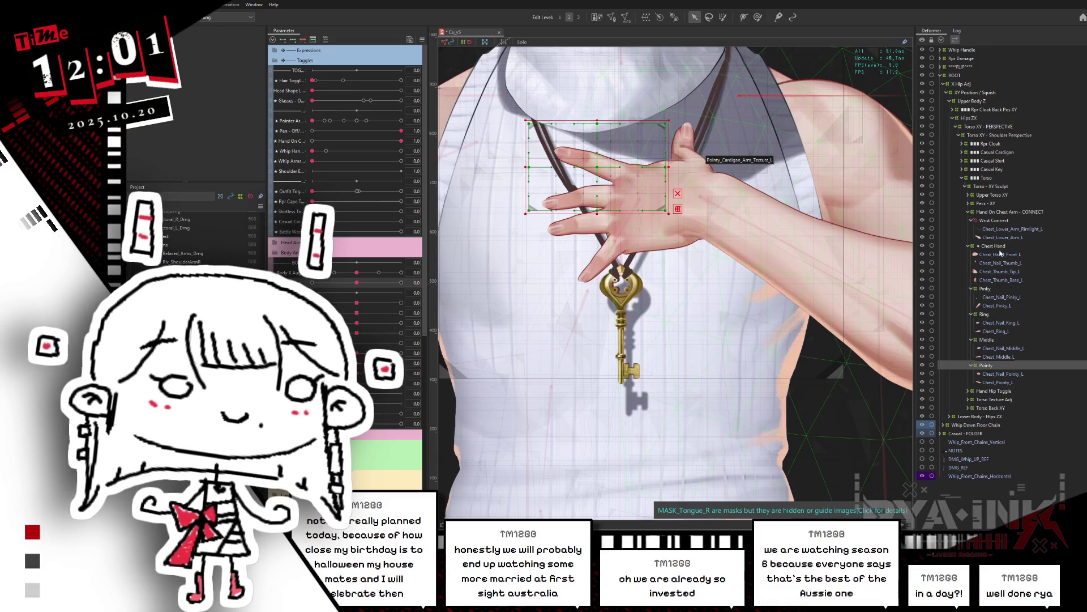
Create a Thumb warp deformer for the thumb tip and base meshes and move the thumb nail into it
left_click(1001, 253)
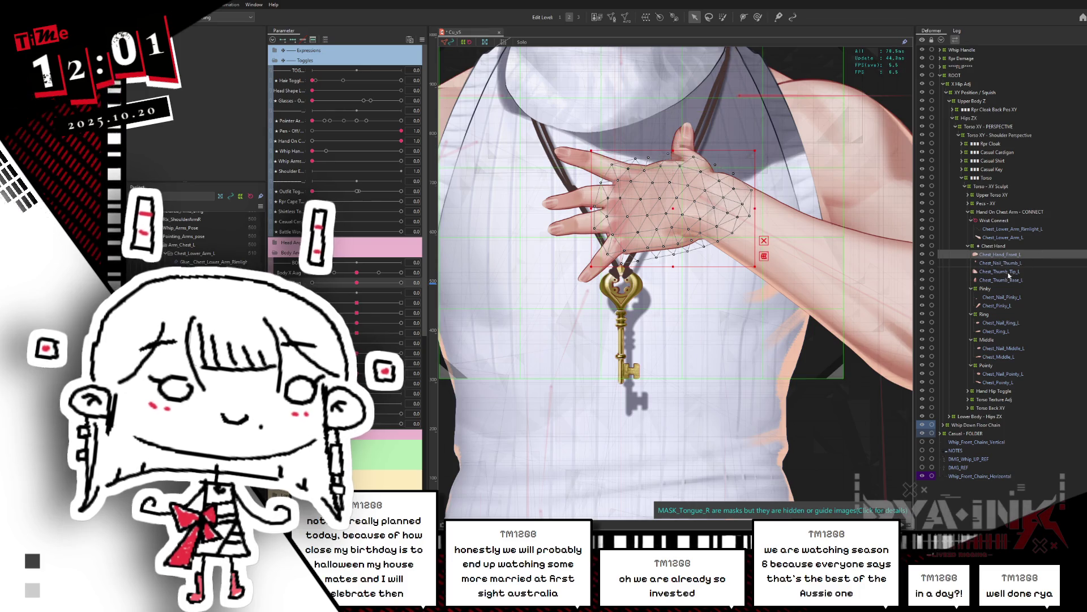
left_click(1010, 272)
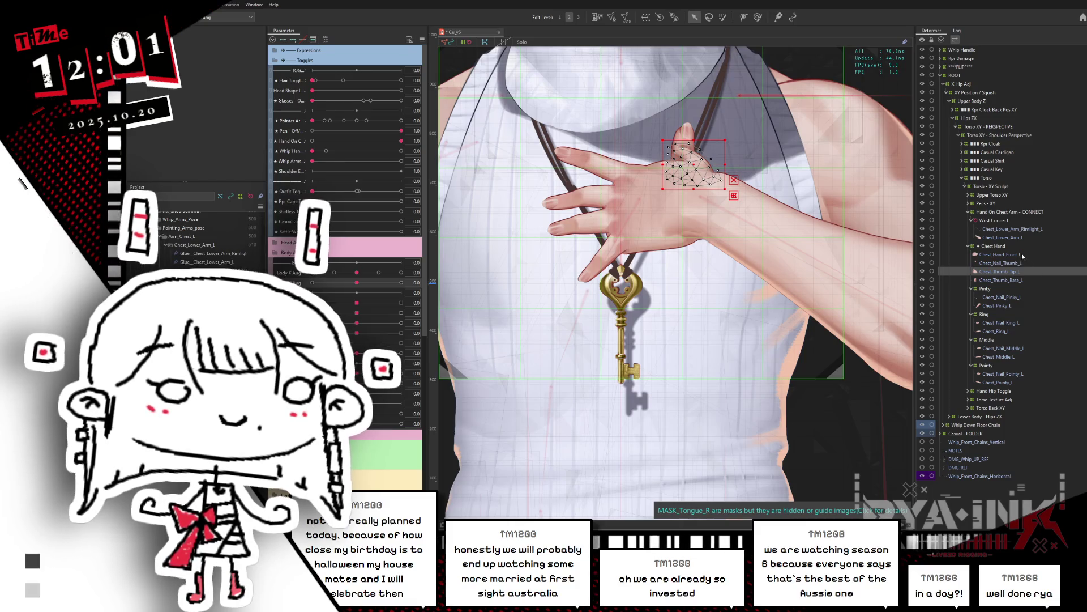
left_click(1005, 280, "ctrl")
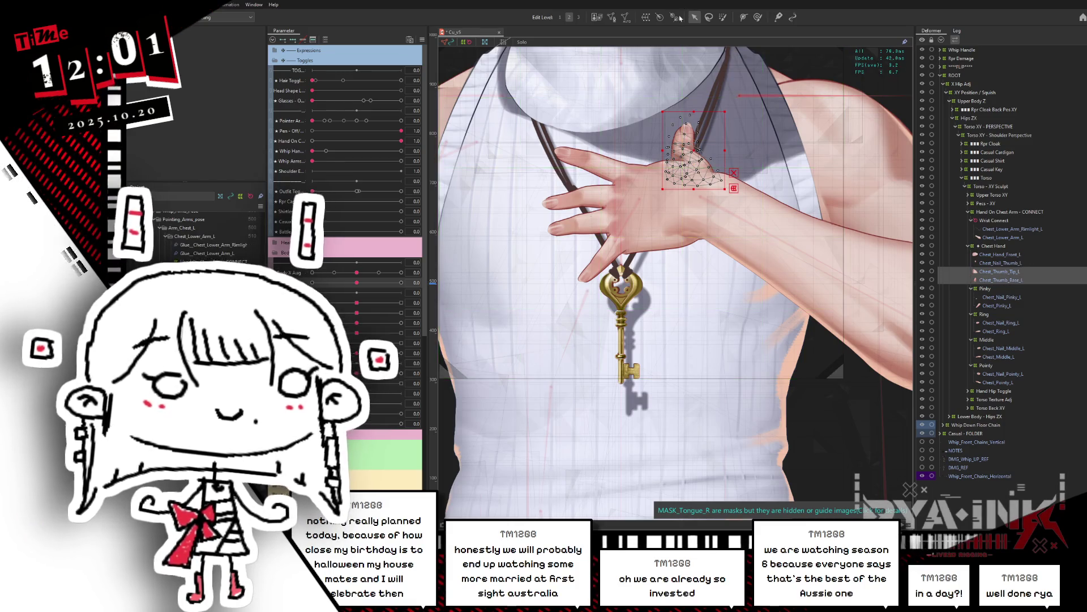
left_click(646, 17)
left_click(726, 311)
type("Thumb")
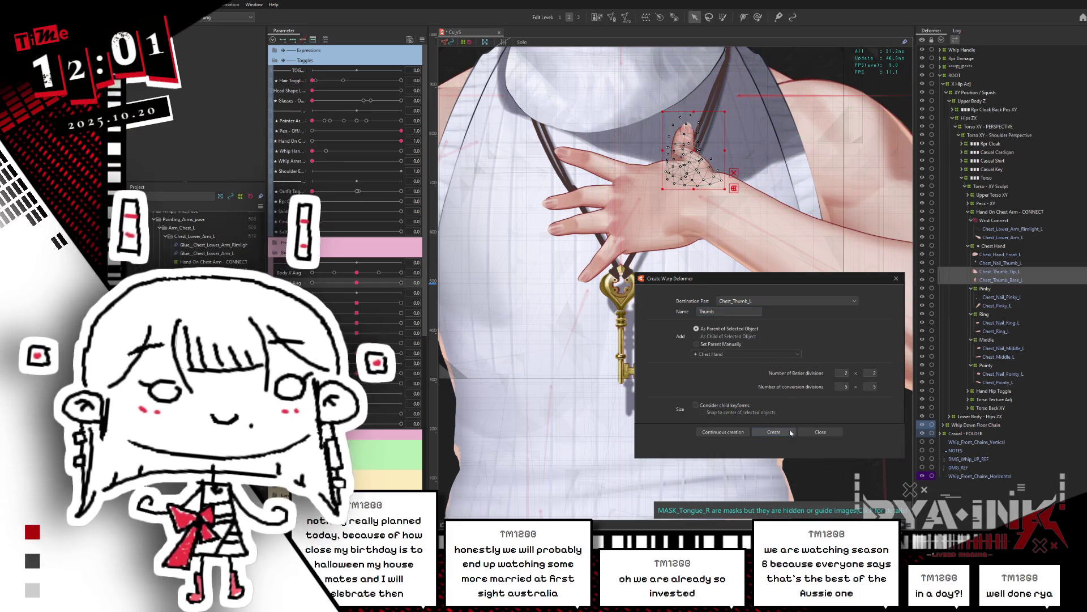
left_click(784, 431)
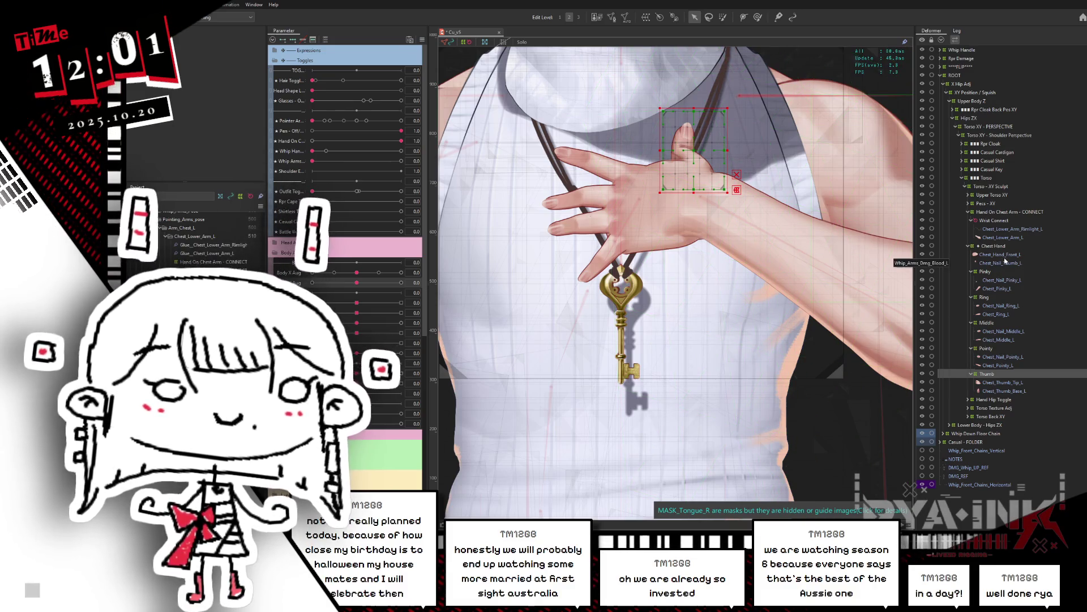
left_click(1006, 263)
mouse_move(1002, 286)
left_mouse_down()
mouse_move(984, 396)
mouse_move(978, 368)
left_mouse_up()
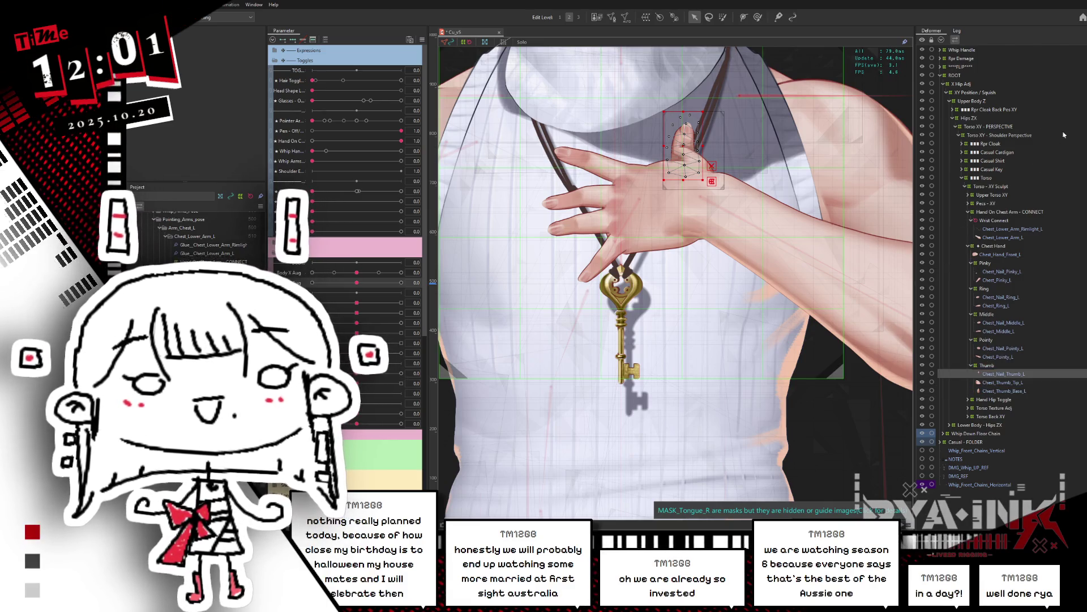
Select the Thumb deformer, zoom out, enable Hide Selection, and drag Body Y Aug to preview the fingers
left_click(1007, 230)
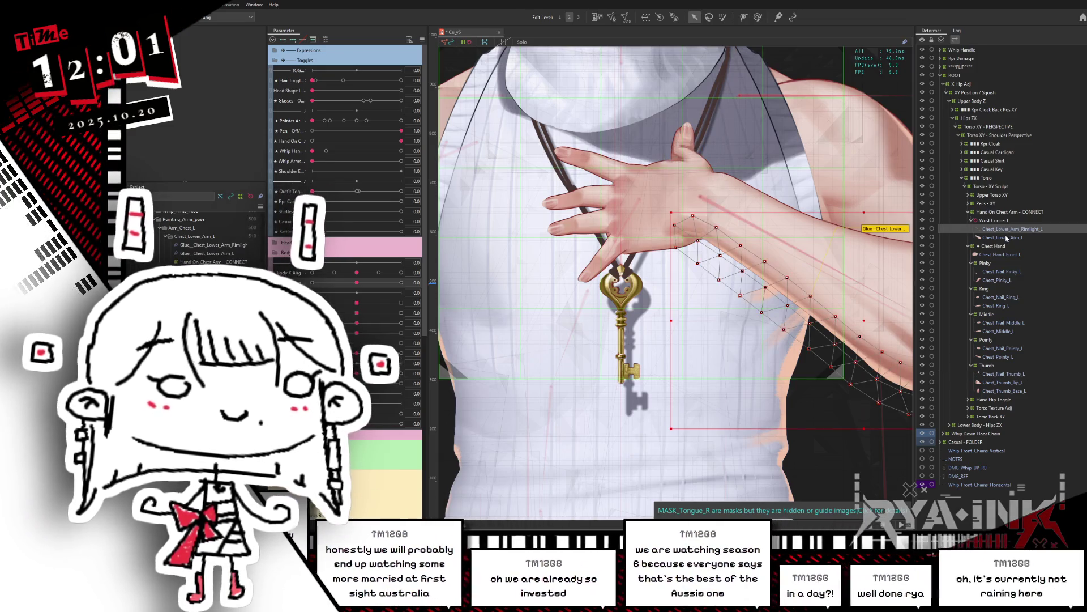
left_click(1007, 238)
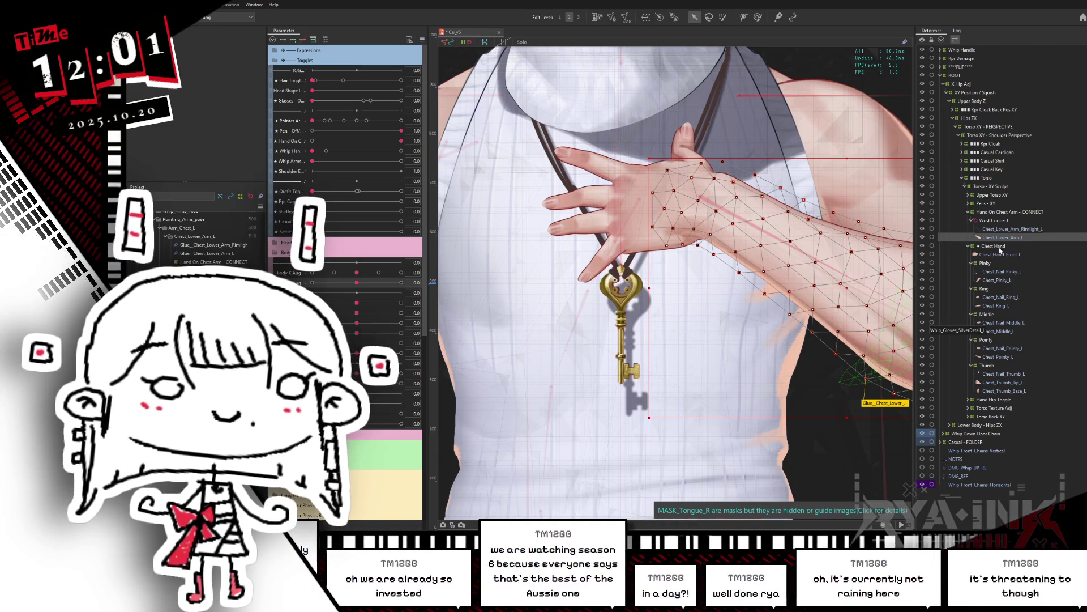
left_click(1000, 255)
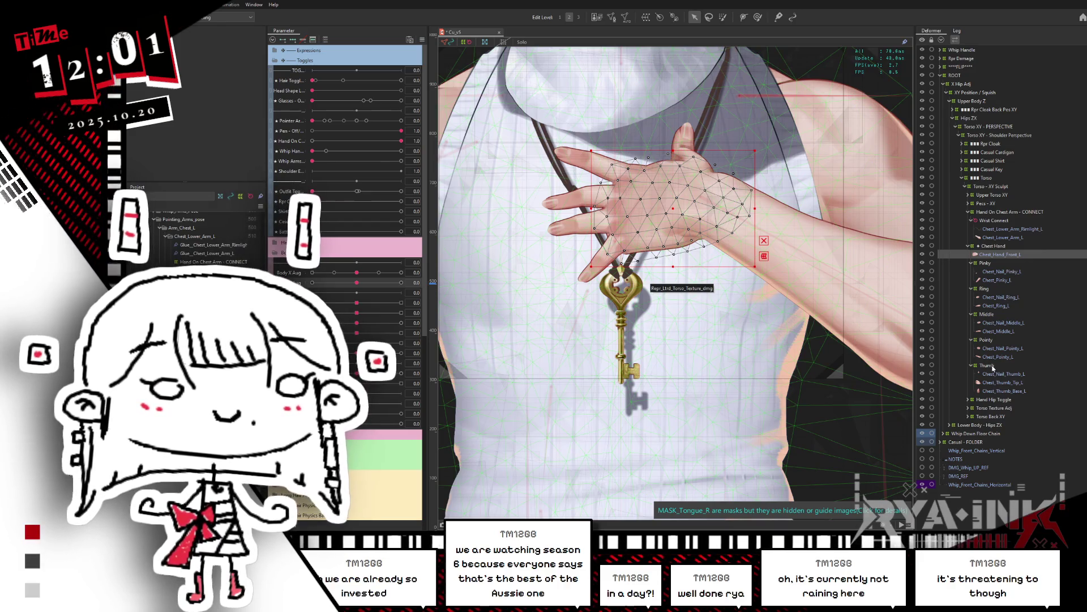
left_click(987, 365)
left_click_drag(827, 294, 850, 304)
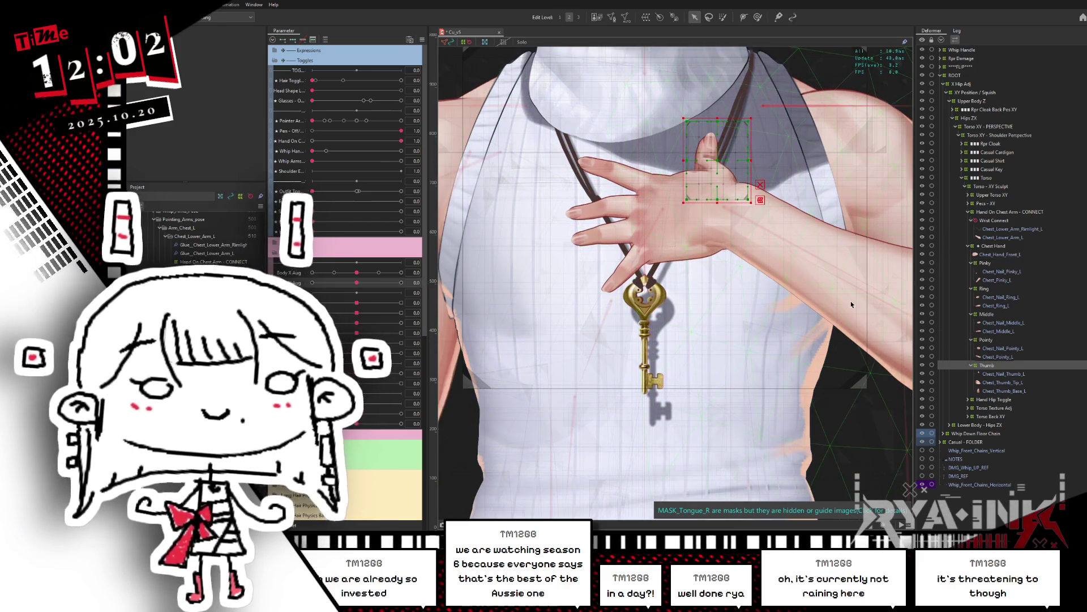
scroll(827, 268, "down", 2)
left_click_drag(806, 268, 775, 237)
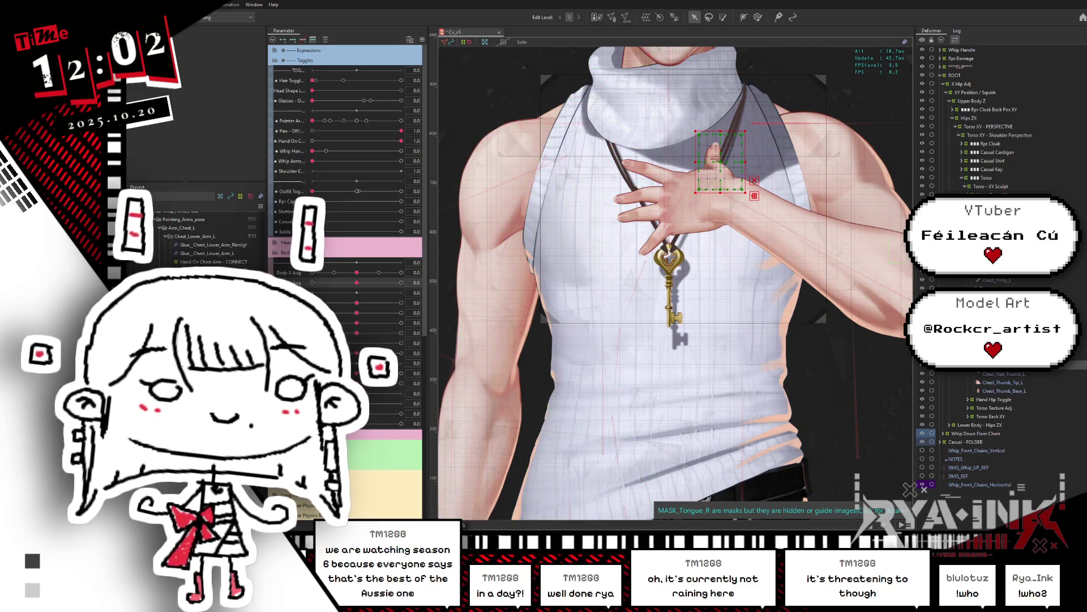
left_click(350, 285)
mouse_move(350, 285)
left_mouse_down()
mouse_move(394, 282)
mouse_move(558, 223)
left_mouse_up()
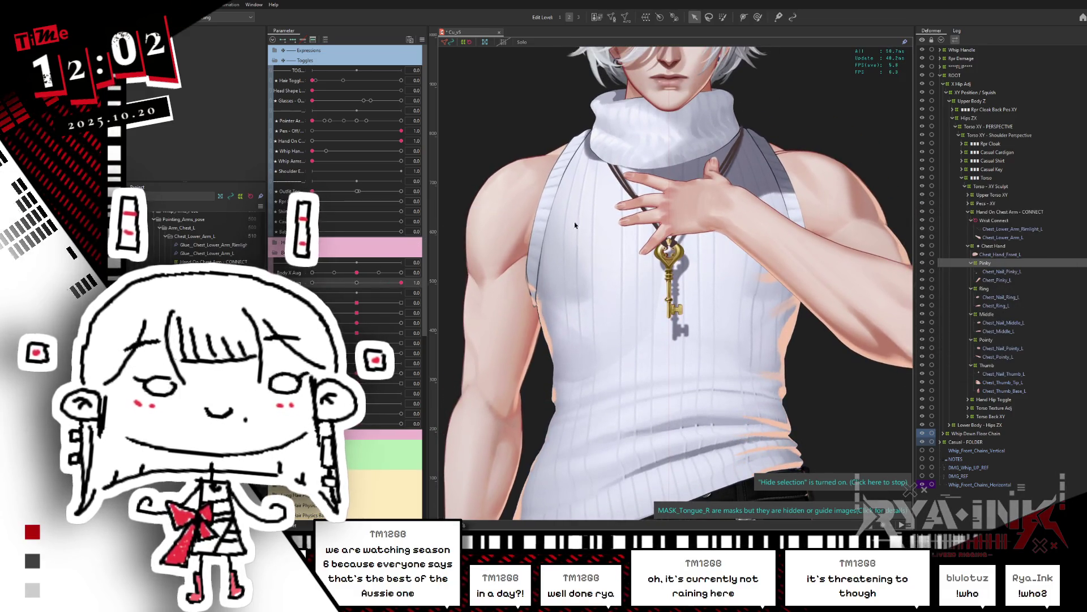
Reset Body Y Aug and wrap the front hand mesh in a new warp deformer named Palm
left_click(700, 221)
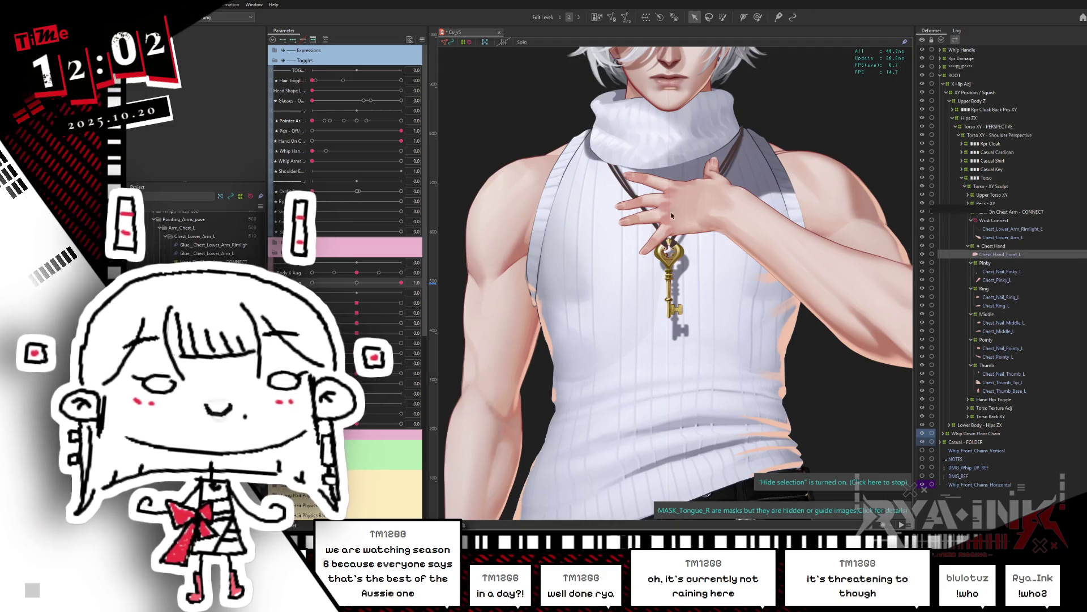
key("ctrl+z")
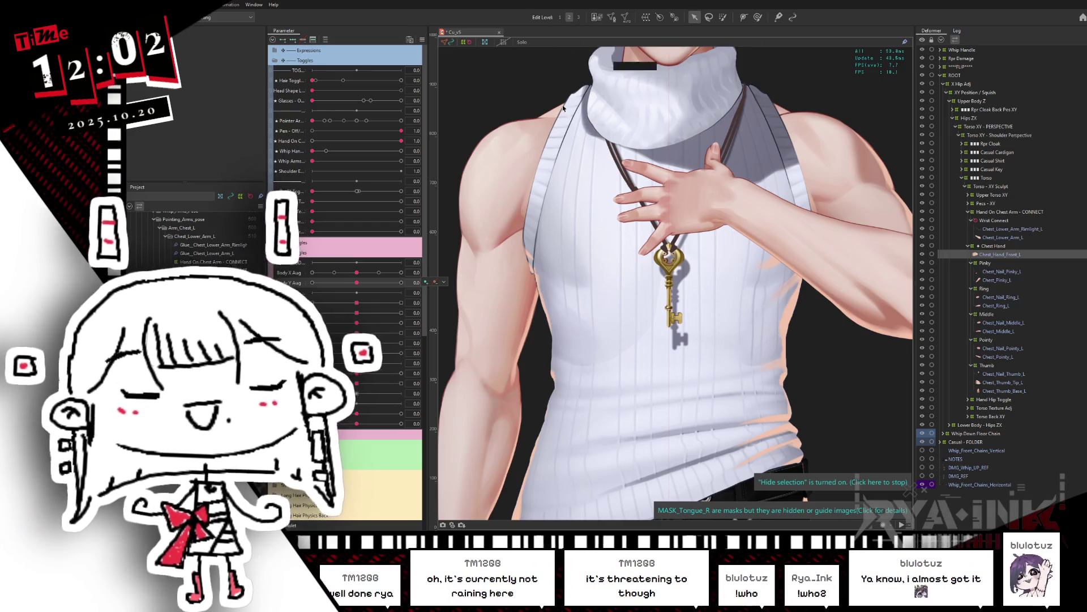
left_click(646, 17)
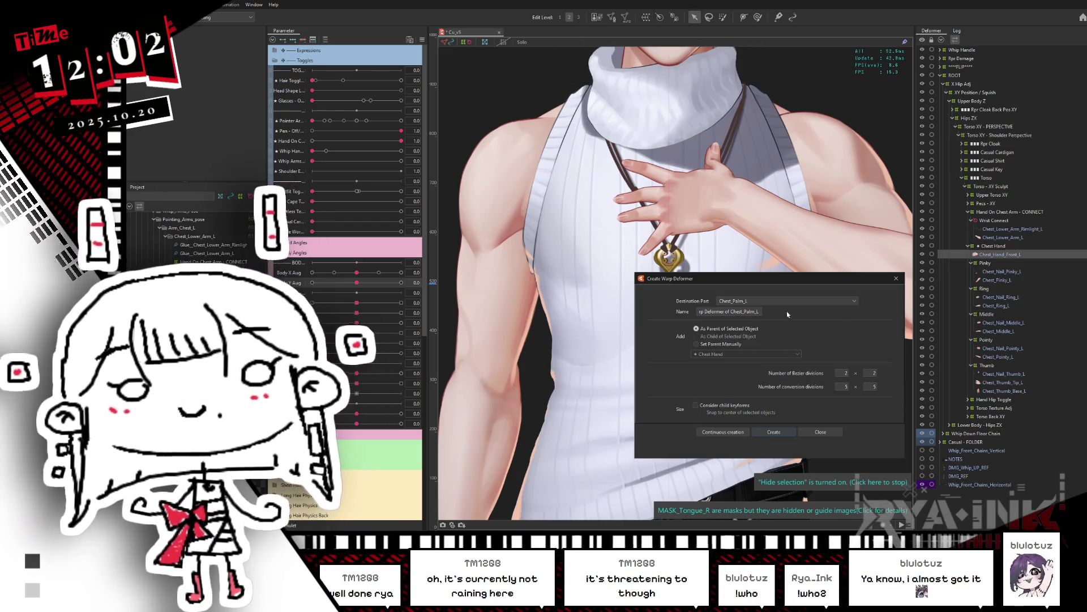
triple_click(731, 311)
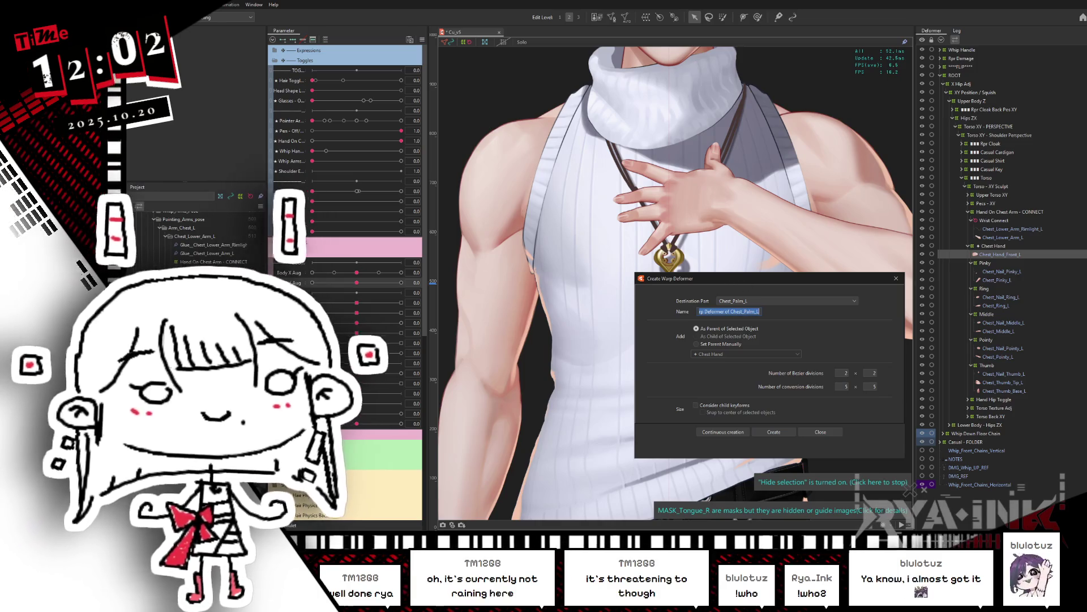
type("Palm")
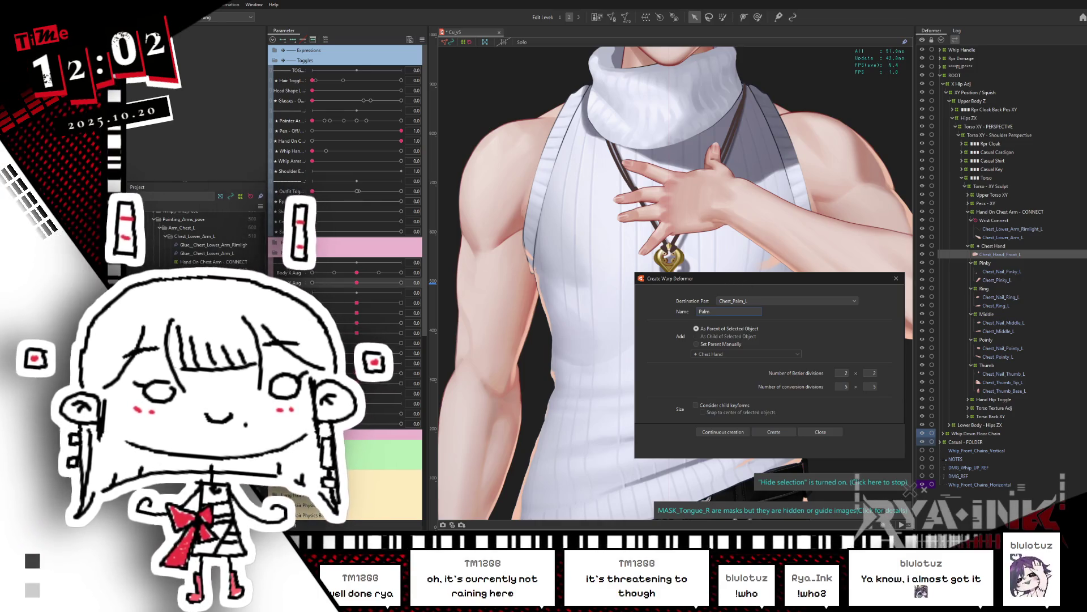
left_click(774, 432)
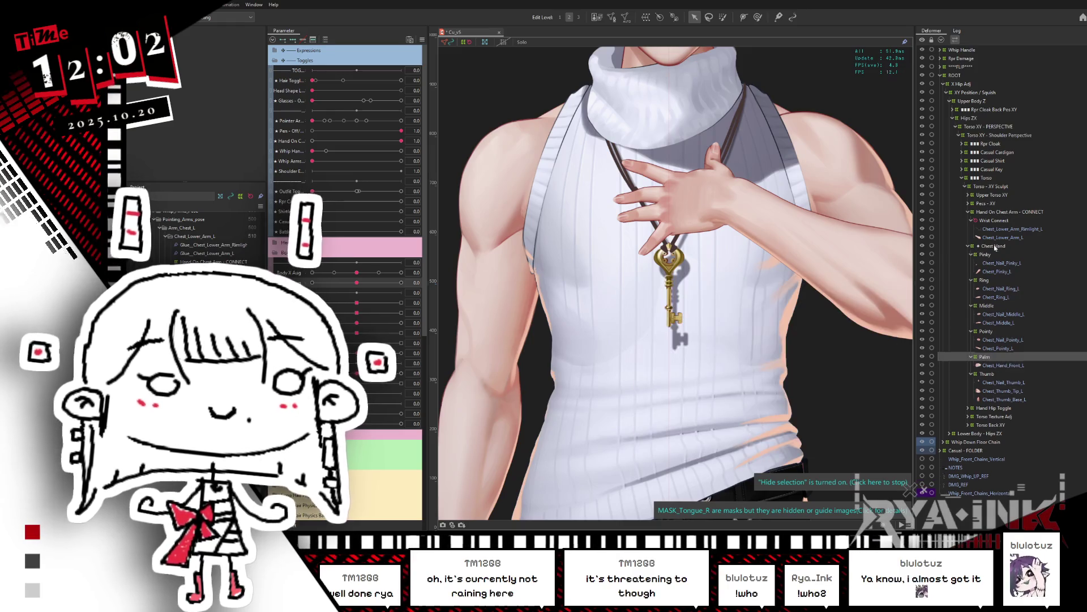
left_click(722, 17)
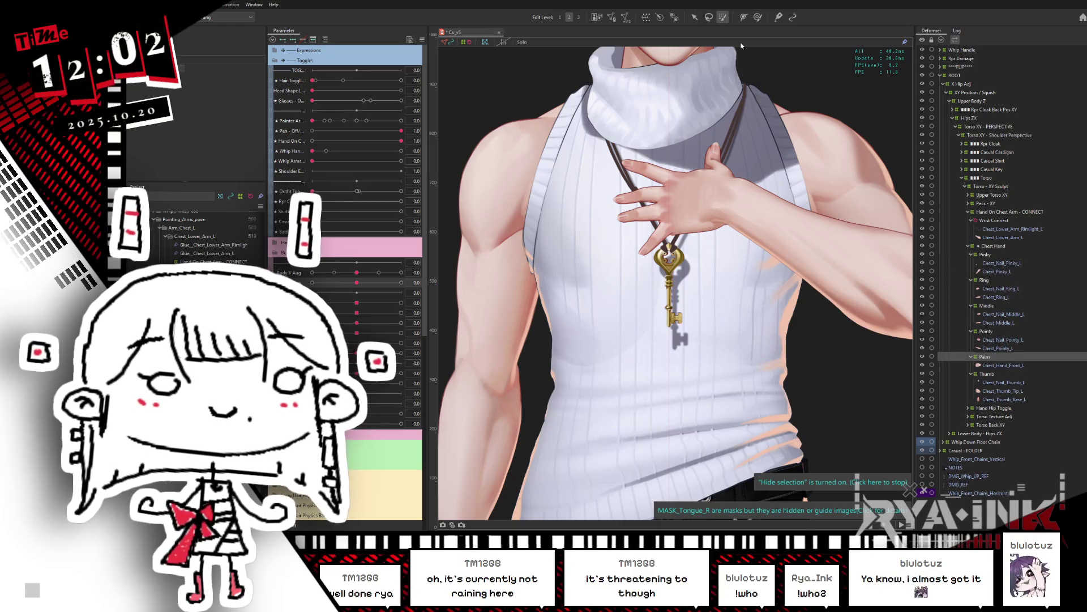
Select Chest_Hand_Front_L in the Deformer panel and paste a duplicate of it inside Palm
left_click(996, 365)
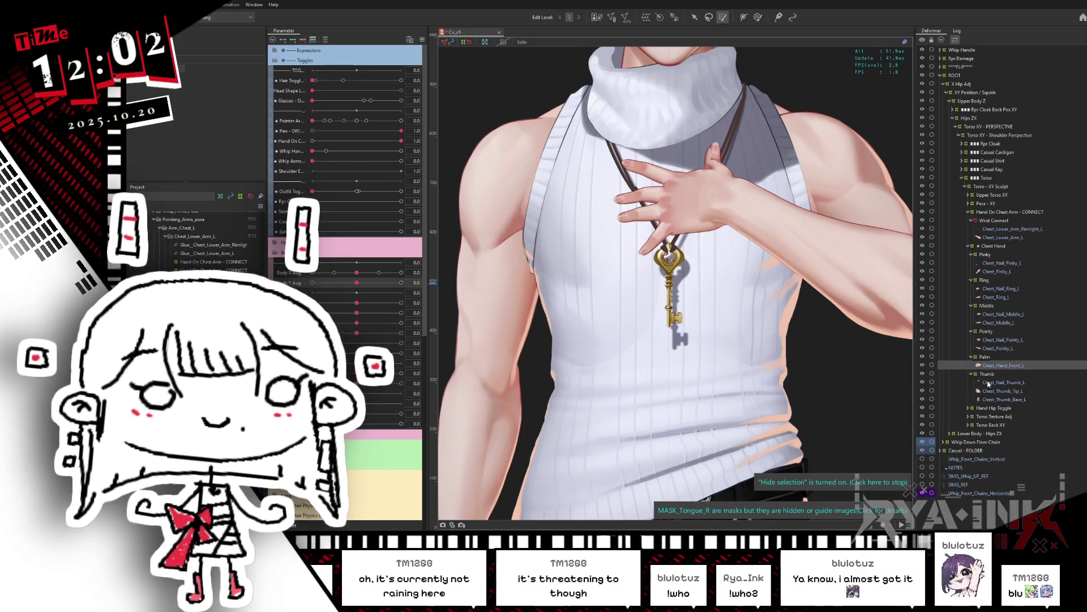
left_click(1001, 238)
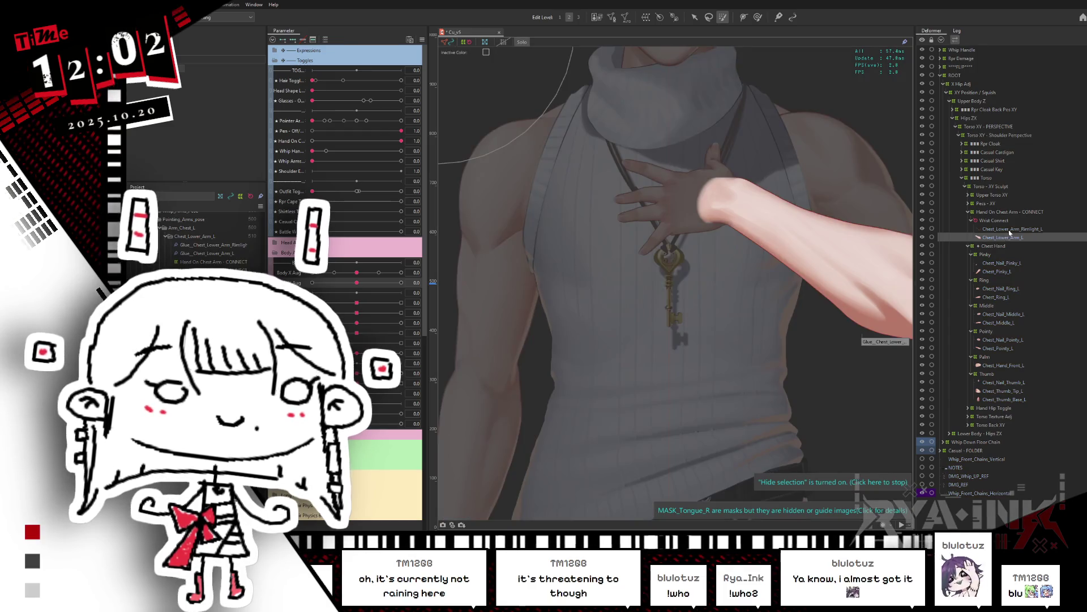
left_click(1008, 229, "ctrl")
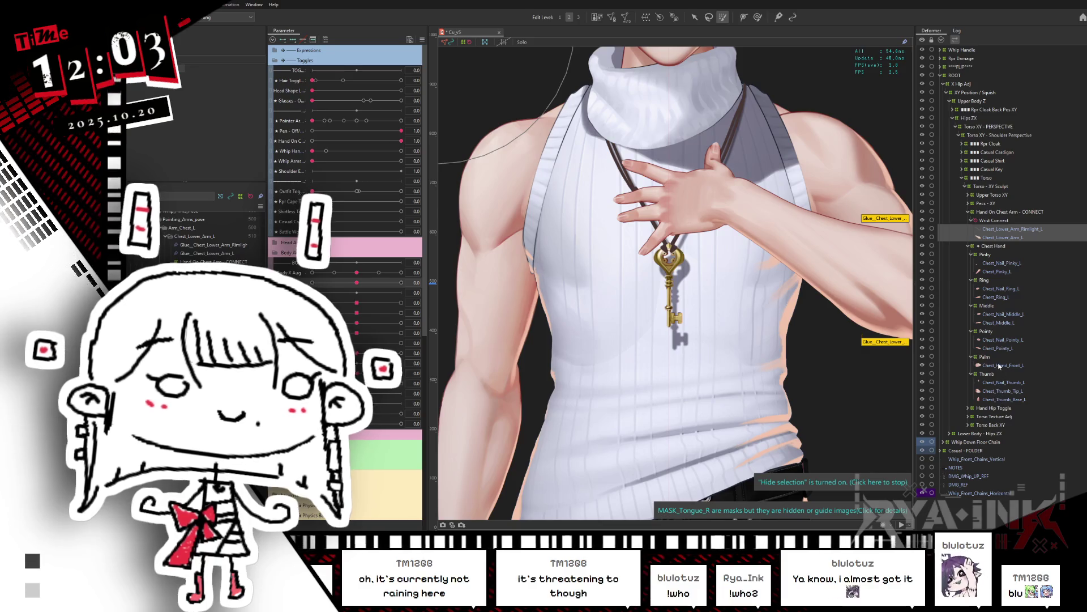
left_click(993, 366)
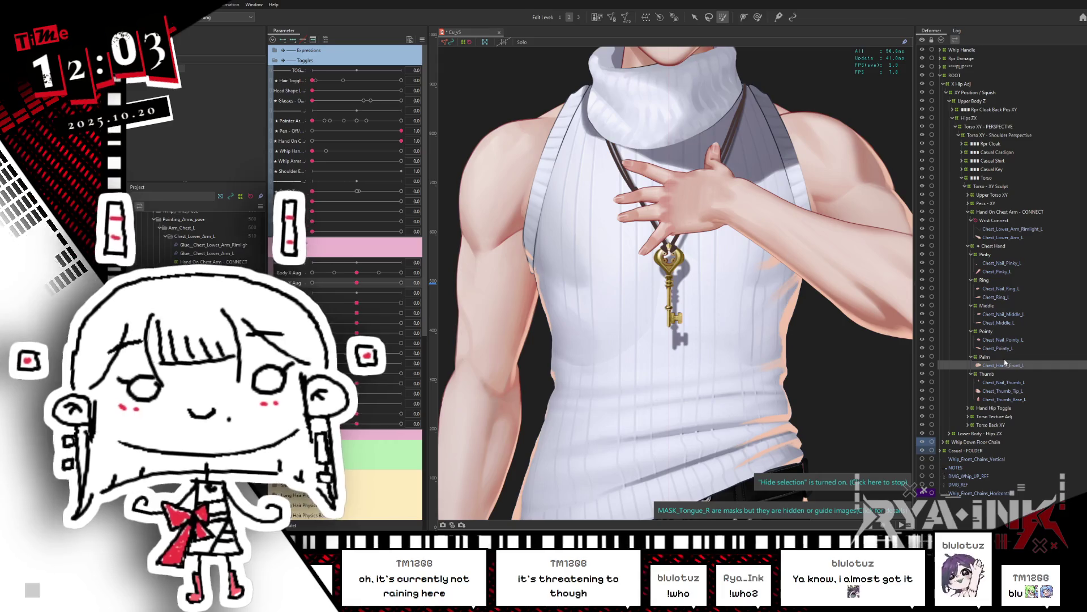
key("ctrl+v")
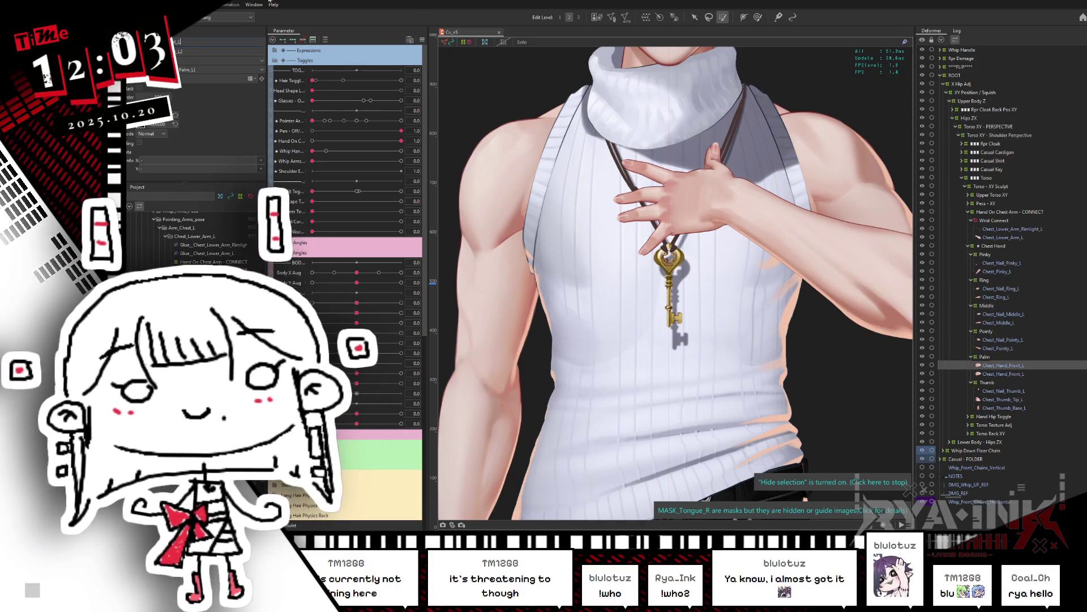
Rename the pasted mesh and its ID to Chest_Hand_Front_L_GLUE
key("Tab")
key("ctrl+v")
key("Return")
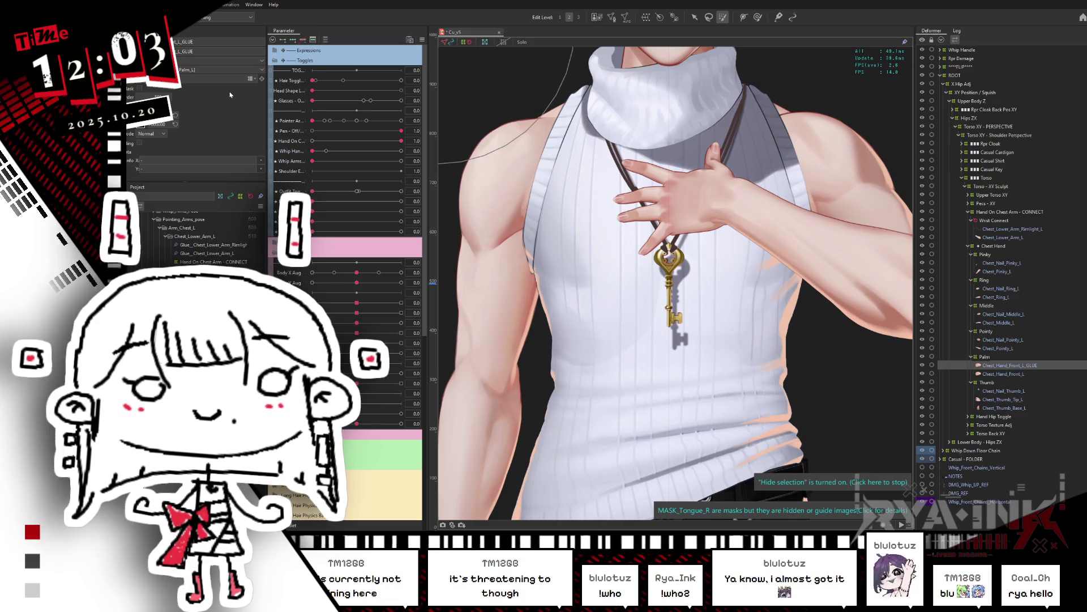
Drag Chest_Hand_Front_L_GLUE under Wrist Connect beside the lower-arm meshes
left_click(1002, 374, "ctrl")
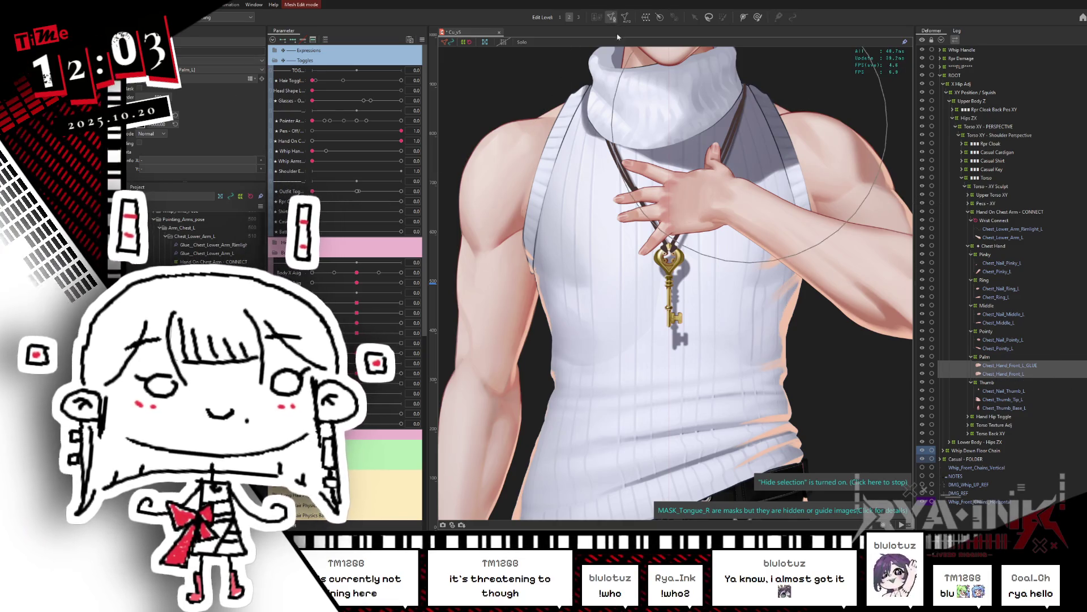
key("ctrl+e")
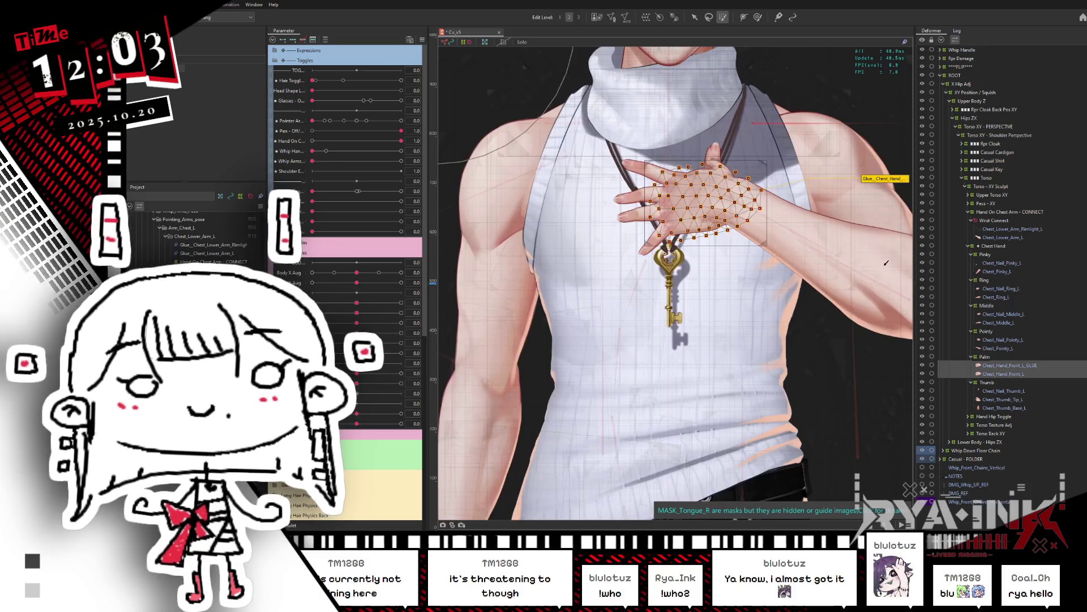
left_click(1026, 367)
left_click_drag(1012, 321, 1003, 230)
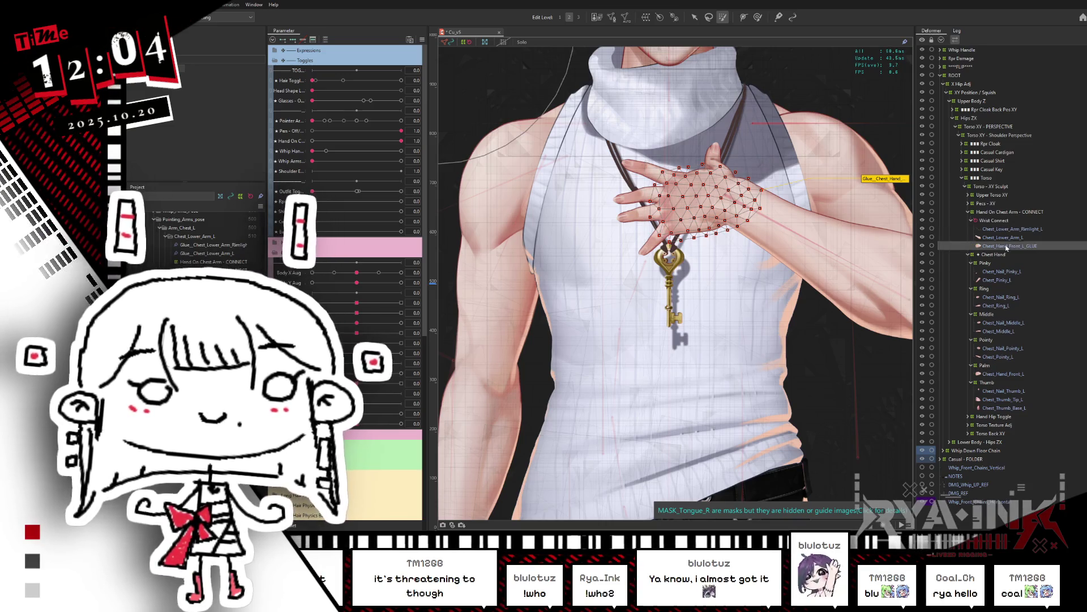
left_click(1000, 398)
left_click(1025, 248)
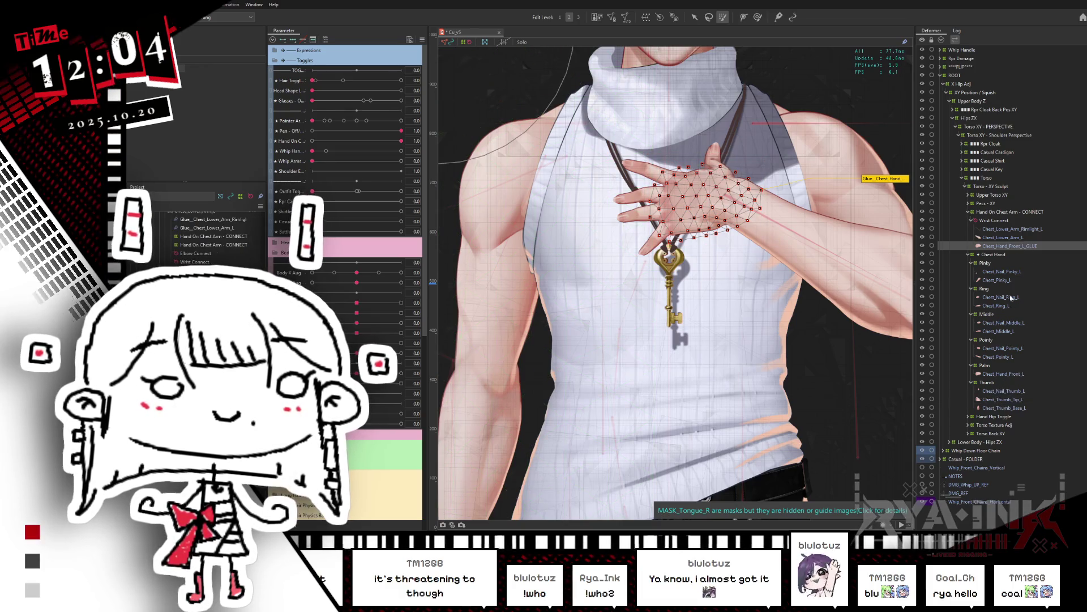
Paint glue weights on the hand mesh, checking it against a sideways body turn
left_click(872, 178)
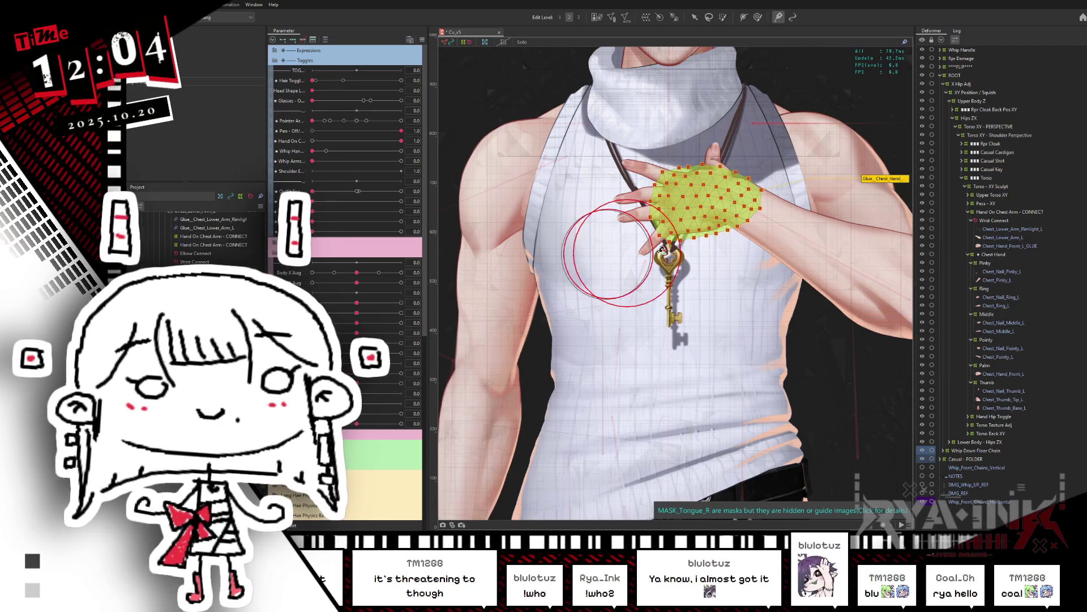
left_click_drag(356, 274, 312, 274)
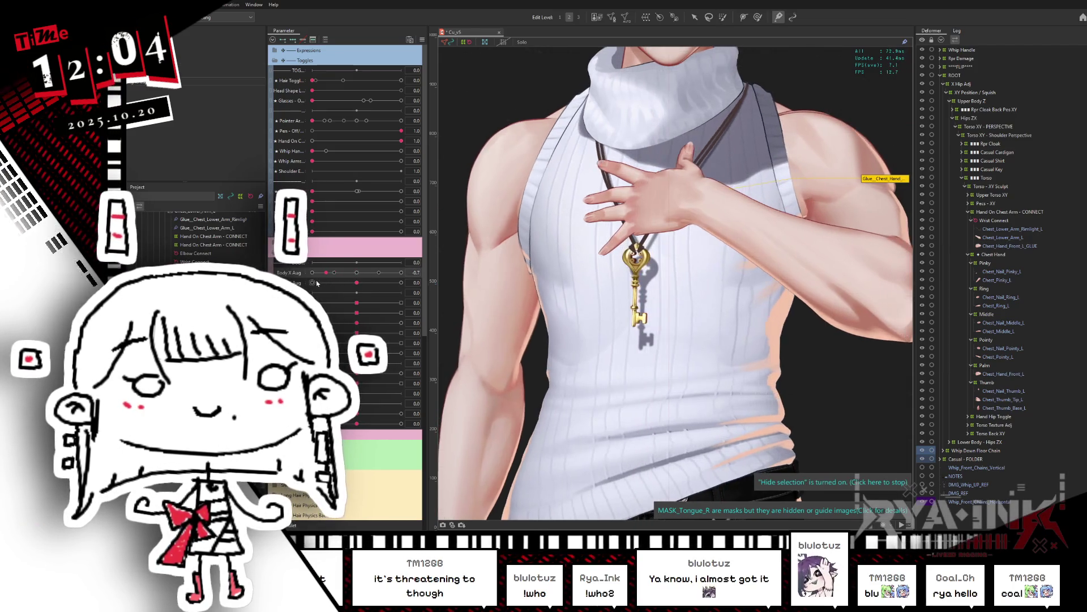
left_click(362, 275)
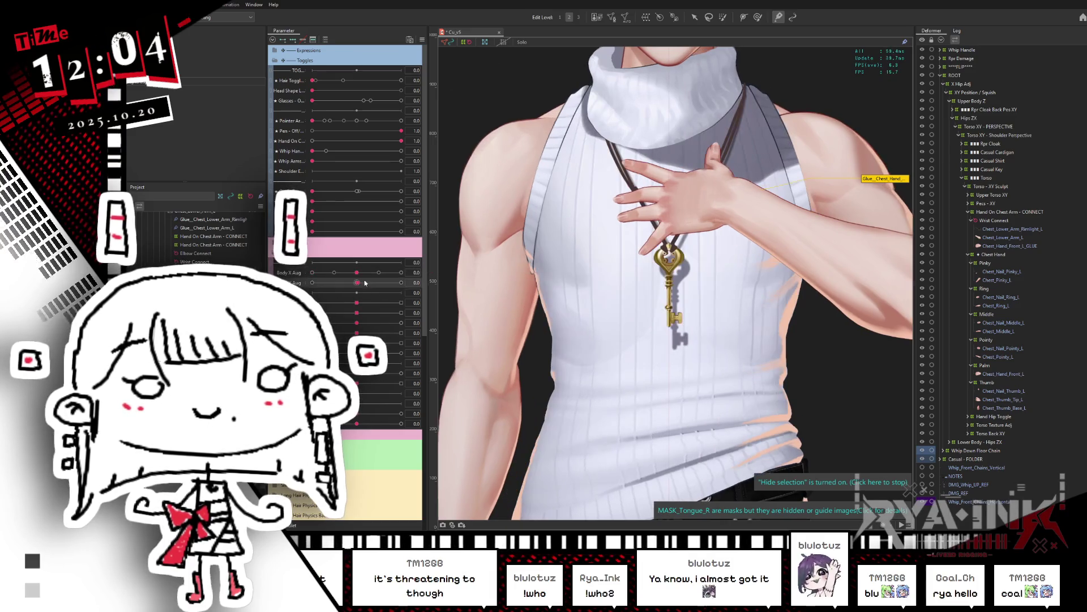
left_click_drag(641, 172, 630, 204)
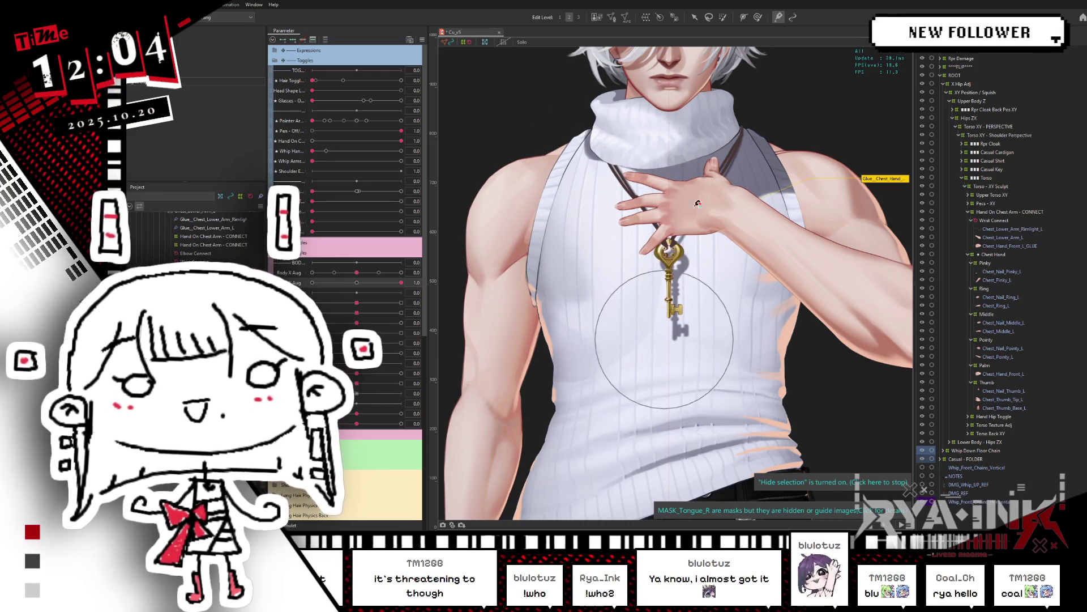
left_click(749, 183)
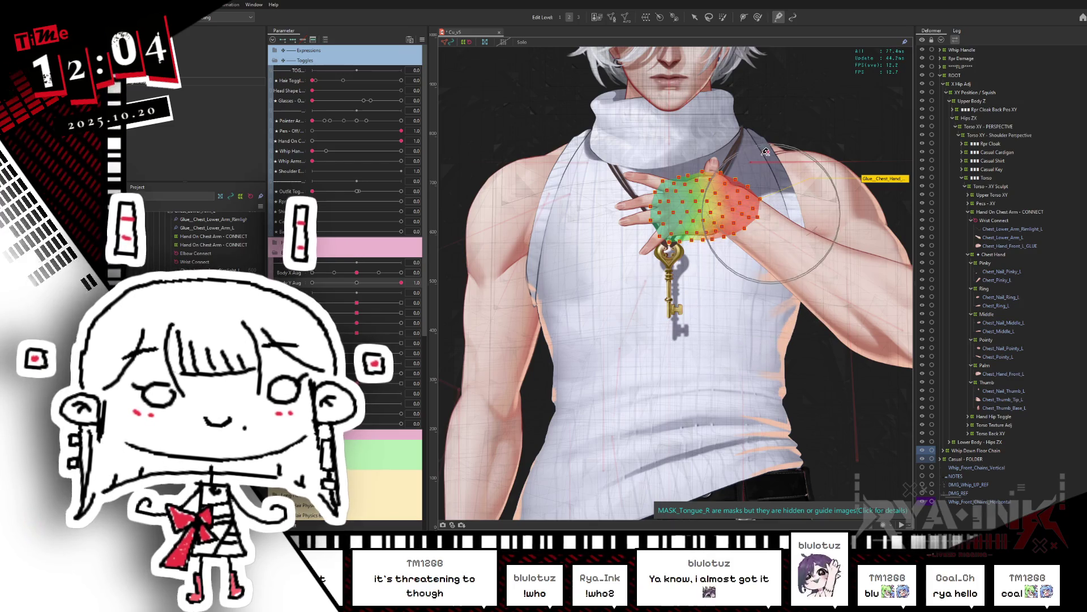
key("h")
Test the glued hand at Body Y Aug tilts of -0.7 and -0.3, rechecking its weights
left_click_drag(401, 282, 312, 282)
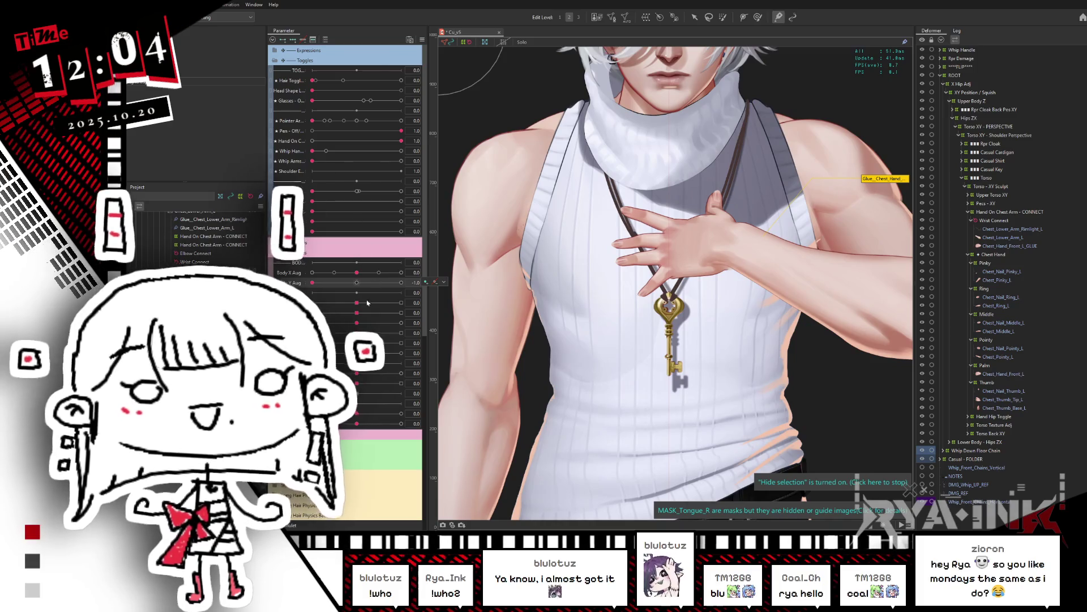
left_click(358, 283)
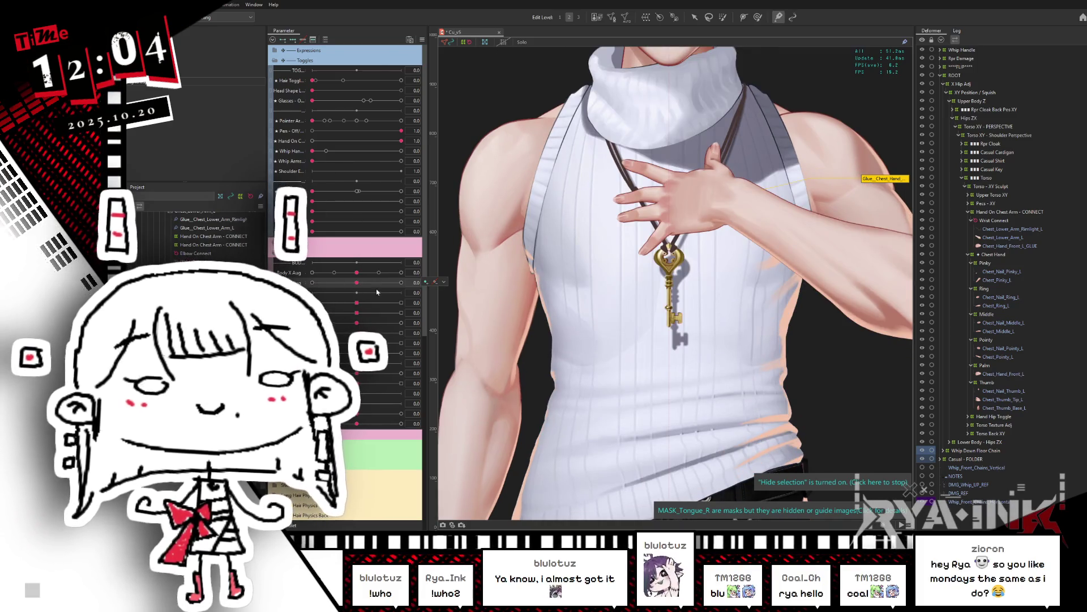
mouse_move(372, 287)
left_mouse_down()
mouse_move(342, 283)
mouse_move(401, 282)
left_mouse_up()
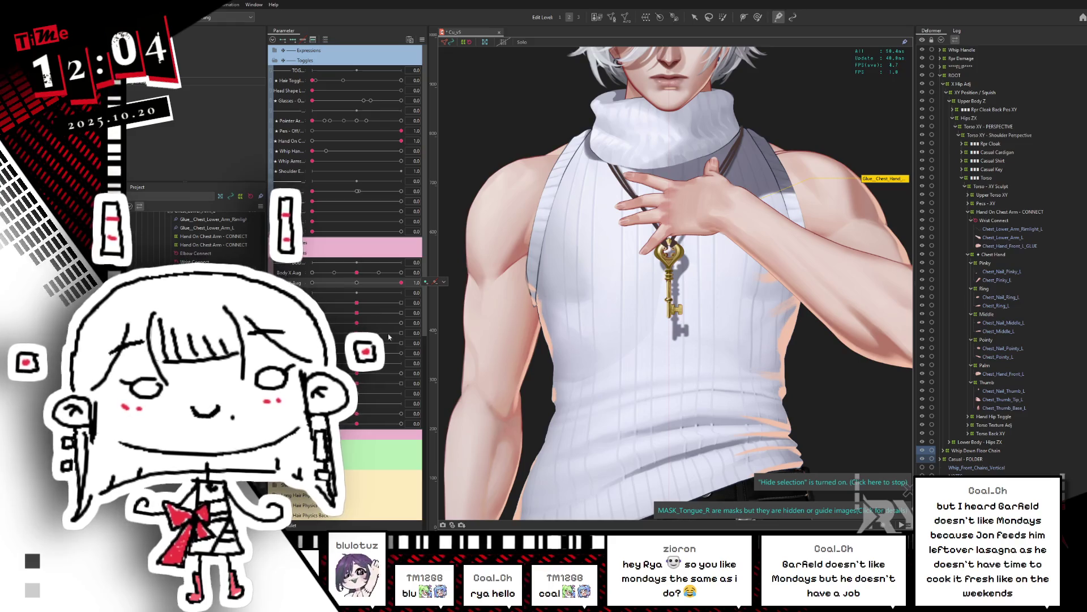
mouse_move(400, 283)
left_mouse_down()
mouse_move(397, 274)
mouse_move(452, 246)
left_mouse_up()
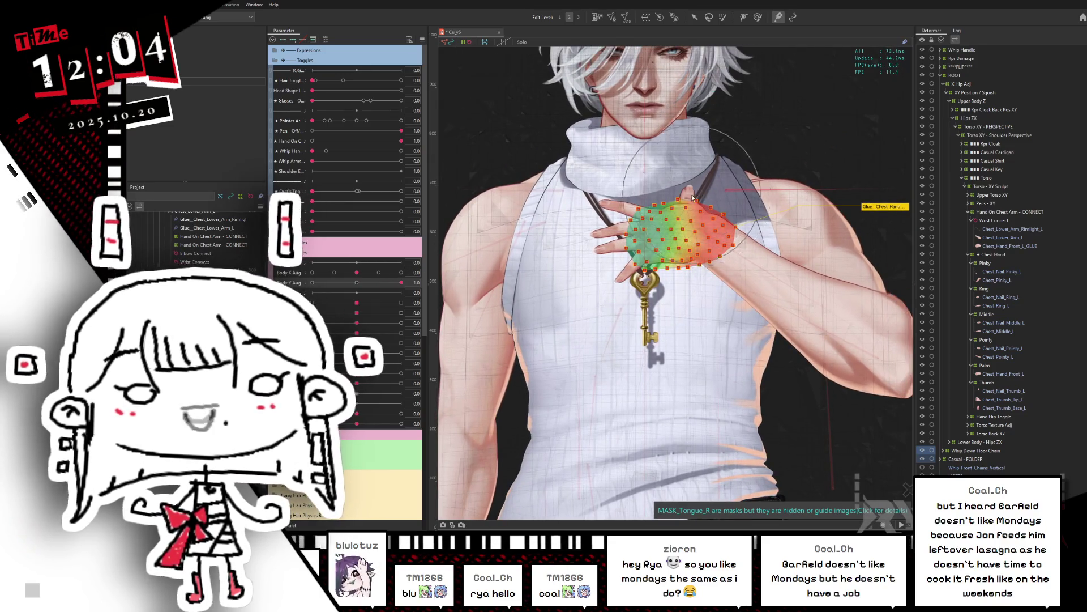
left_click_drag(401, 283, 313, 282)
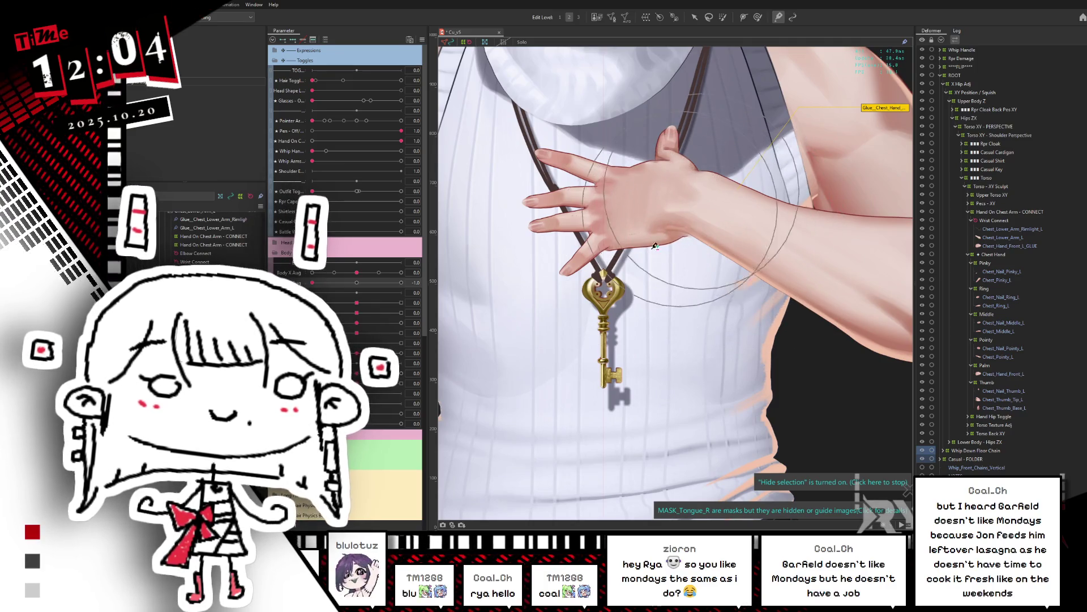
left_click(647, 216)
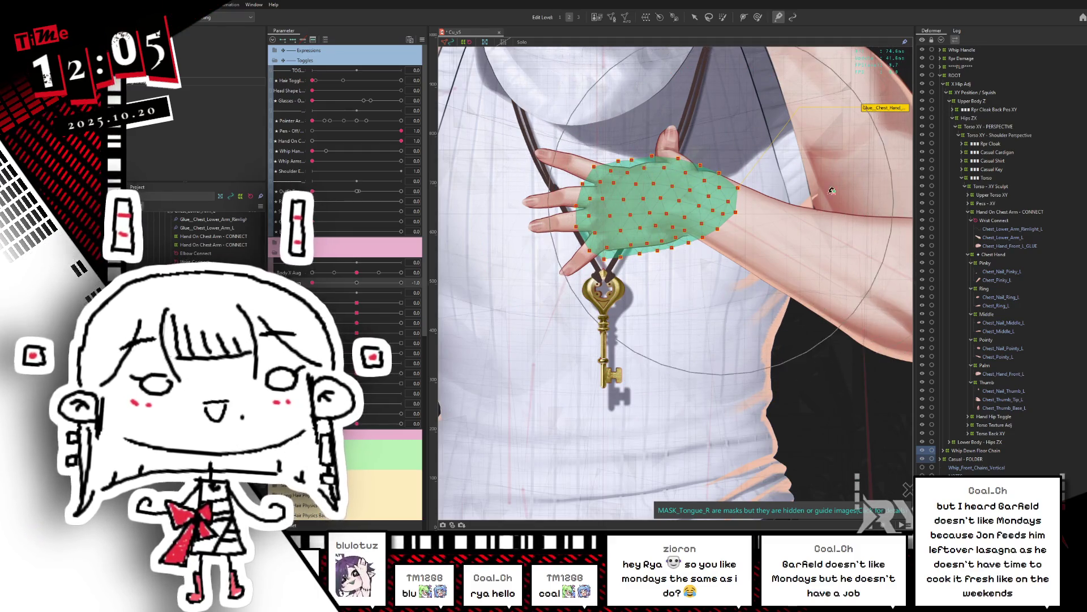
key("ctrl+h")
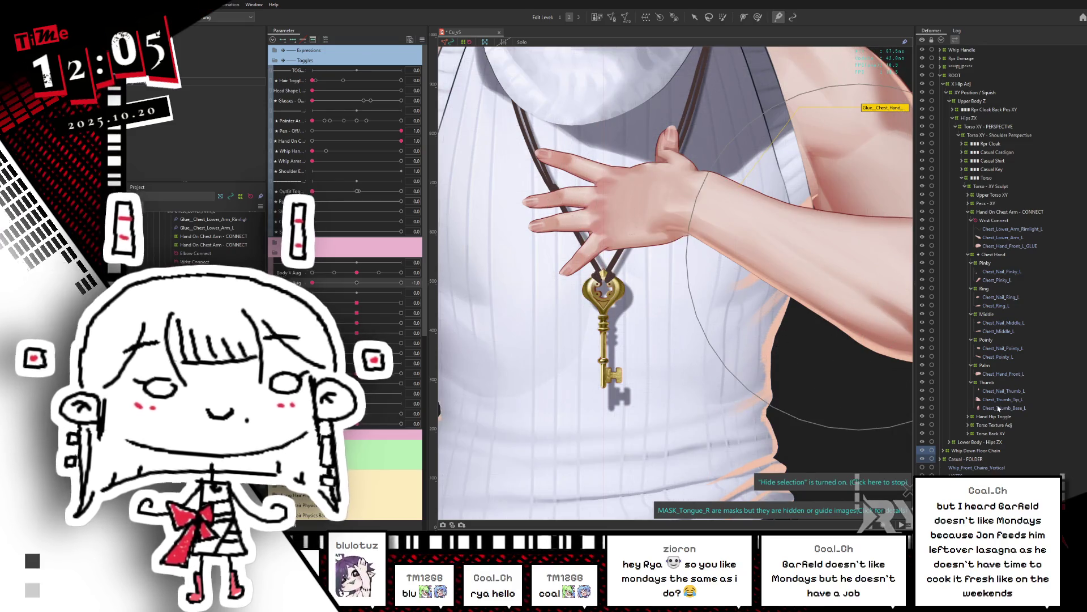
Inspect the Chest_Lower_Arm_L forearm glue weights and test the pose across the parameter range
left_click(1011, 238)
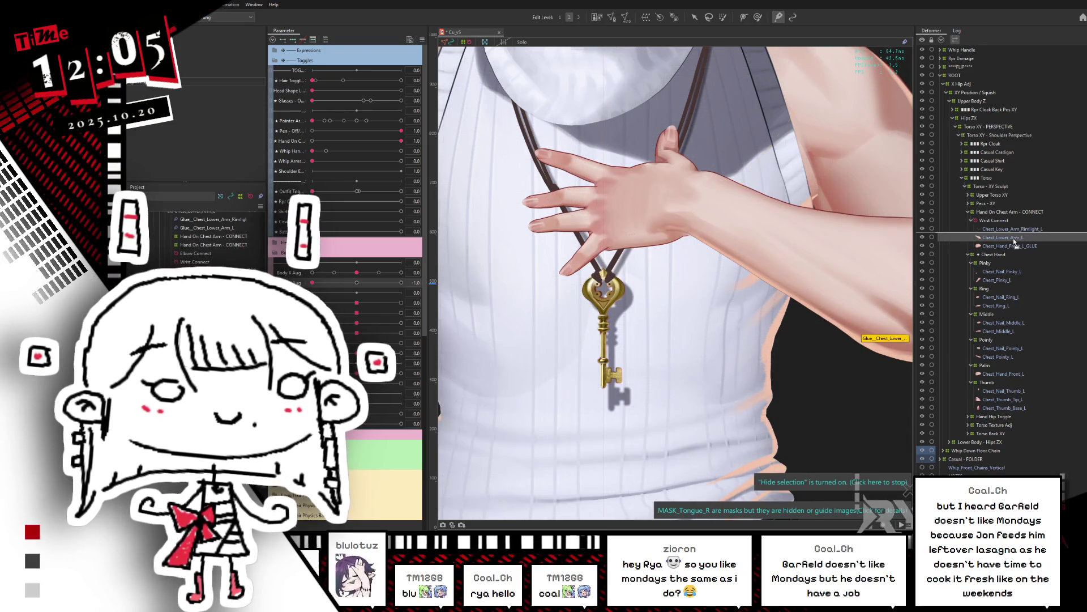
left_click(983, 238)
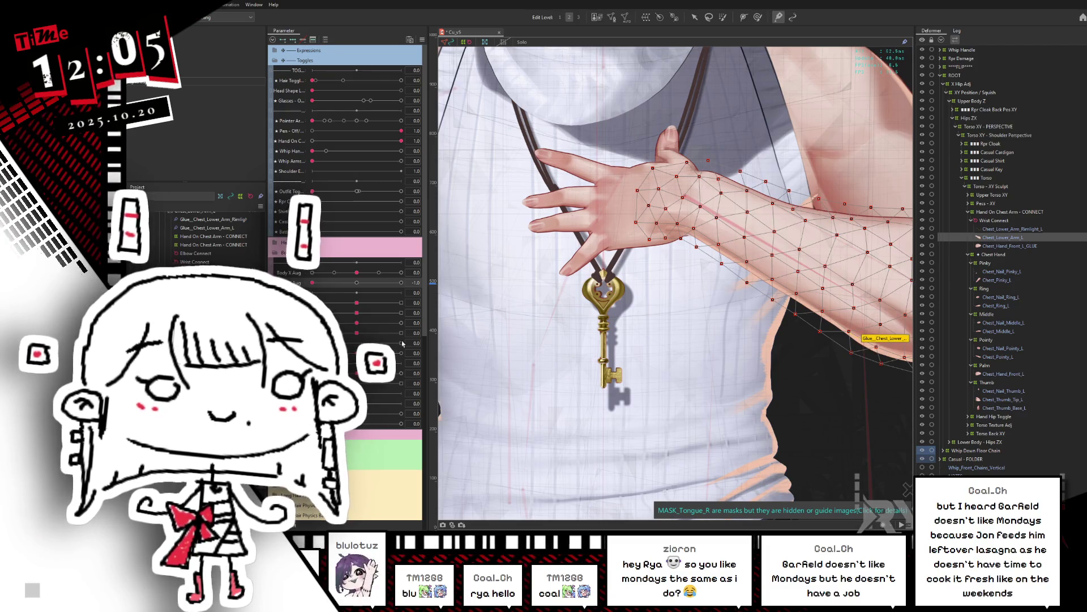
left_click(227, 220, "ctrl")
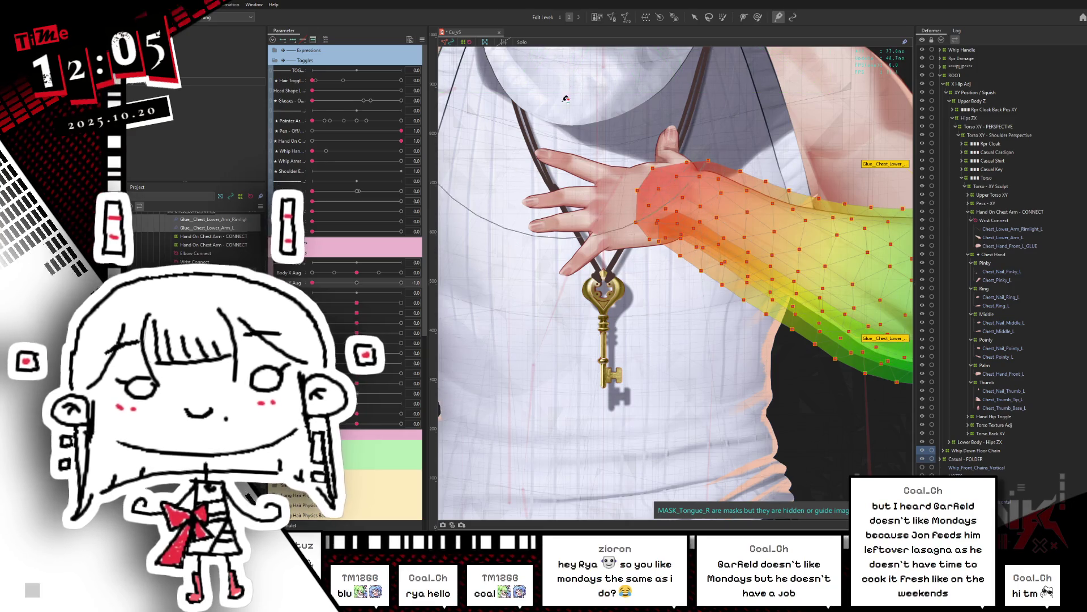
key("ctrl+h")
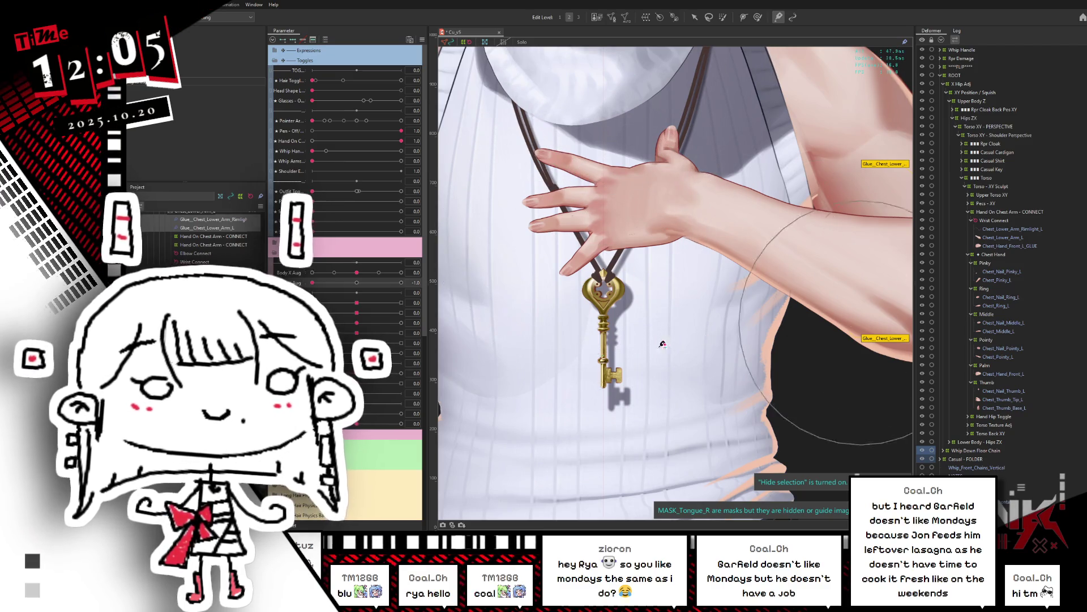
left_click_drag(312, 282, 414, 261)
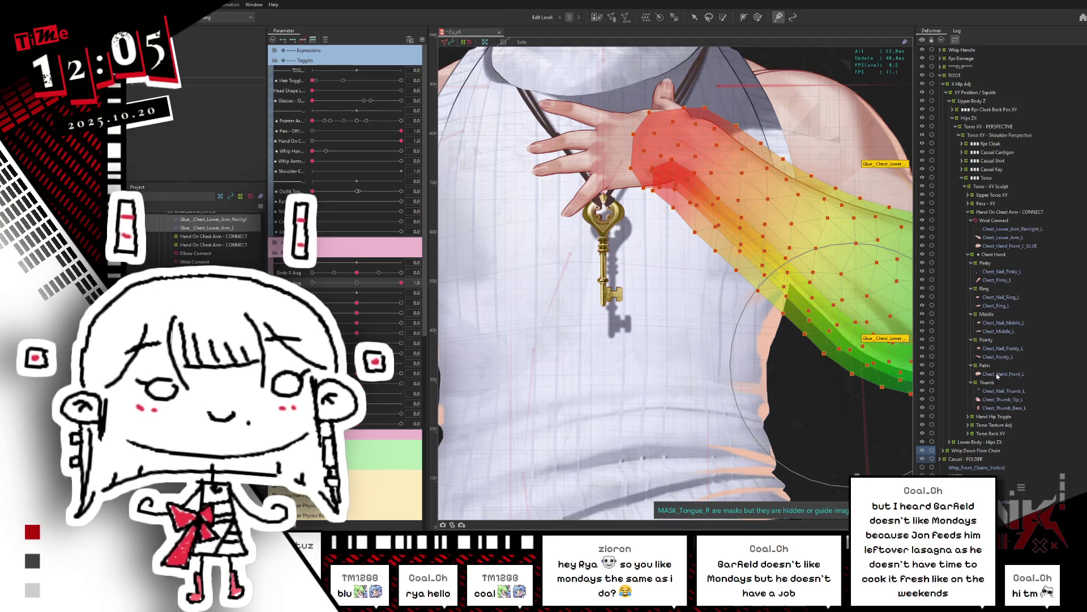
Paint the hand's glue weights along its right side toward the wrist, then select Chest_Hand_Front_L_GLUE
left_click(892, 339)
left_click(879, 109)
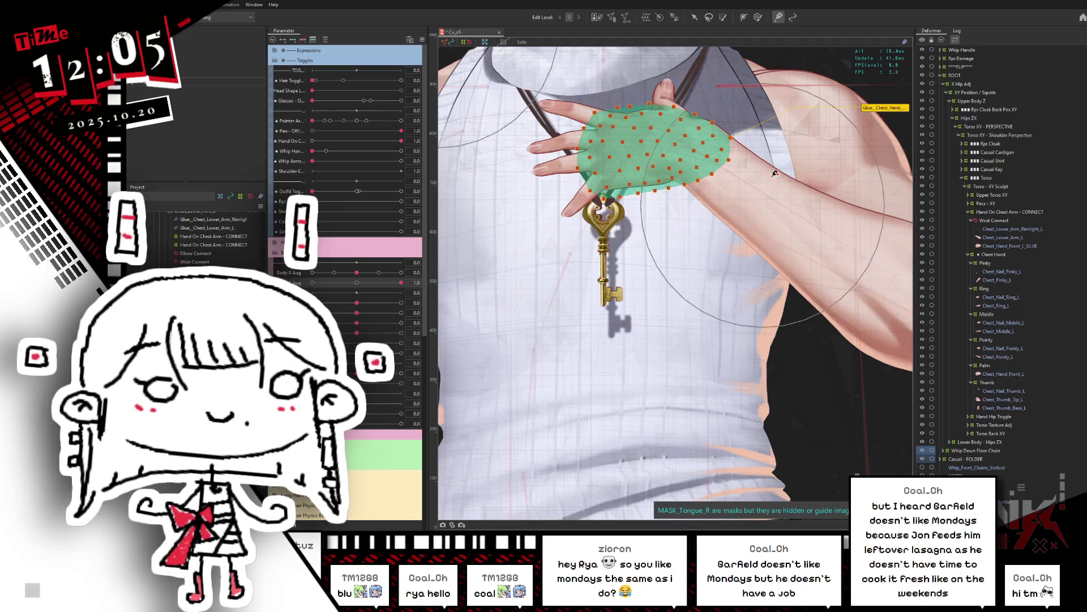
mouse_move(761, 166)
left_mouse_down()
mouse_move(769, 182)
mouse_move(694, 142)
mouse_move(747, 61)
left_mouse_up()
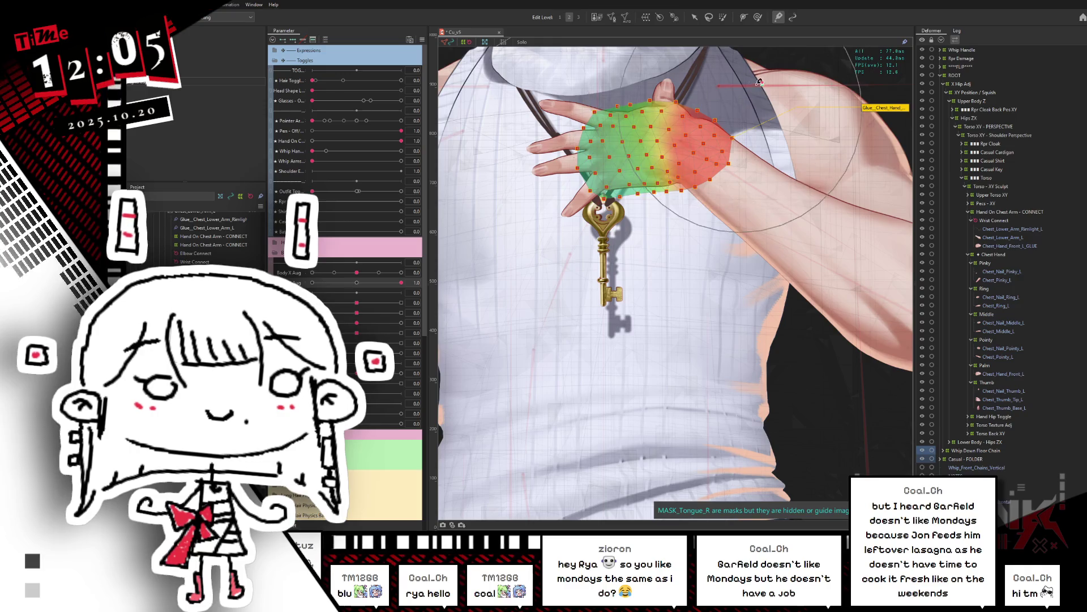
key("ctrl+h")
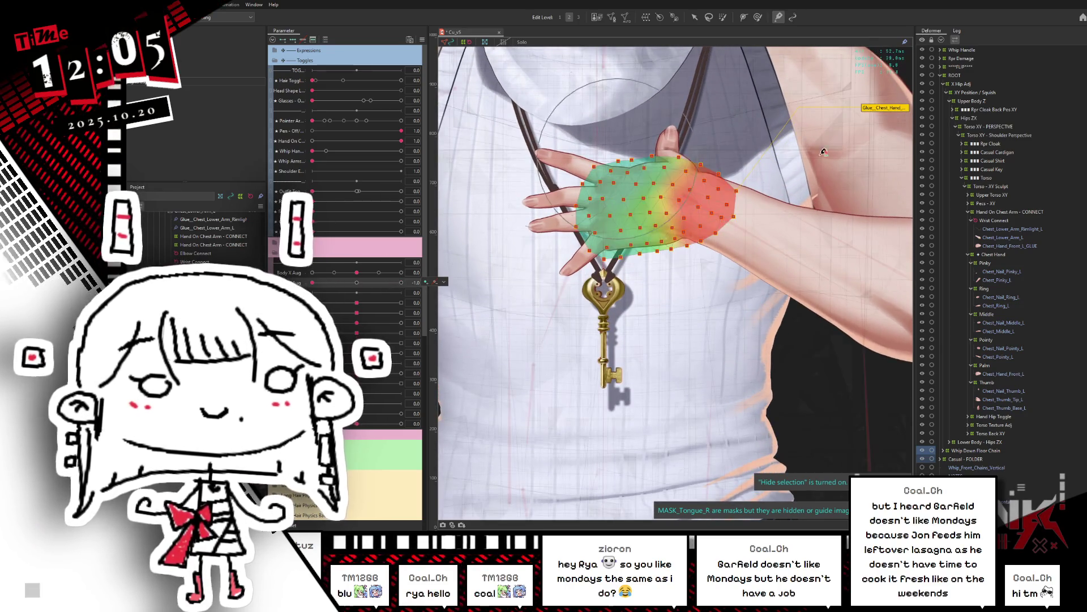
left_click(999, 244)
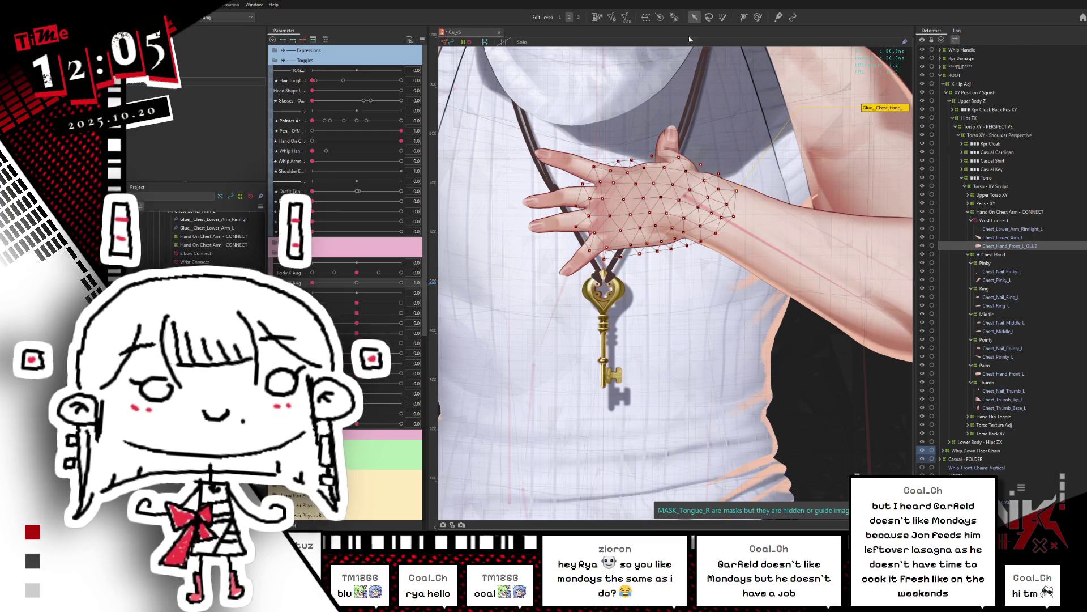
Undo a trial shift of the hand glue, then preview the hand at Body Y Aug -0.7 without overlays
left_click_drag(656, 211, 738, 187)
key("ctrl+z")
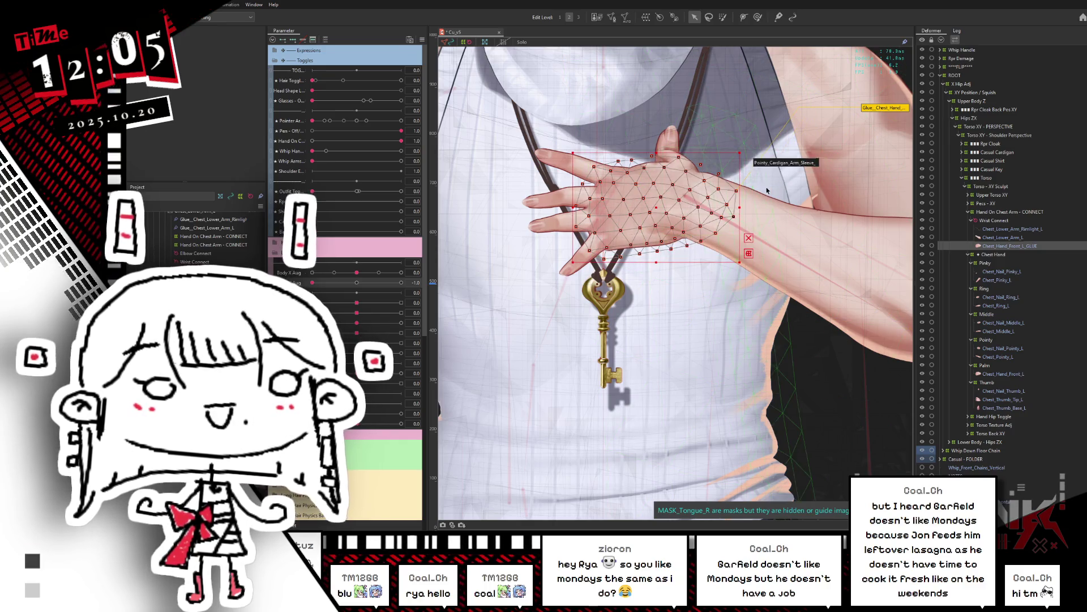
key("ctrl+h")
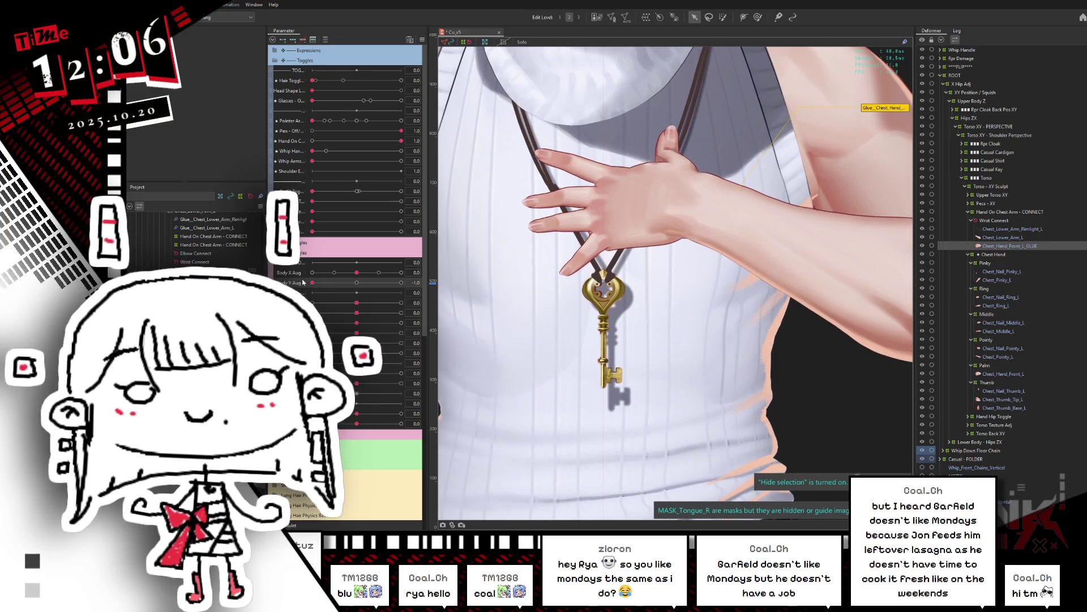
mouse_move(317, 284)
left_mouse_down()
mouse_move(363, 289)
mouse_move(278, 286)
left_mouse_up()
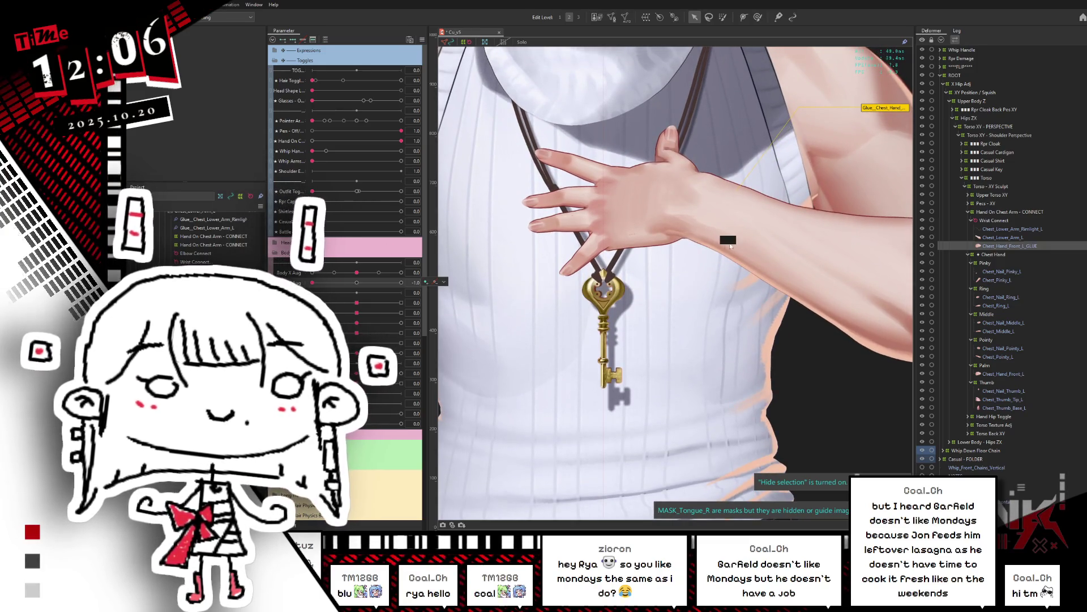
mouse_move(367, 278)
left_mouse_down()
mouse_move(337, 296)
mouse_move(411, 270)
mouse_move(323, 314)
left_mouse_up()
left_click(991, 263)
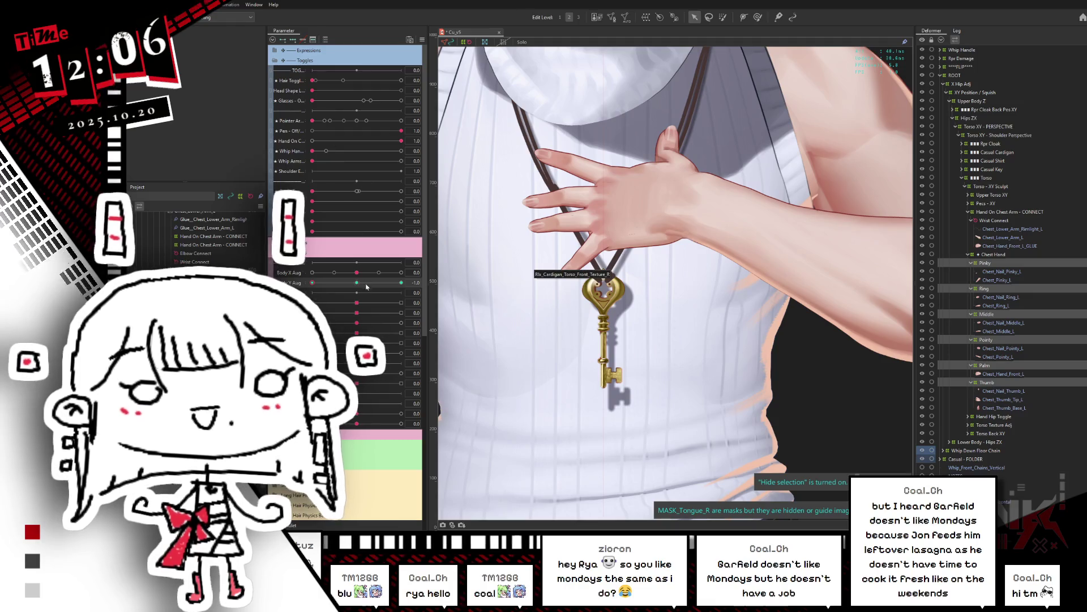
Enlarge the deform brush on Hand On Chest Arm - CONNECT and check the hand at Y Aug -1.0, -0.9, -0.4
left_click_drag(358, 286, 312, 283)
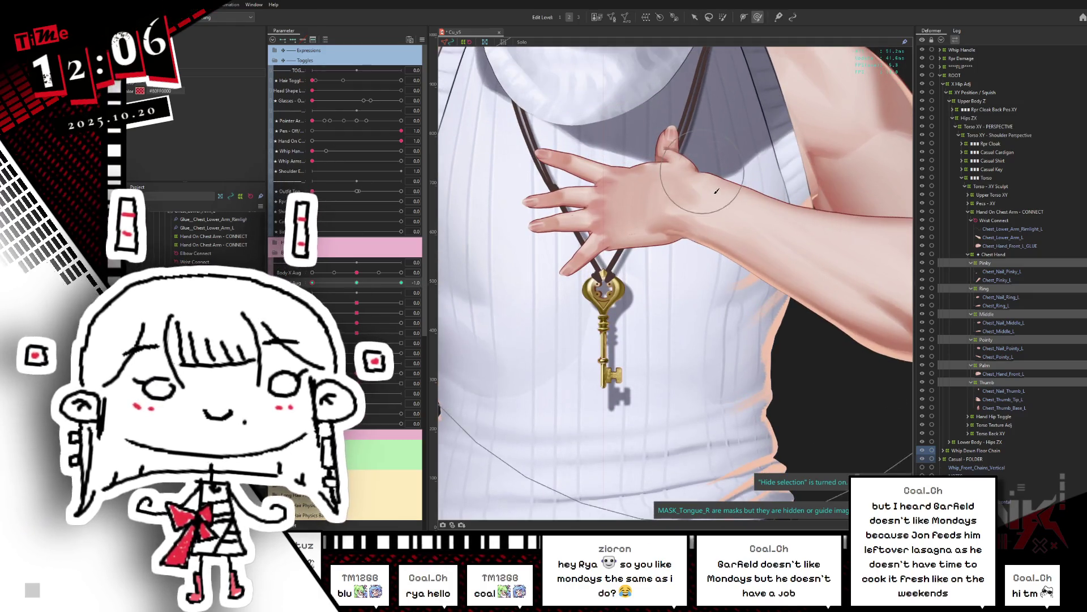
left_click_drag(718, 187, 669, 203)
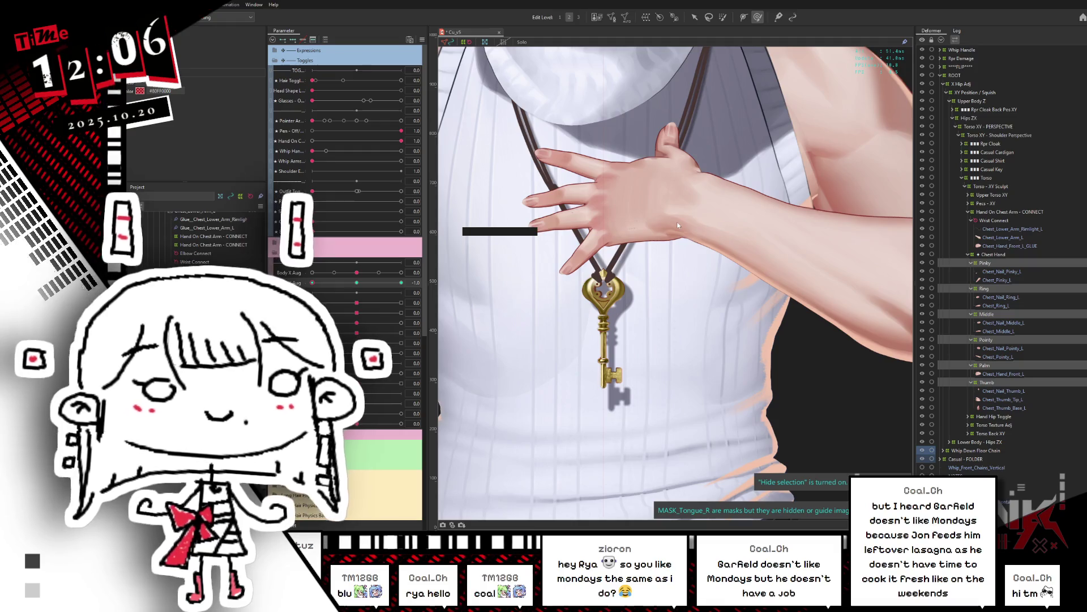
left_click(987, 214)
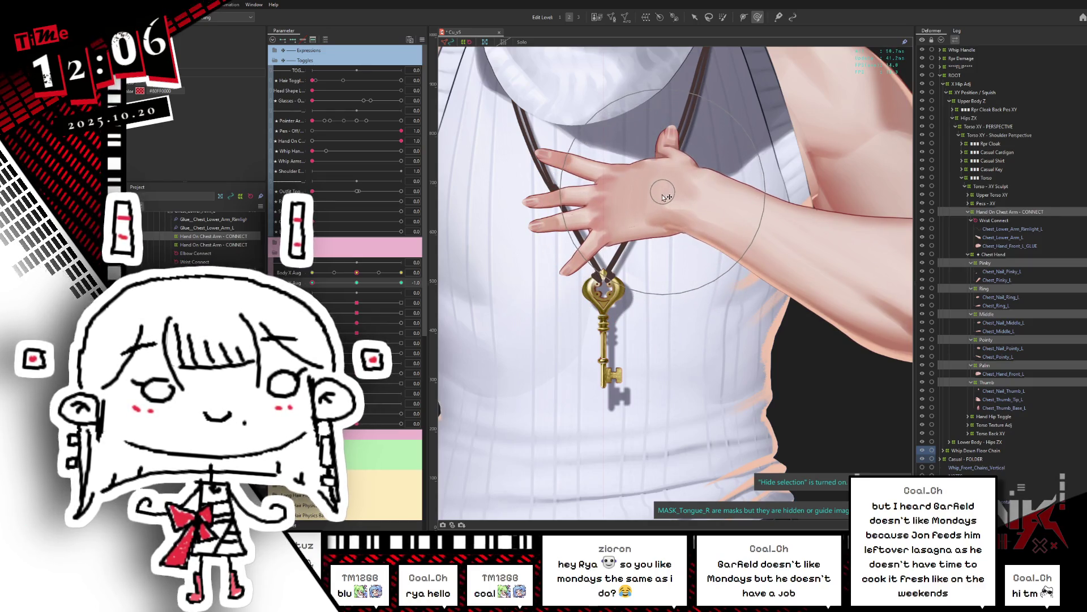
left_click_drag(353, 286, 312, 283)
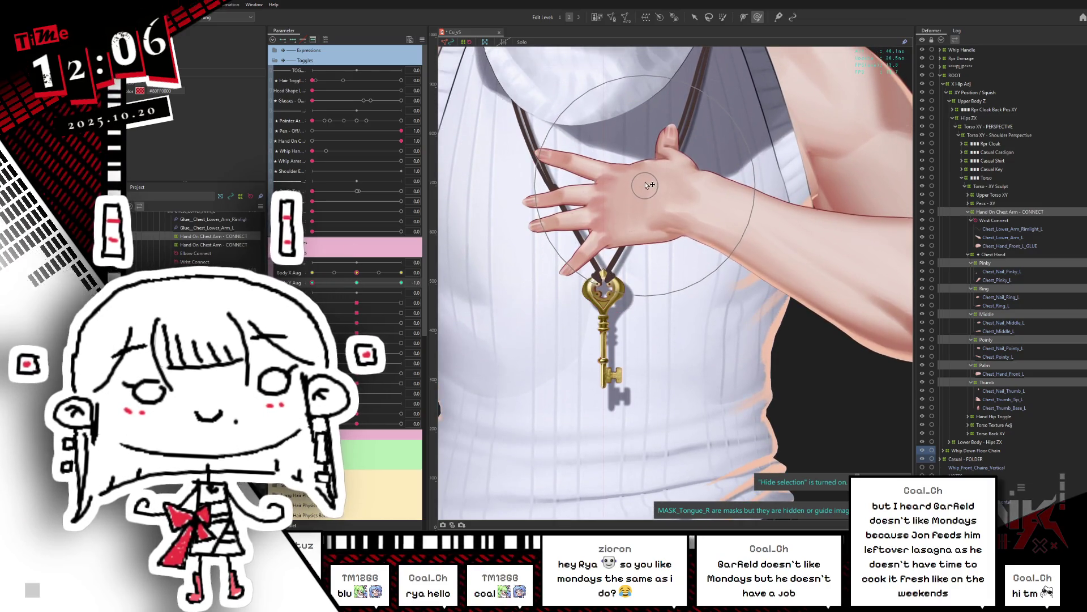
left_click_drag(312, 283, 311, 301)
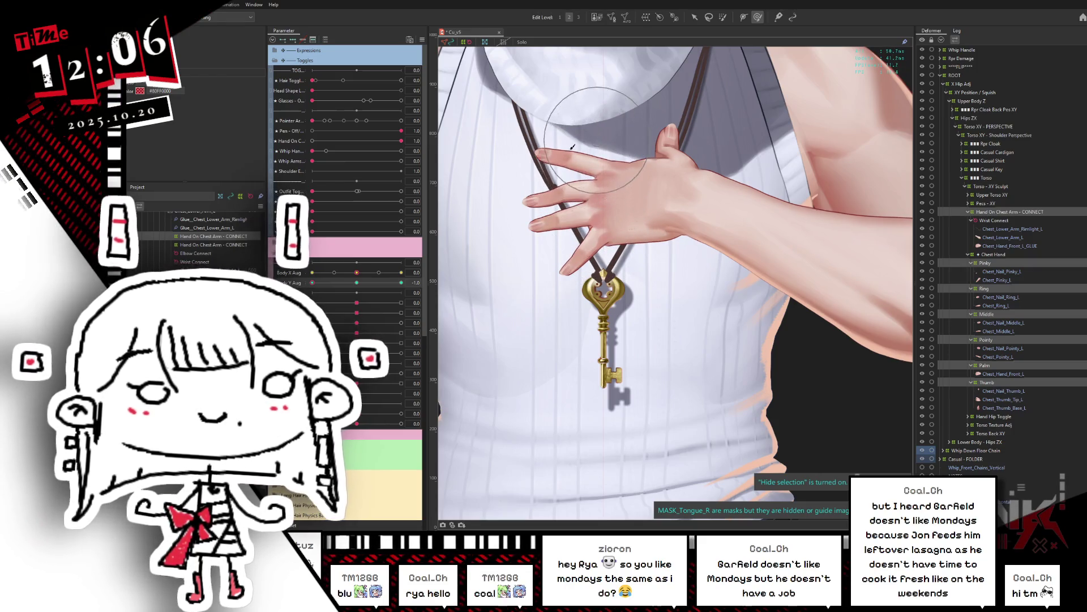
mouse_move(312, 283)
left_mouse_down()
mouse_move(331, 293)
mouse_move(311, 293)
mouse_move(651, 140)
left_mouse_up()
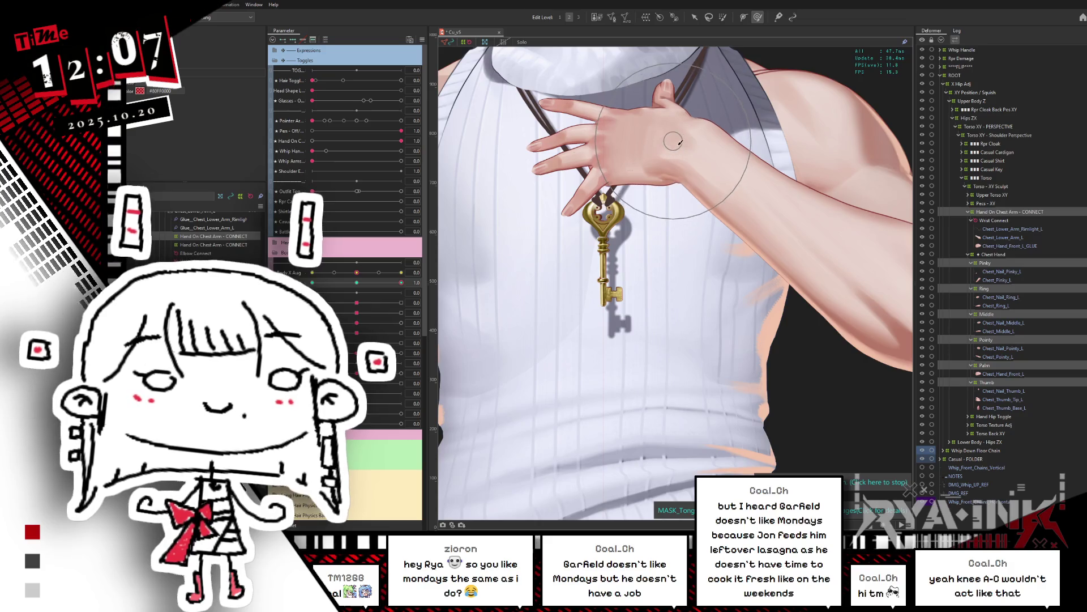
Compare the hand at Body Y Aug 0.8, then brush the hand and wrist into shape at -1.0
mouse_move(357, 286)
left_mouse_down()
mouse_move(398, 283)
mouse_move(431, 256)
left_mouse_up()
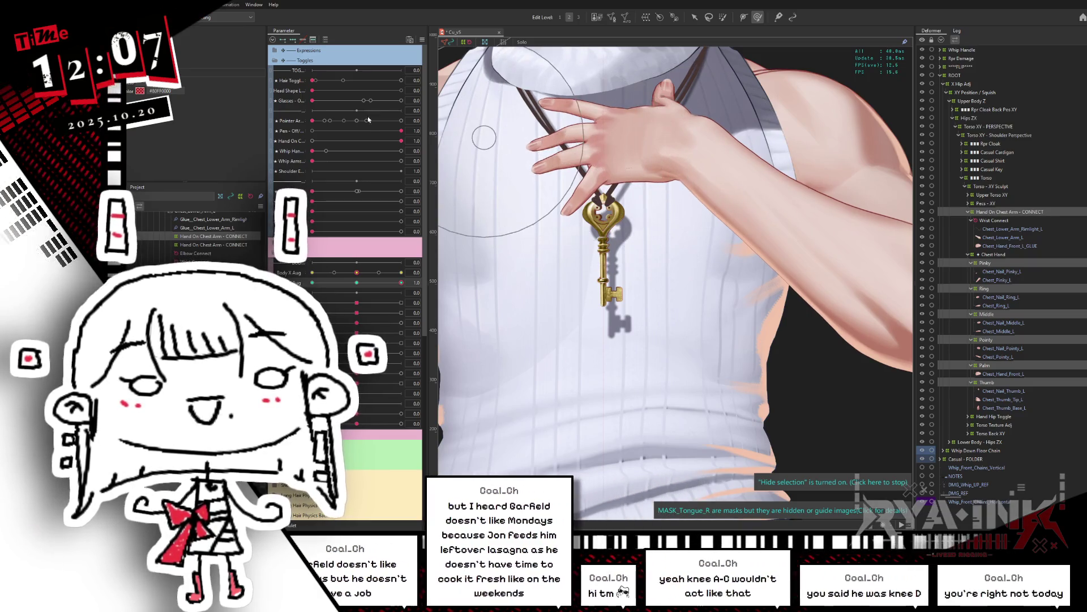
mouse_move(360, 286)
left_mouse_down()
mouse_move(329, 283)
mouse_move(385, 283)
mouse_move(420, 261)
left_mouse_up()
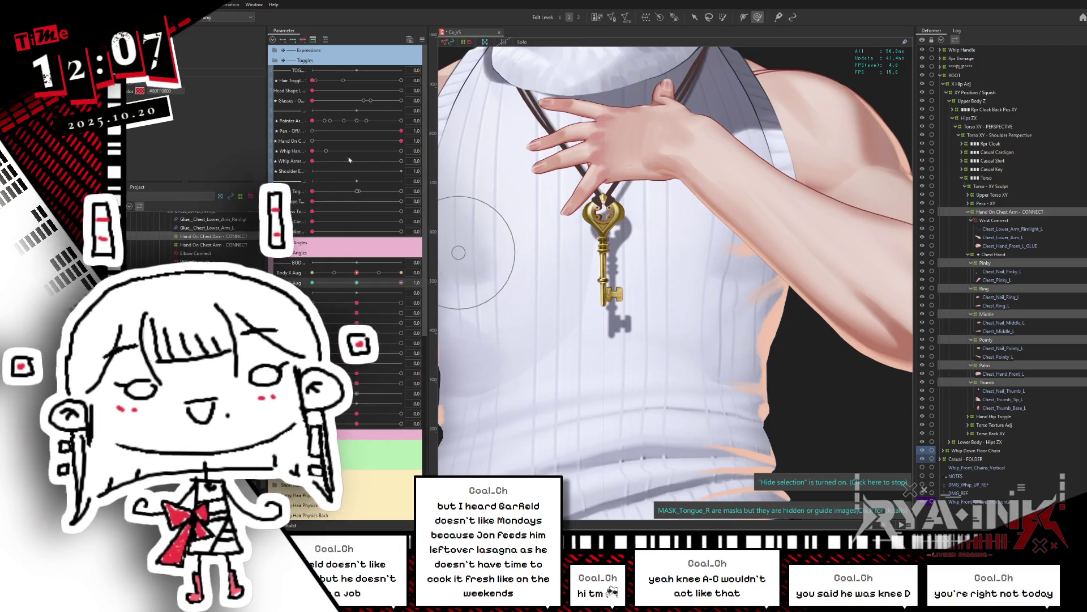
left_click_drag(356, 283, 312, 283)
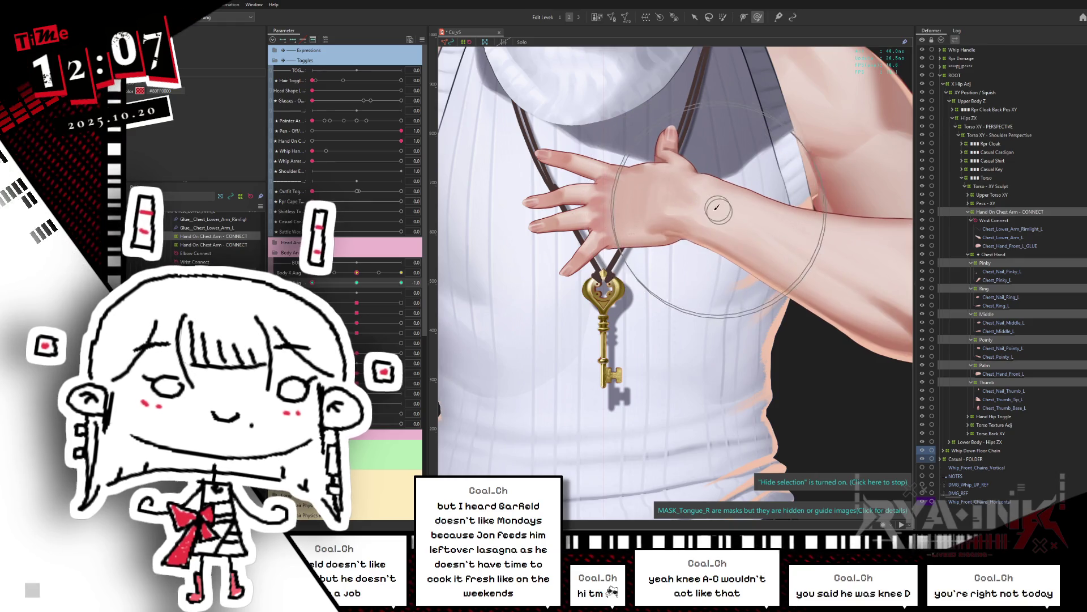
left_click(357, 283)
key("ctrl+z")
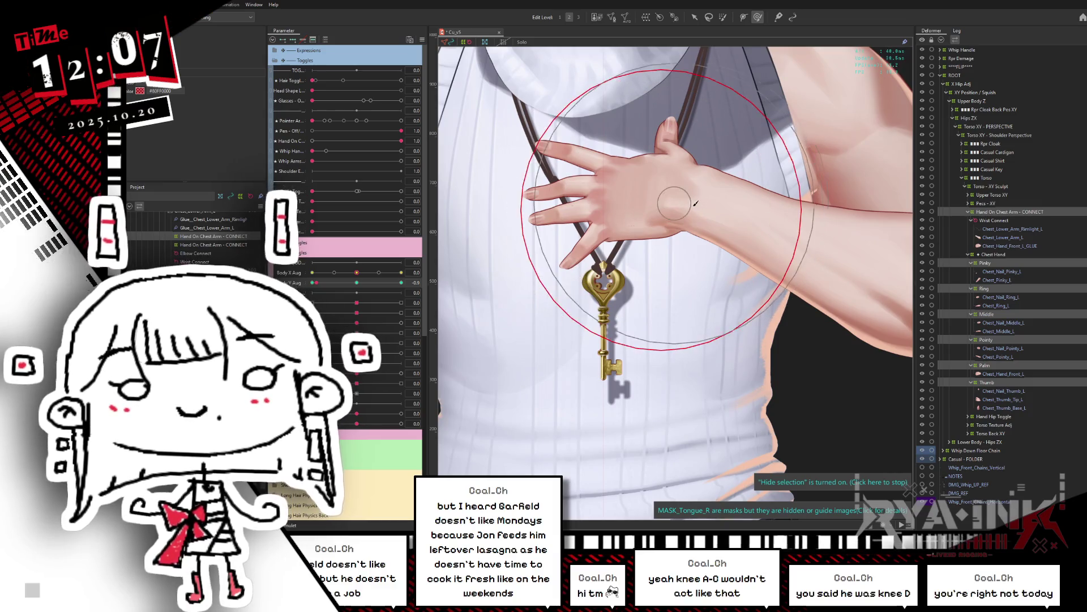
mouse_move(718, 177)
left_mouse_down()
mouse_move(711, 189)
mouse_move(628, 174)
mouse_move(668, 220)
left_mouse_up()
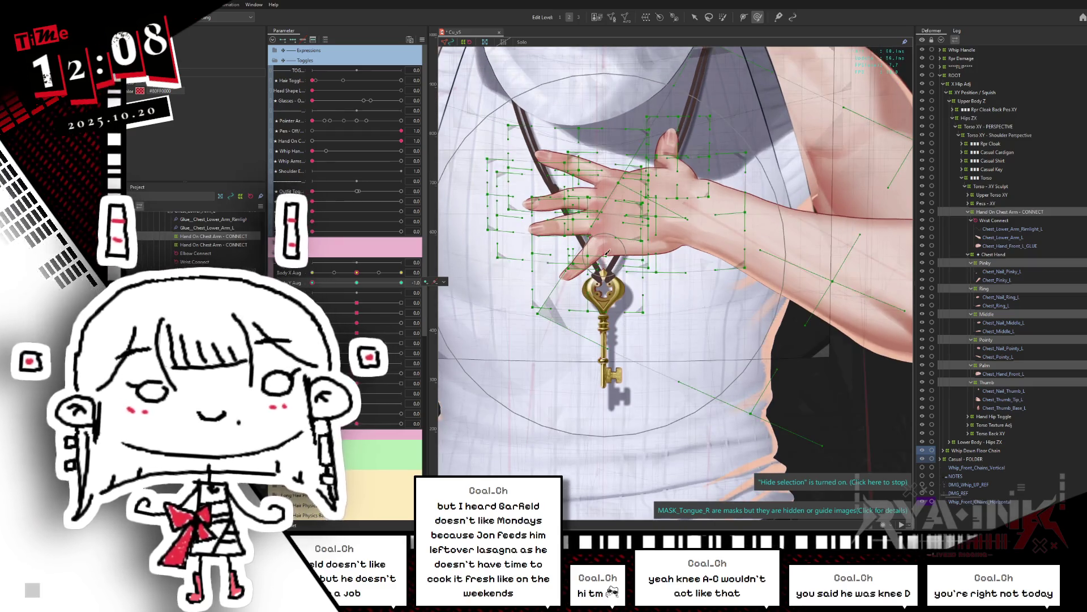
With overlays hidden, preview the zoomed-out arm as Body Y Aug moves from -0.7 to 0.9
scroll(606, 253, "down", 2)
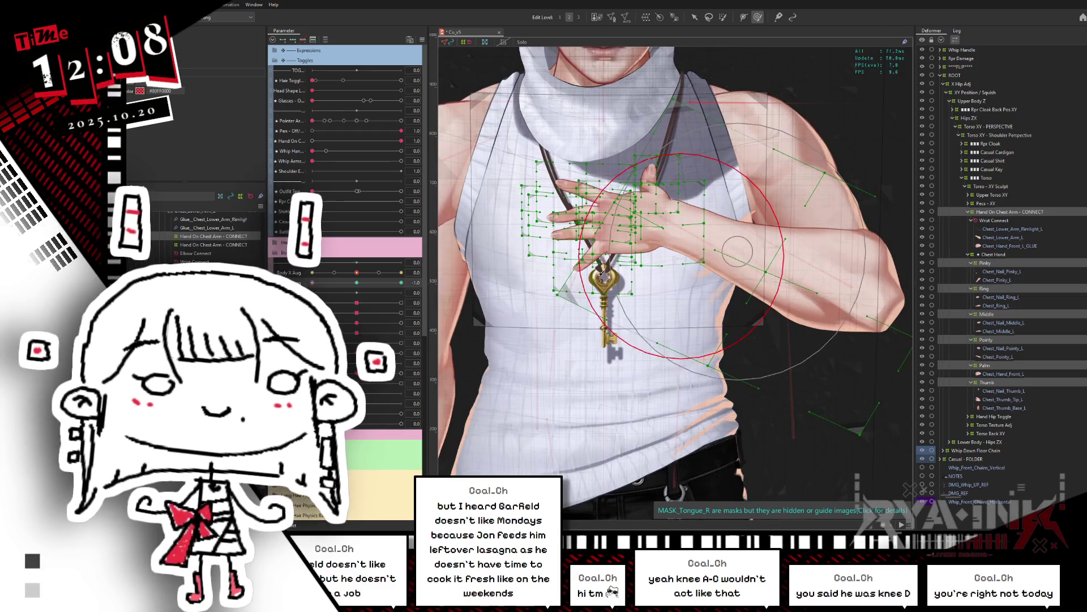
key("h")
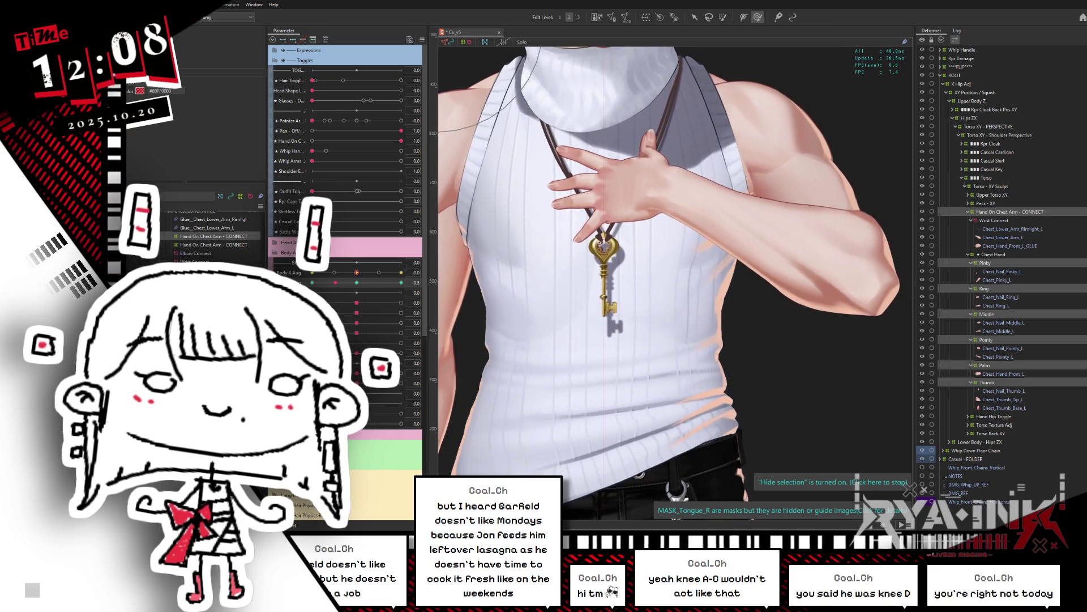
left_click_drag(327, 282, 403, 279)
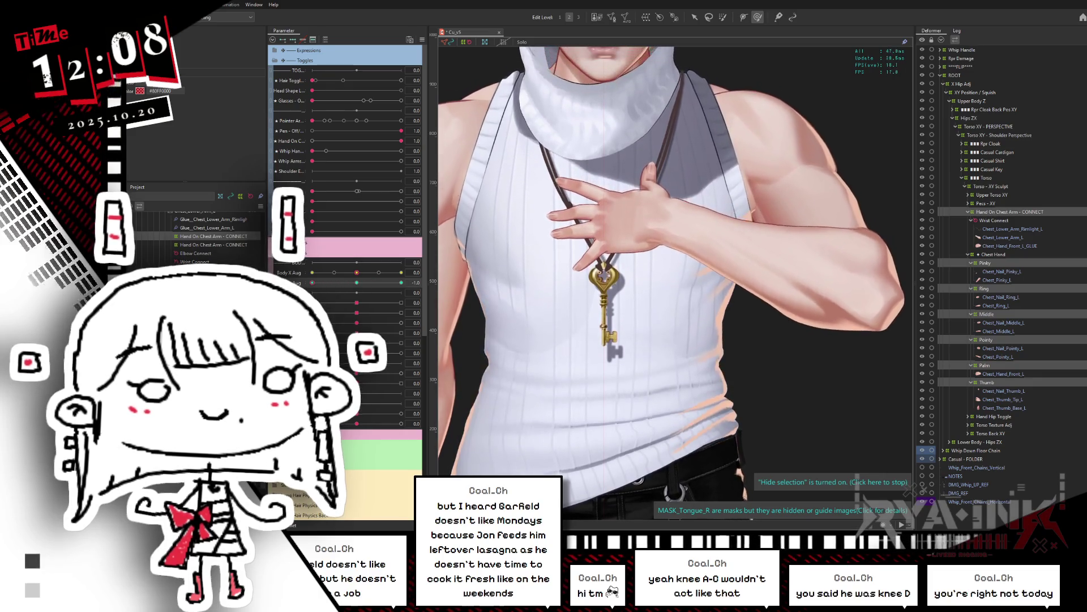
left_click(1009, 239)
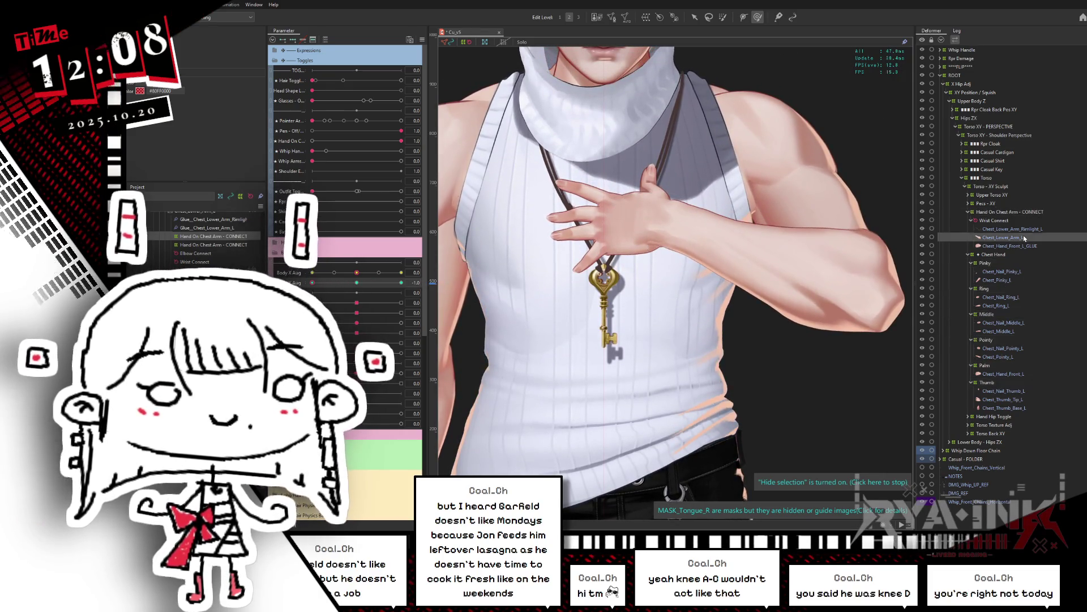
Check the Glue_Chest_Lower_Arm_L weights while moving Body Y Aug through -0.3, 0.0 and 1.0
left_click(1009, 230, "ctrl")
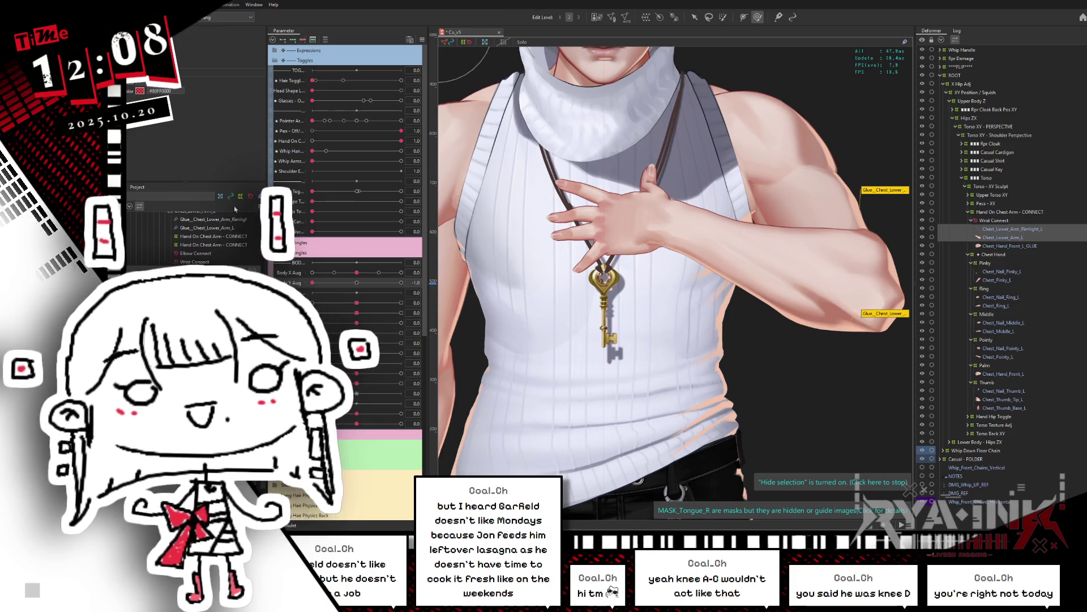
left_click_drag(357, 284, 337, 283)
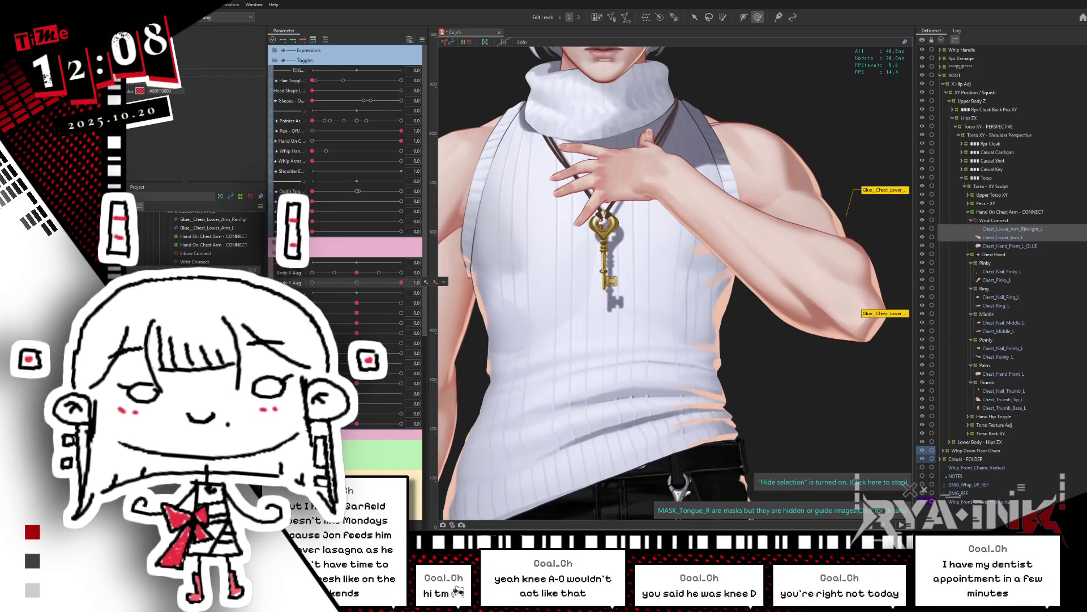
left_click(355, 283)
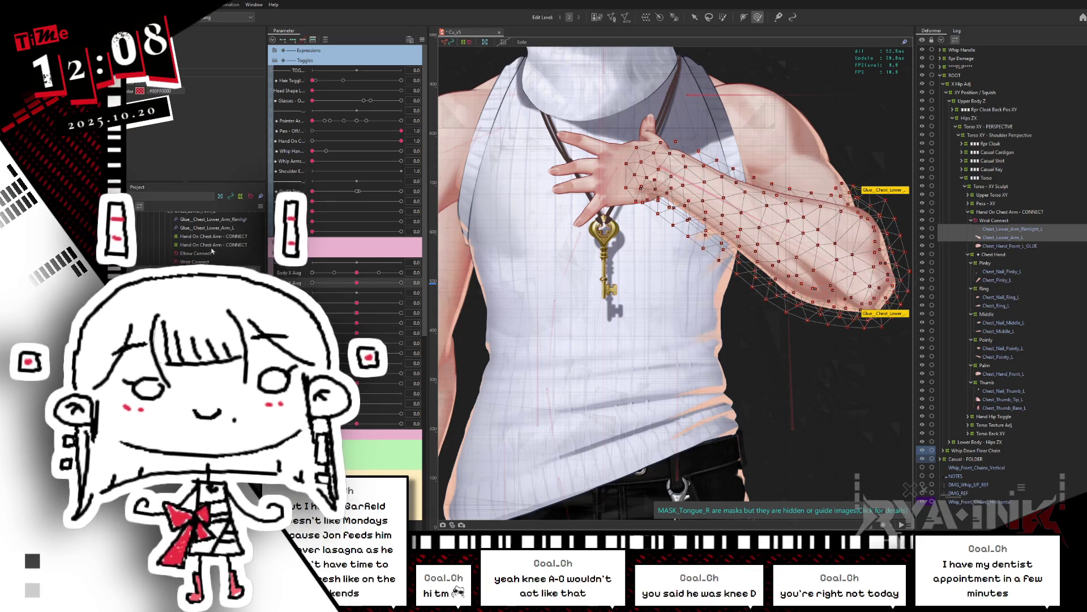
left_click(222, 228)
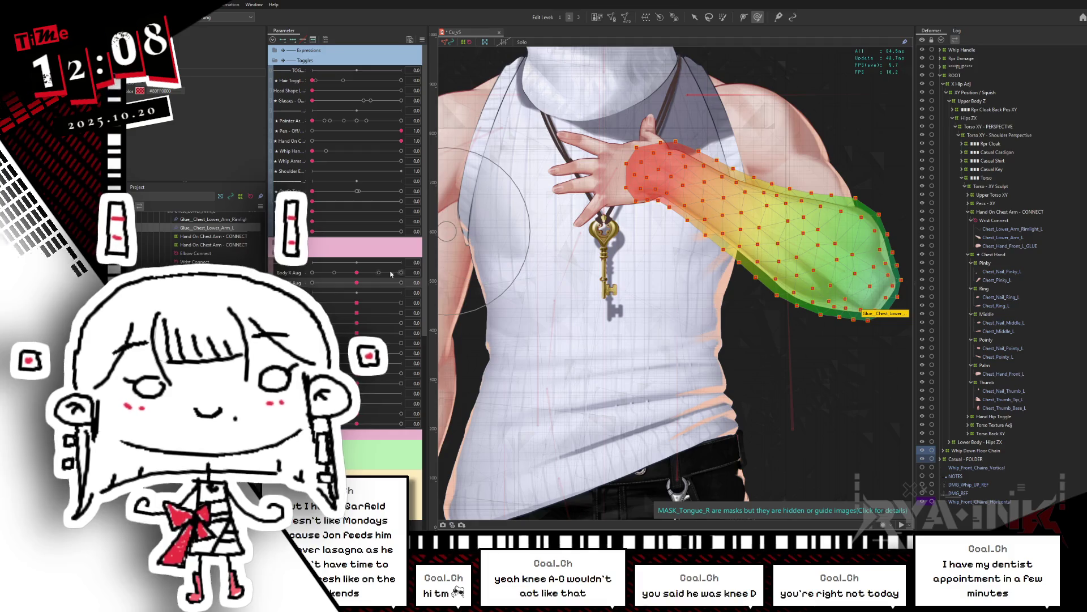
left_click_drag(367, 283, 420, 266)
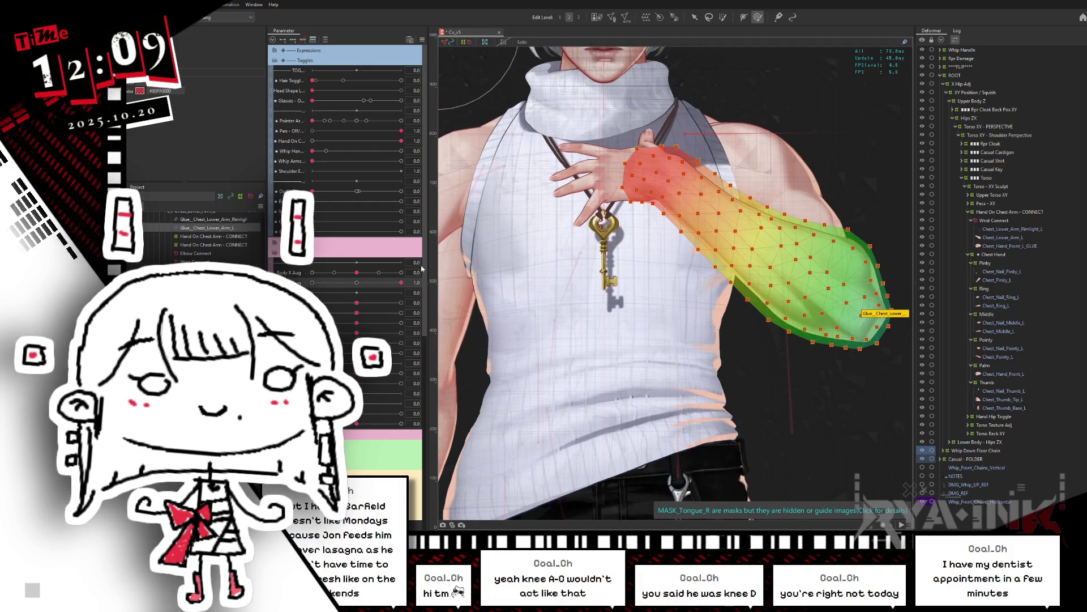
key("ctrl+h")
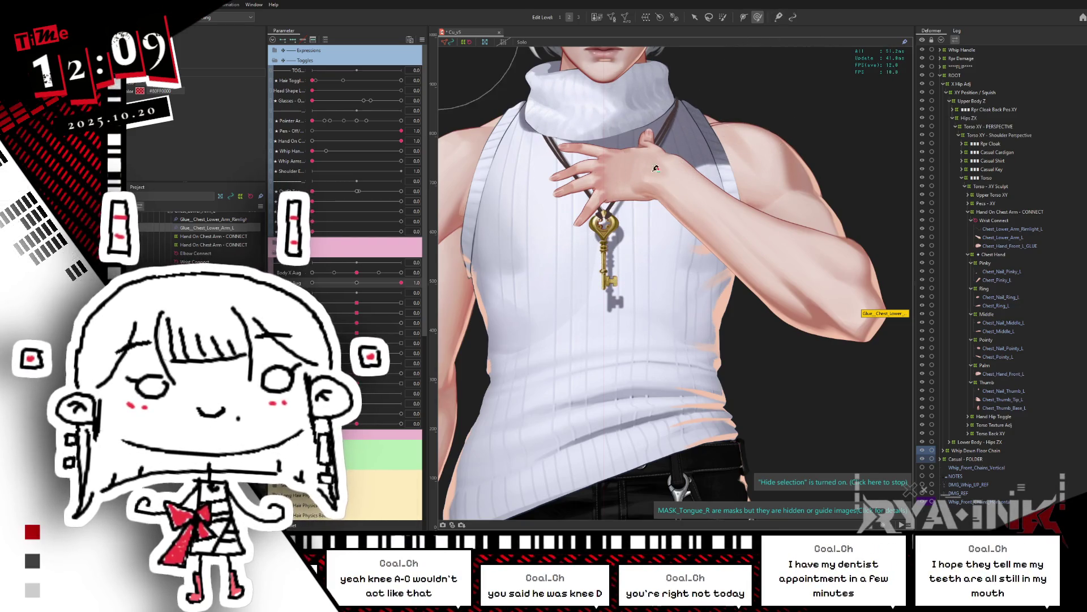
key("b")
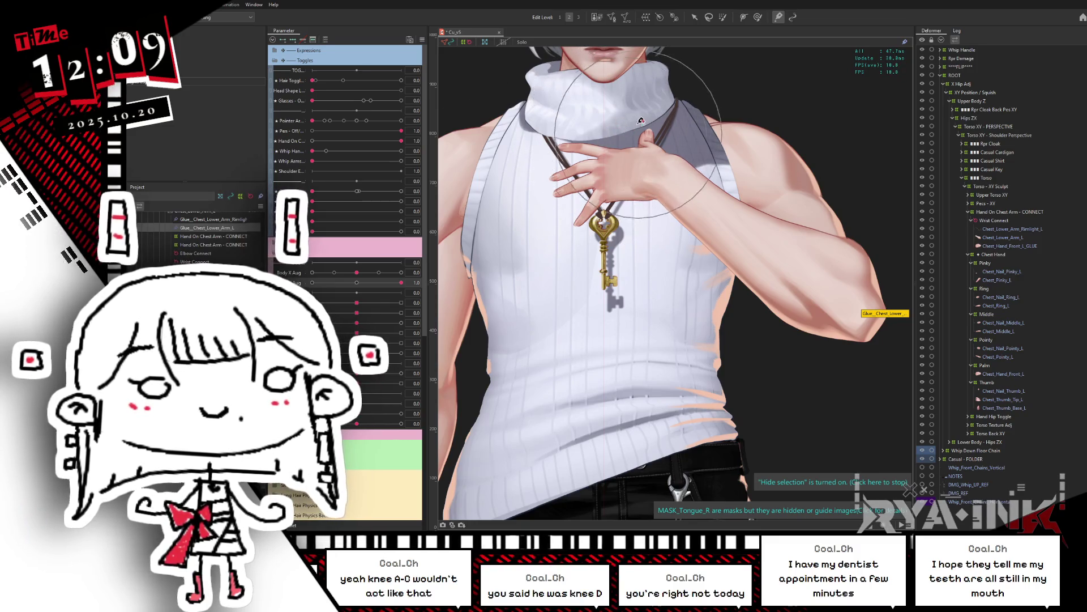
mouse_move(359, 284)
left_mouse_down()
mouse_move(403, 283)
mouse_move(312, 282)
left_mouse_up()
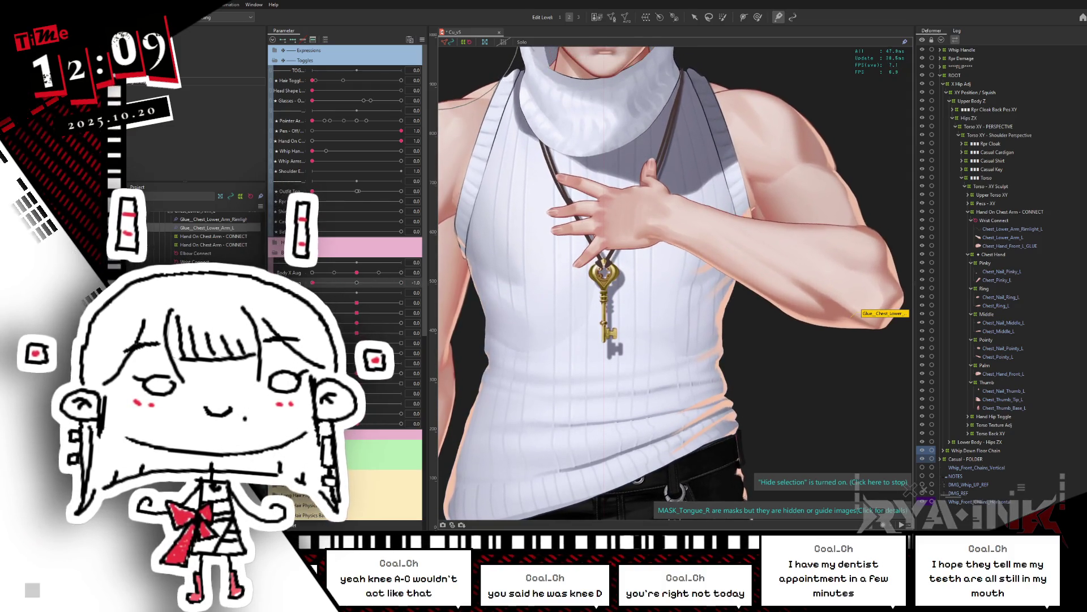
Select Chest_Lower_Arm_L, its Rimlight and Chest_Hand_Front_L_GLUE together
left_click(1006, 239)
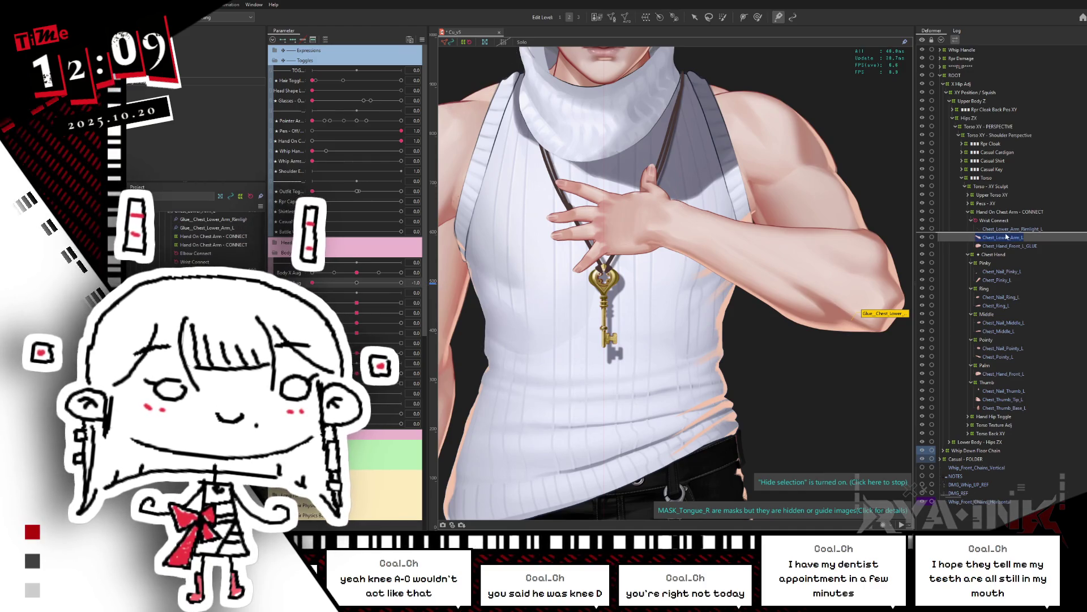
left_click(1014, 230, "ctrl")
left_click(1004, 247, "ctrl")
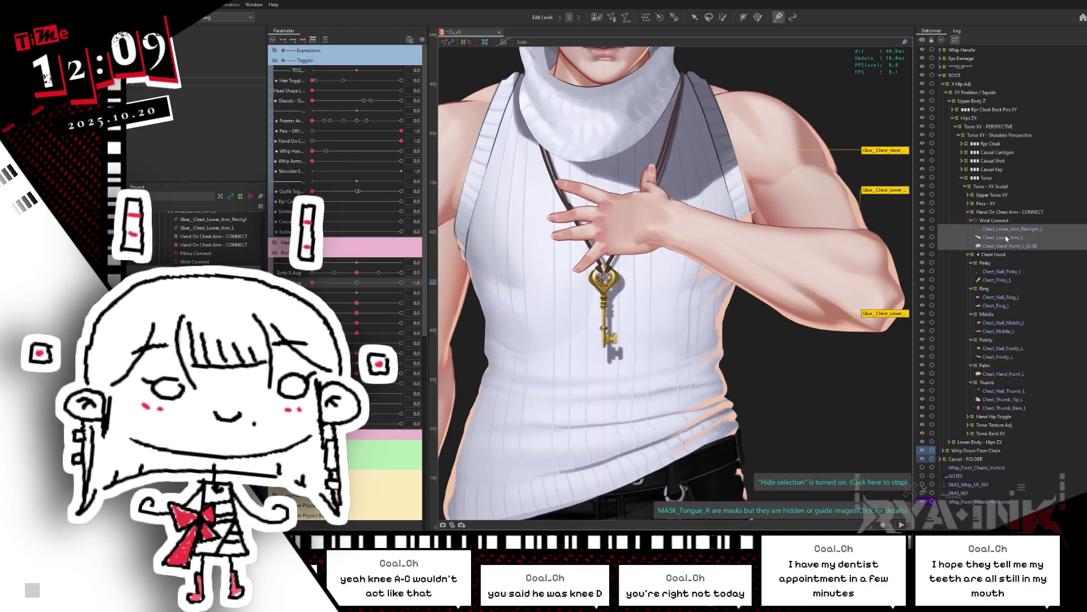
Wrap the selected arm and hand parts in a new Adj warp deformer and collapse it
left_click(645, 17)
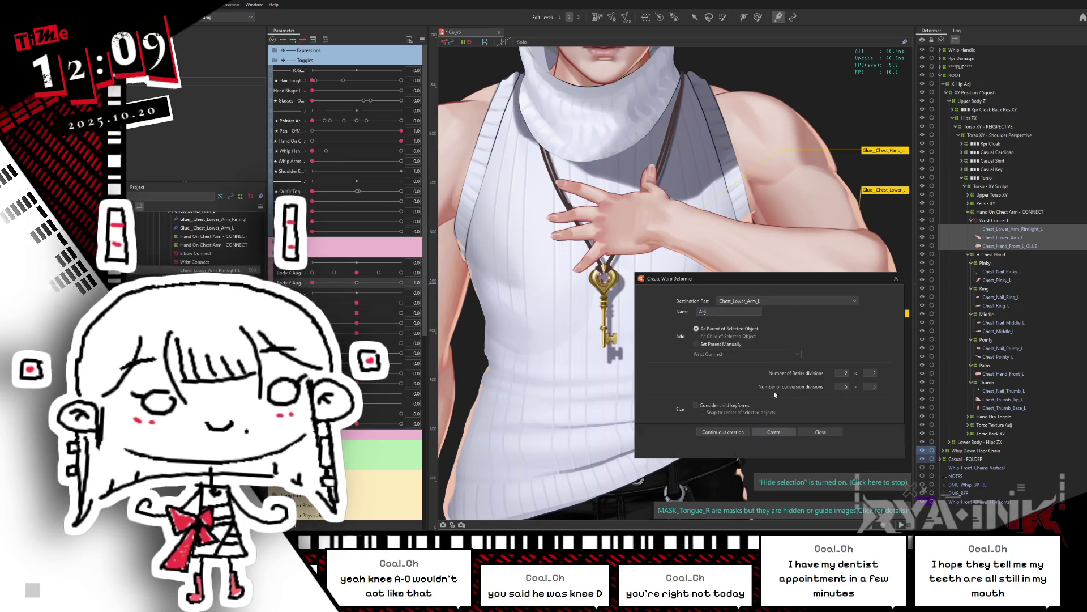
key("Return")
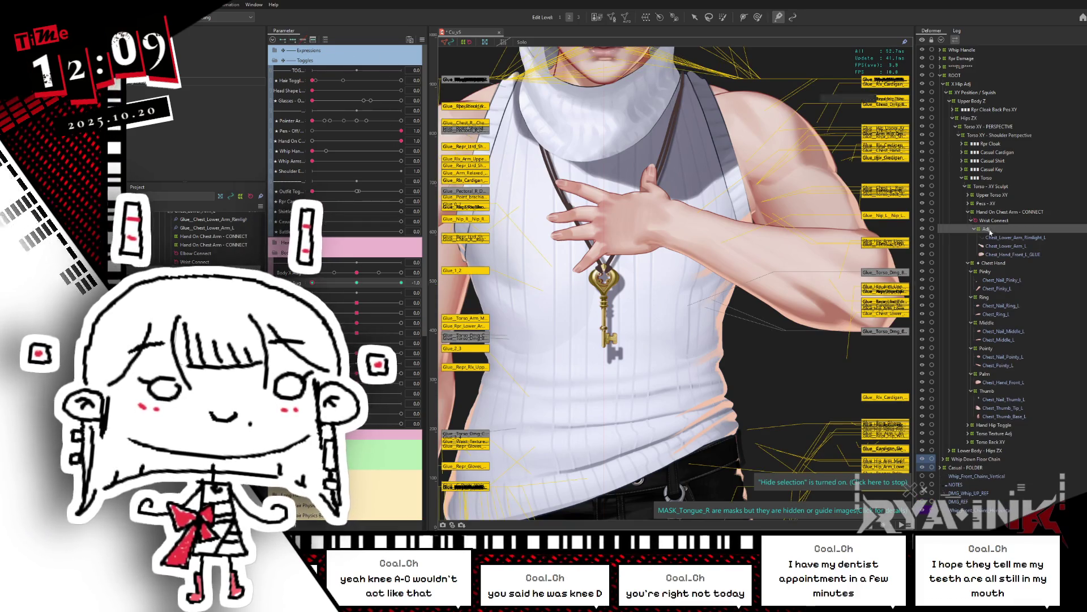
left_click(975, 229)
Hide glue labels and deformer guides, set the pose parameter to 0.8, and select the thumb nail and tip
left_click(757, 18)
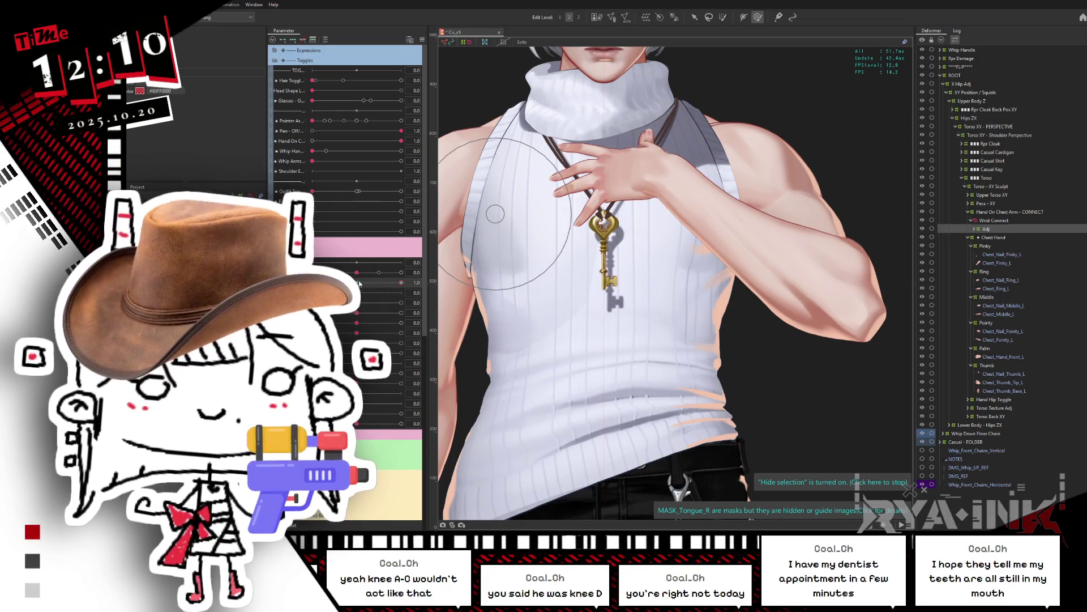
mouse_move(360, 282)
left_mouse_down()
mouse_move(395, 280)
mouse_move(329, 282)
mouse_move(423, 276)
left_mouse_up()
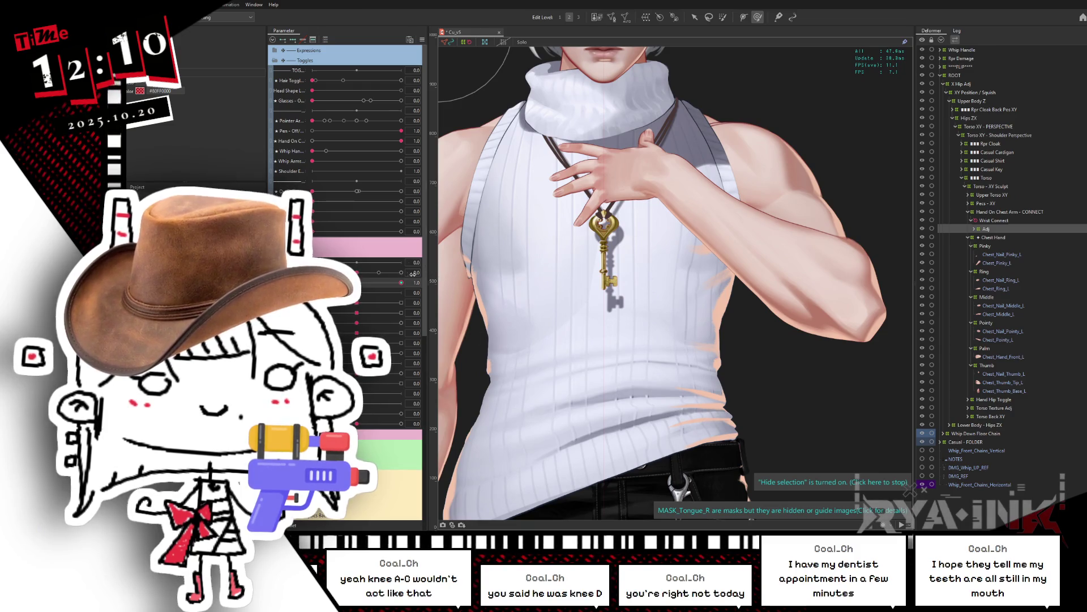
mouse_move(401, 283)
left_mouse_down()
mouse_move(391, 282)
mouse_move(433, 267)
left_mouse_up()
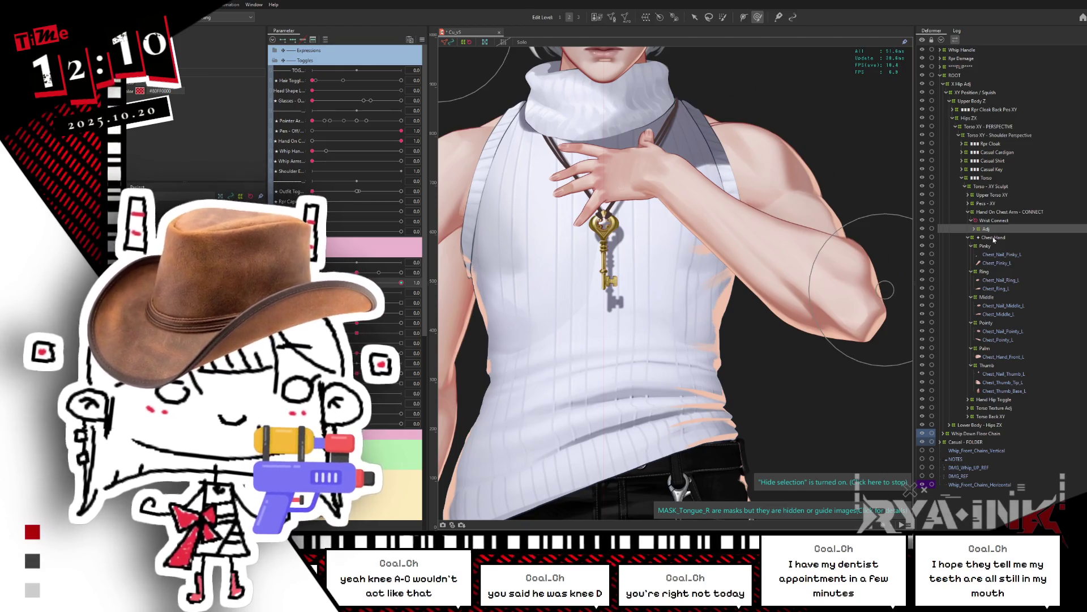
left_click(998, 375)
left_click(992, 383, "ctrl")
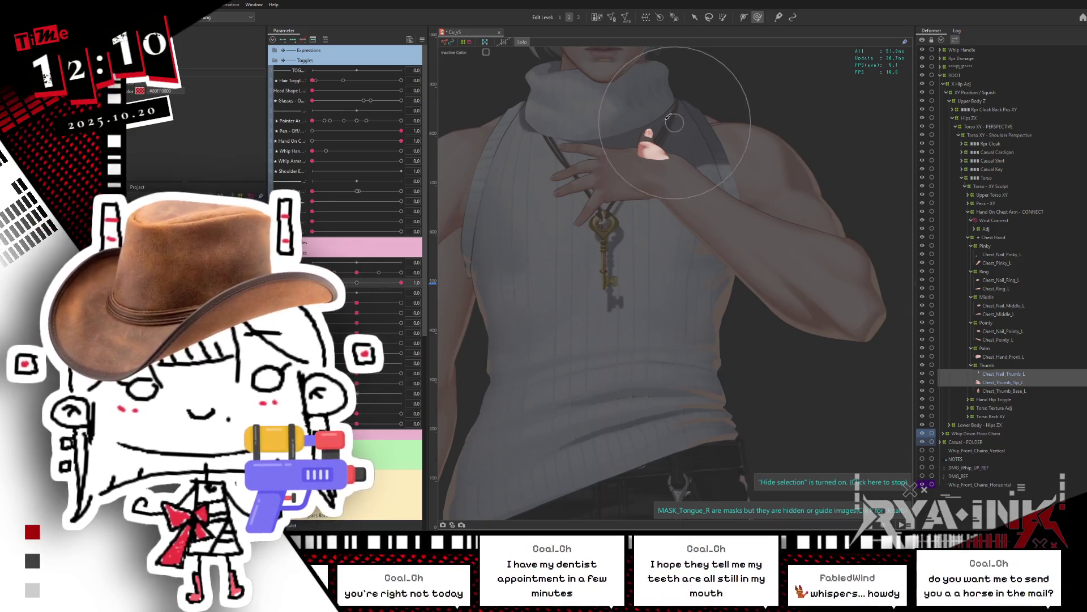
Create a Tip Adj warp deformer around Chest_Nail_Thumb_L and Chest_Thumb_Base_L
scroll(680, 226, "up", 3)
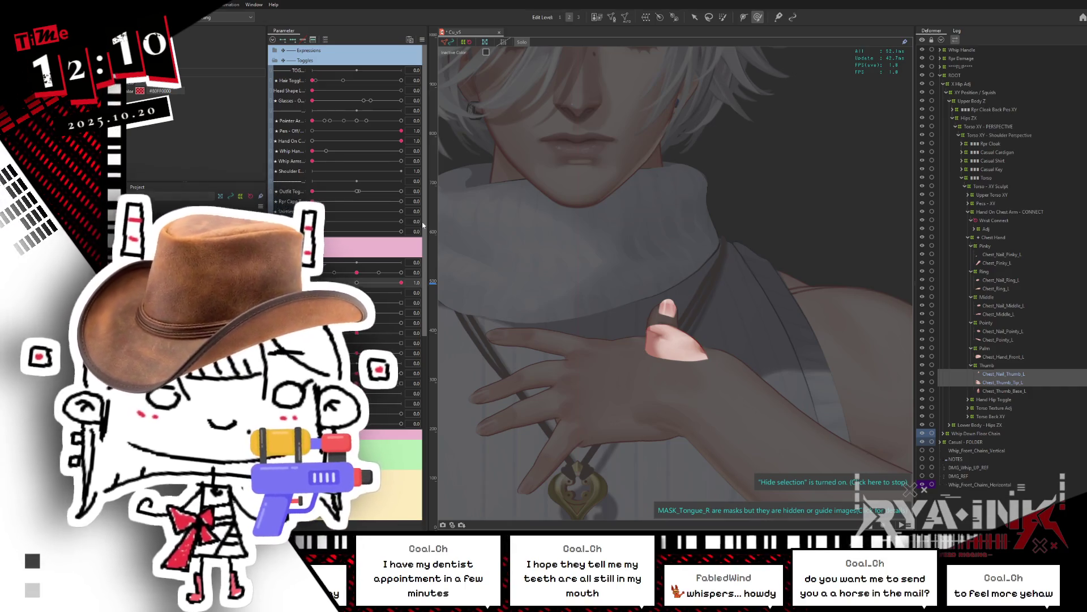
left_click(997, 374)
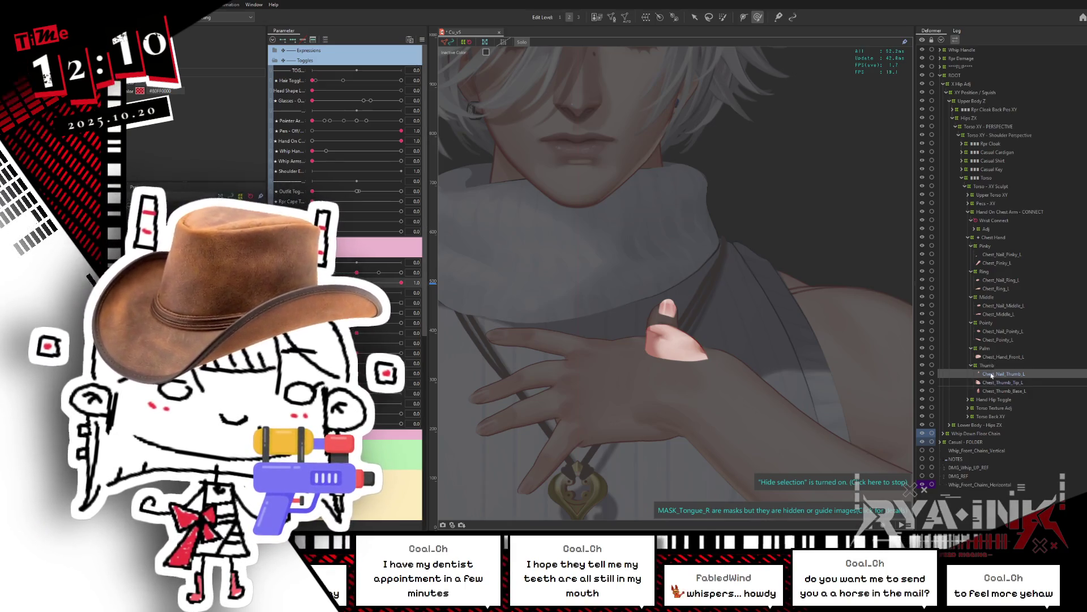
left_click(997, 391, "ctrl")
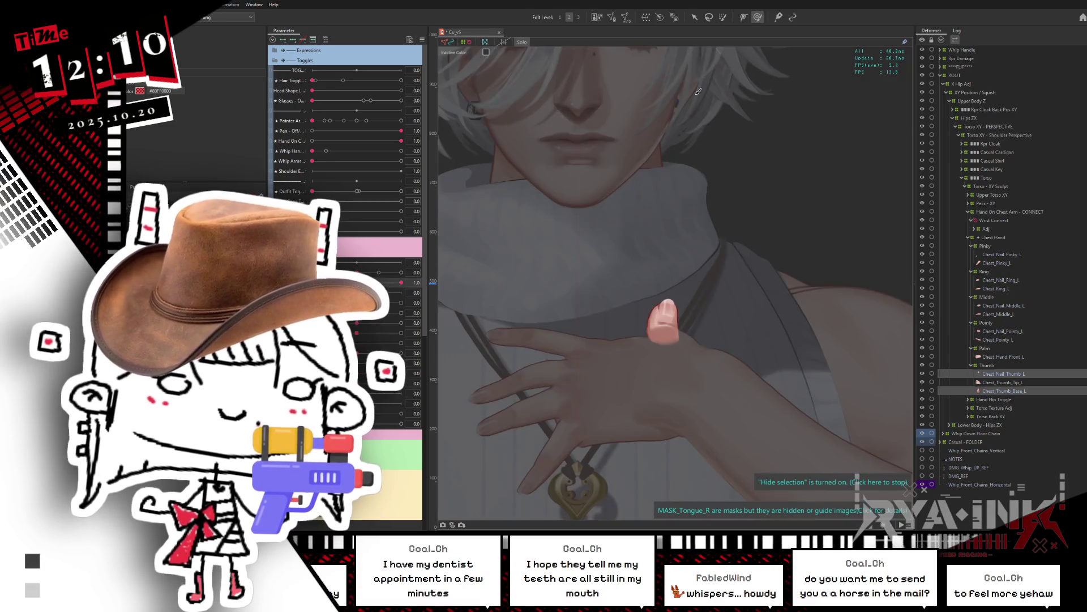
left_click(646, 17)
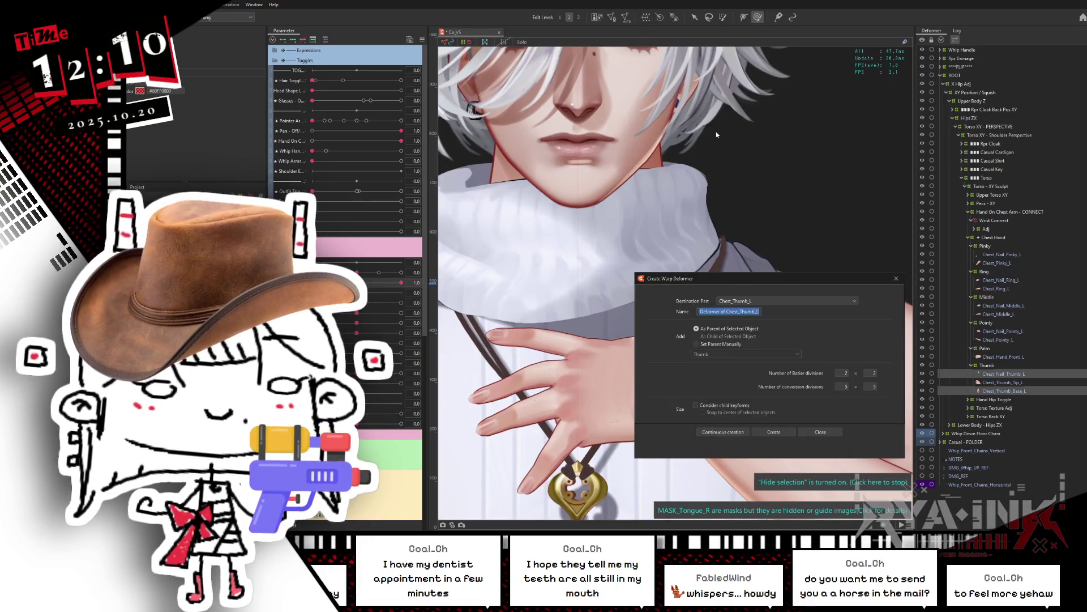
type("Tip Adj")
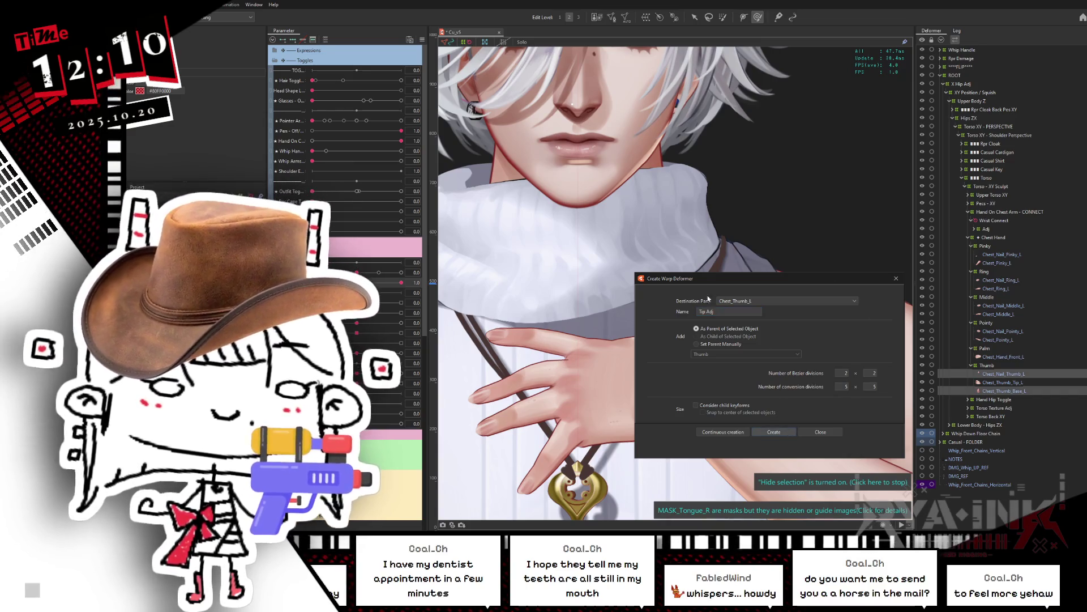
key("Return")
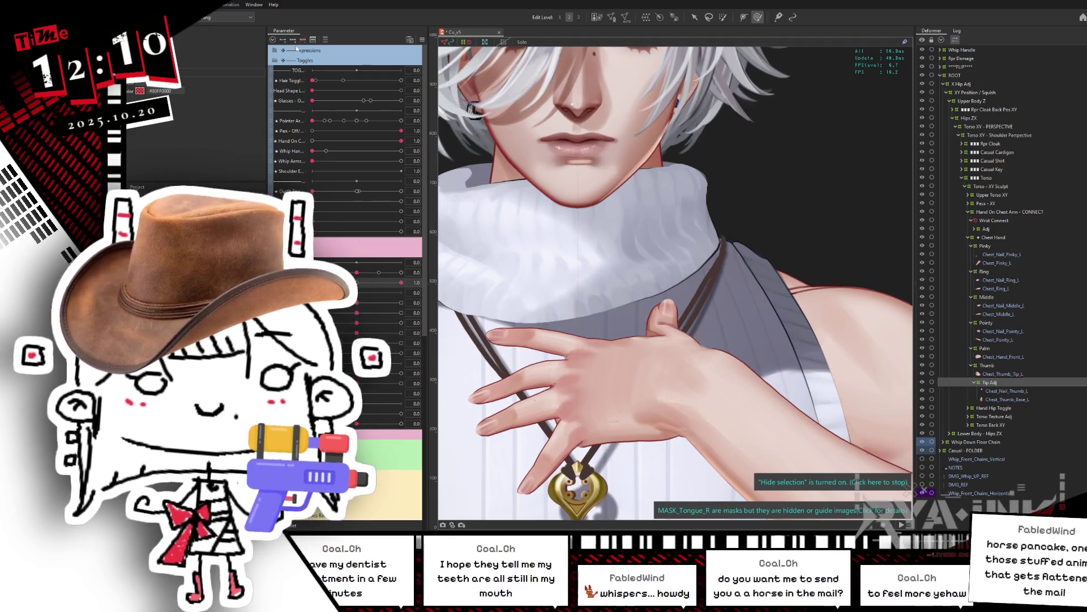
Key the thumb adjustment on the pose parameter and check the neck, hand and pendant at 0.8
left_click(370, 282)
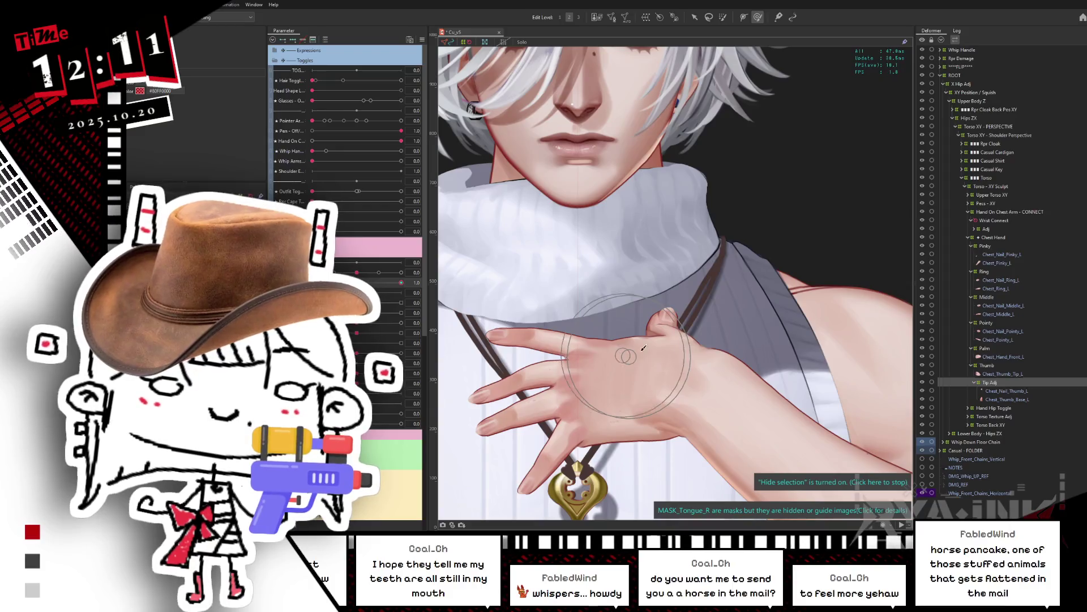
left_click_drag(691, 263, 747, 173)
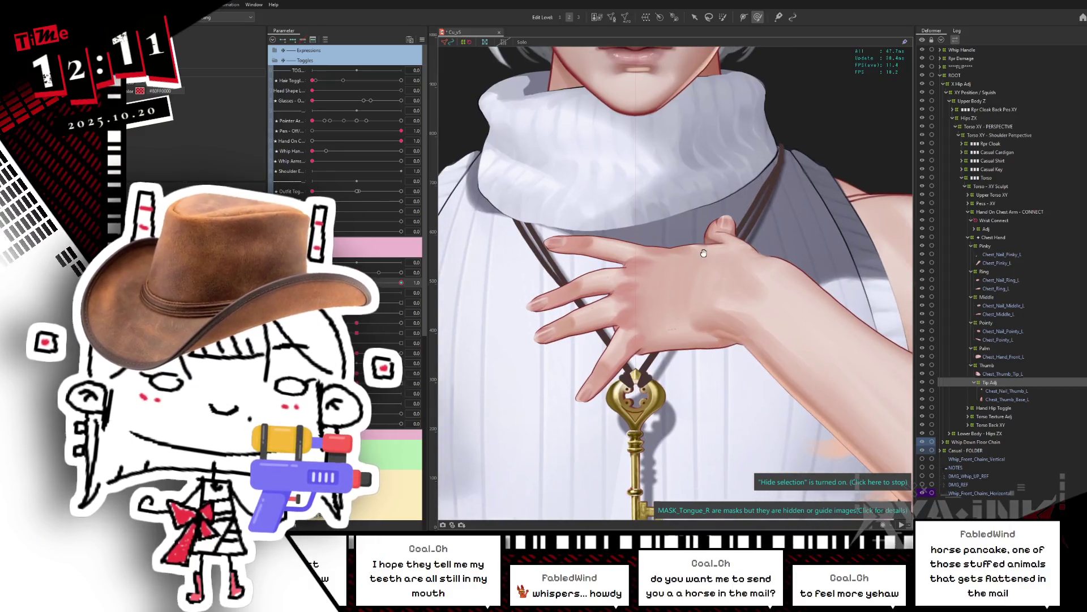
left_click(371, 280)
left_click_drag(371, 280, 703, 252)
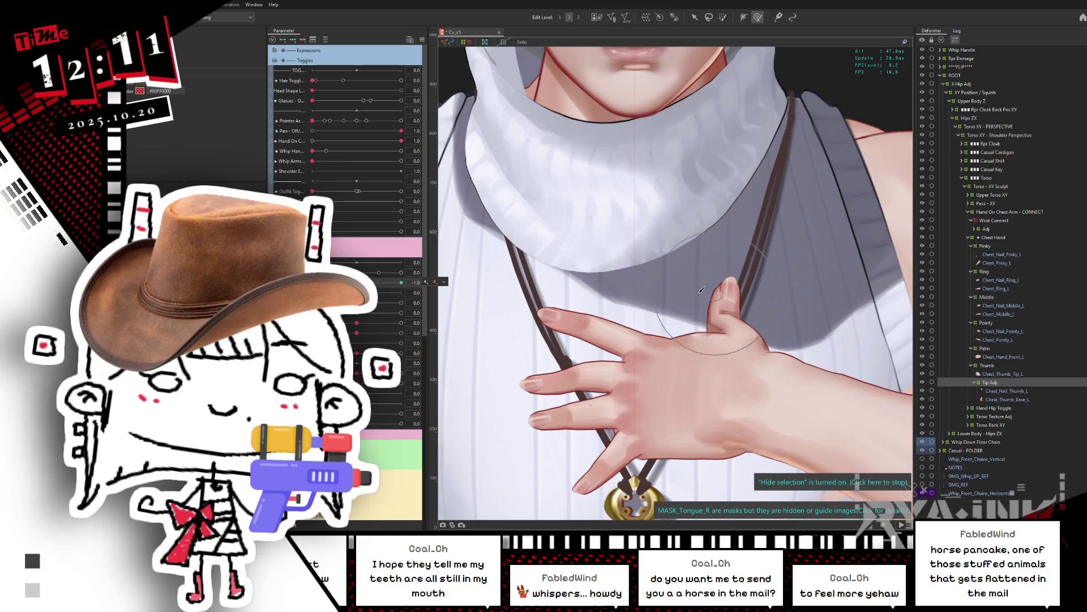
Sweep the parameter from -1.0 to 1.0, then launch the full-model physics preview
scroll(736, 317, "down", 5)
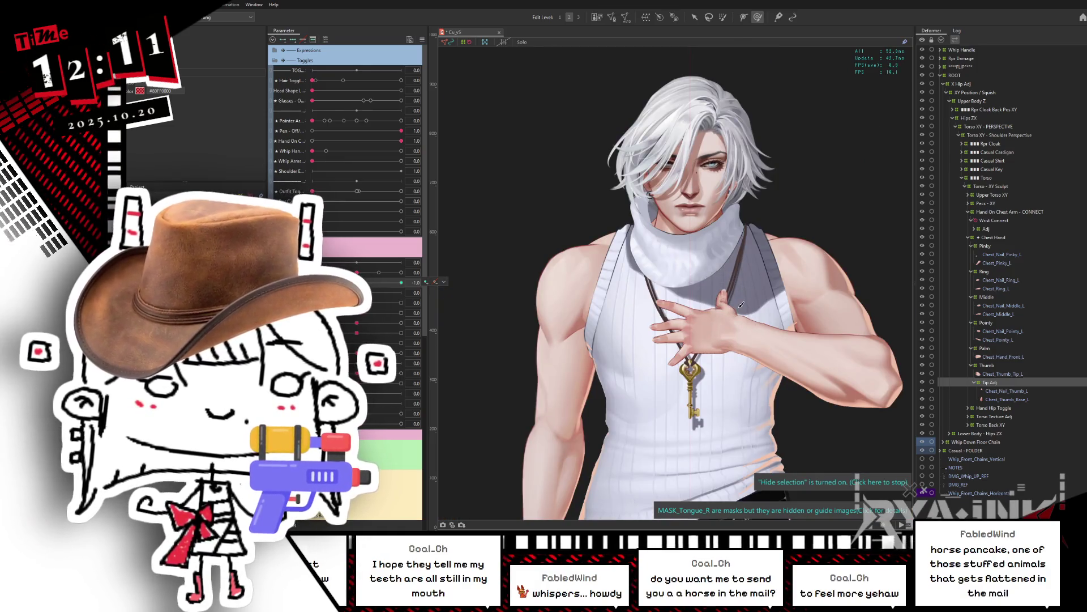
scroll(735, 317, "up", 3)
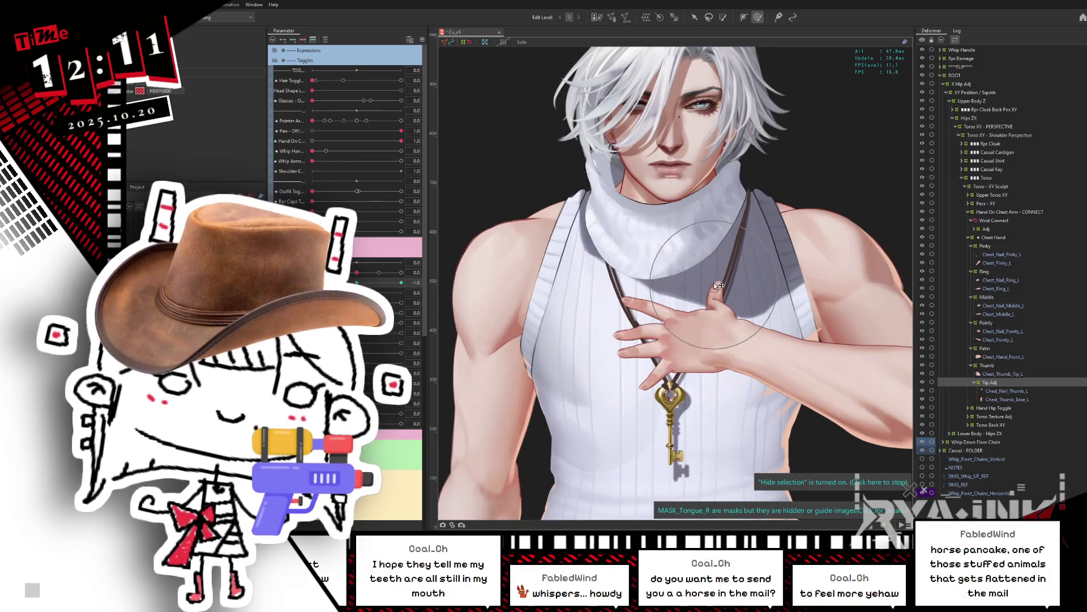
left_click_drag(374, 272, 381, 272)
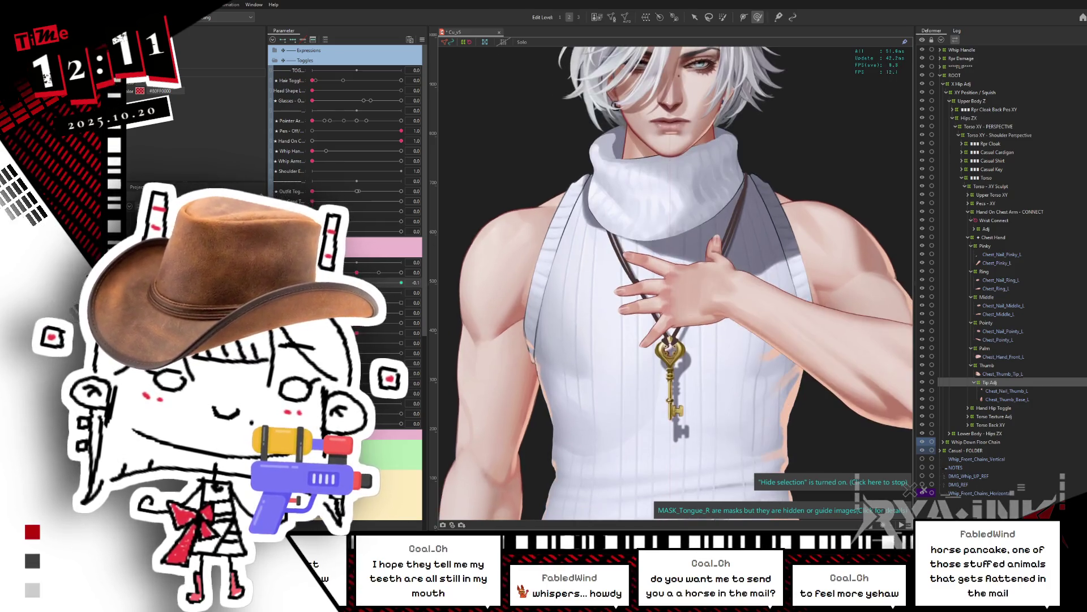
left_click_drag(381, 282, 416, 263)
key("ctrl+z")
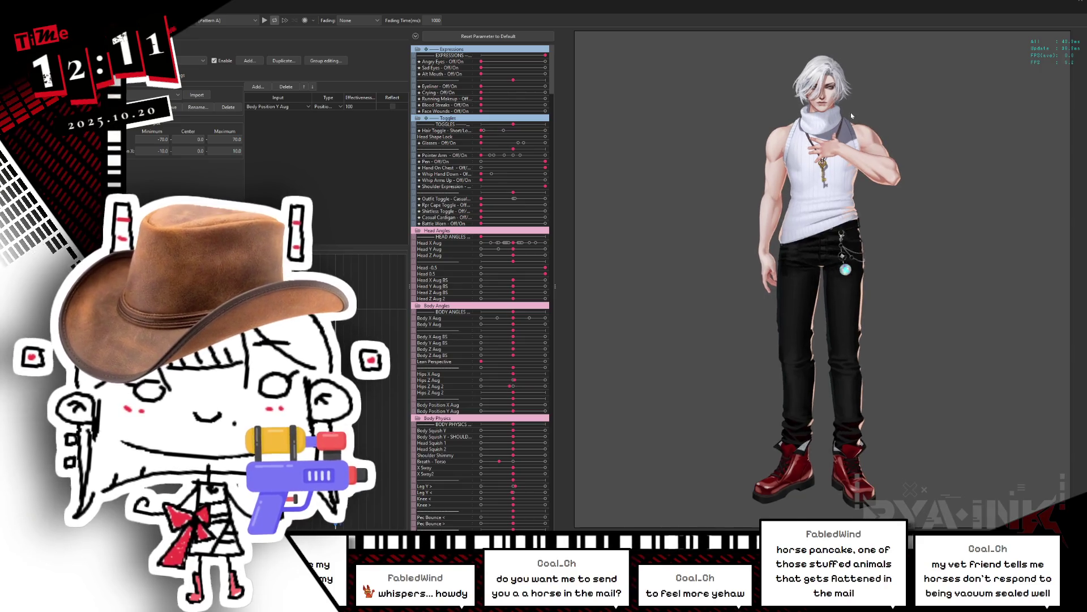
Zoom the Physics preview in and out to frame the torso and the hand over the key pendant
scroll(862, 179, "up", 4)
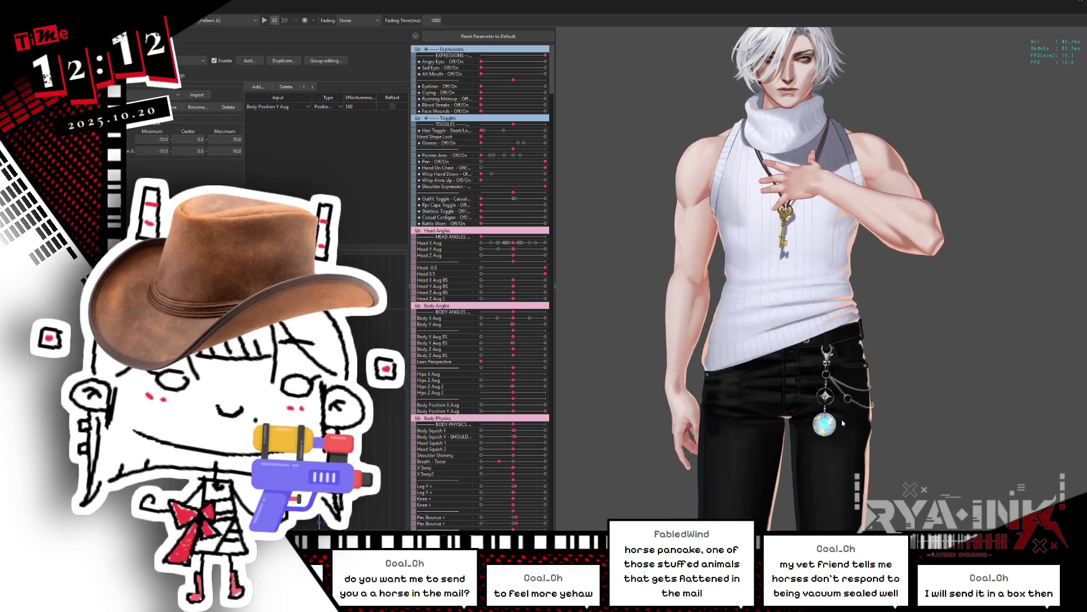
scroll(826, 158, "up", 3)
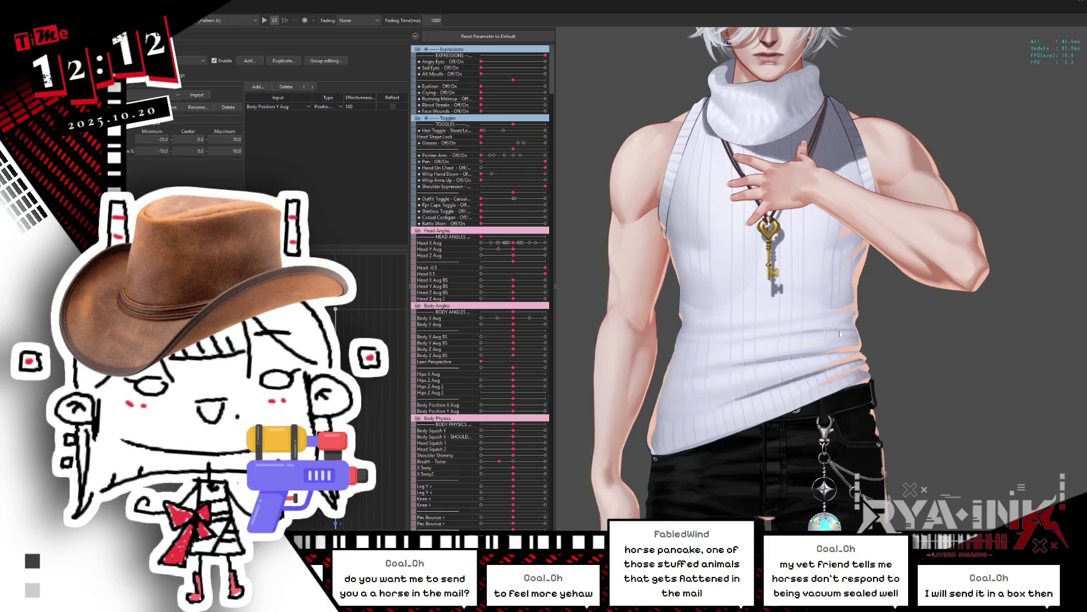
scroll(826, 158, "down", 3)
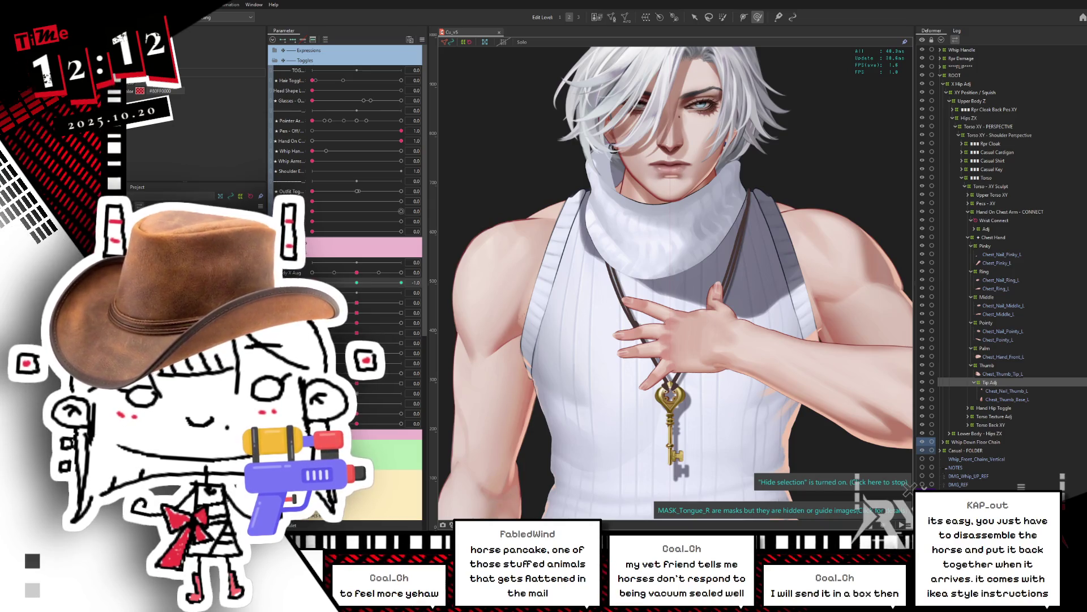
Undo two shoulder edits, pose the arm parameter at -0.7, and turn the shirt-removal toggle to 1.0
key("ctrl+z")
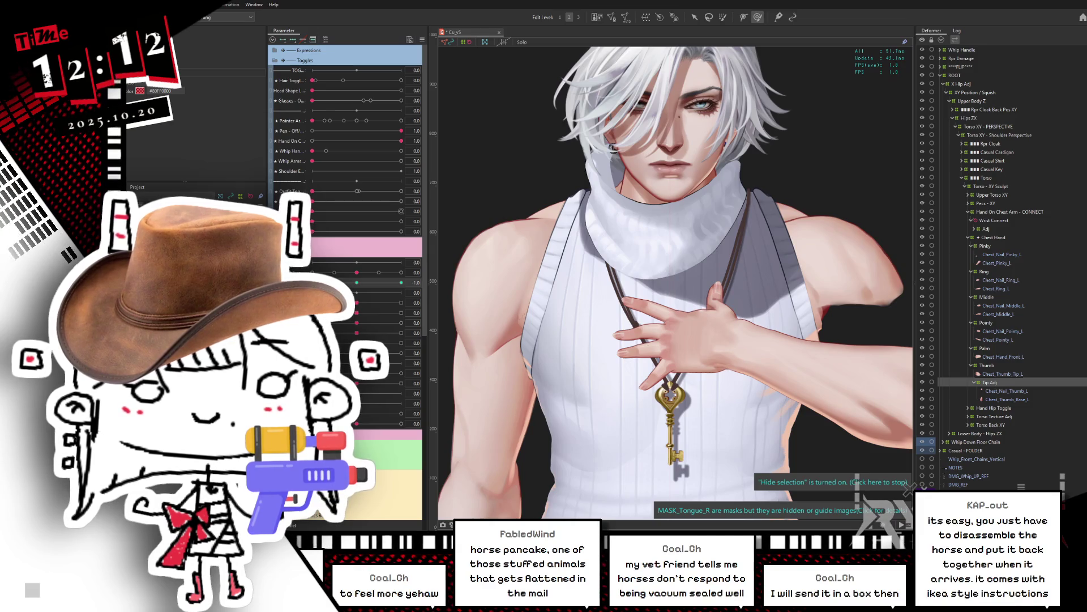
key("ctrl+z")
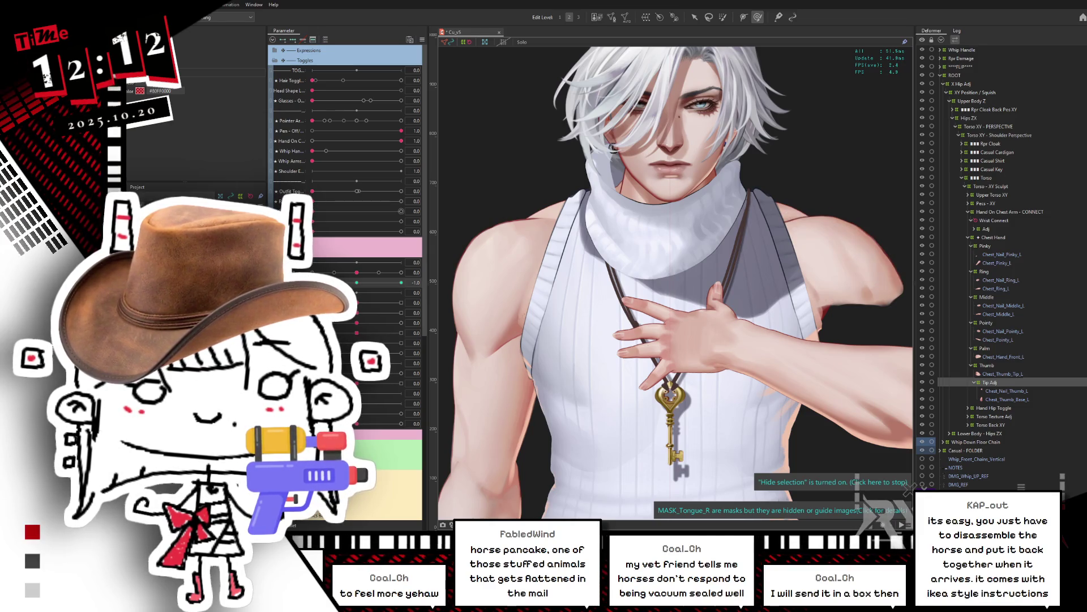
left_click(359, 283)
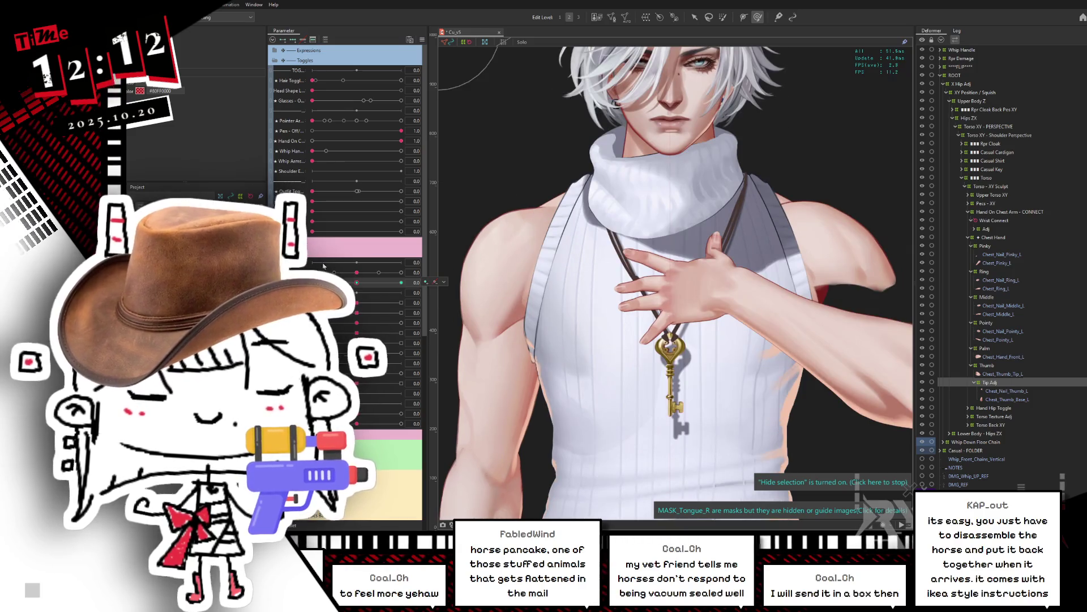
mouse_move(547, 296)
left_mouse_down()
mouse_move(512, 363)
mouse_move(473, 236)
left_mouse_up()
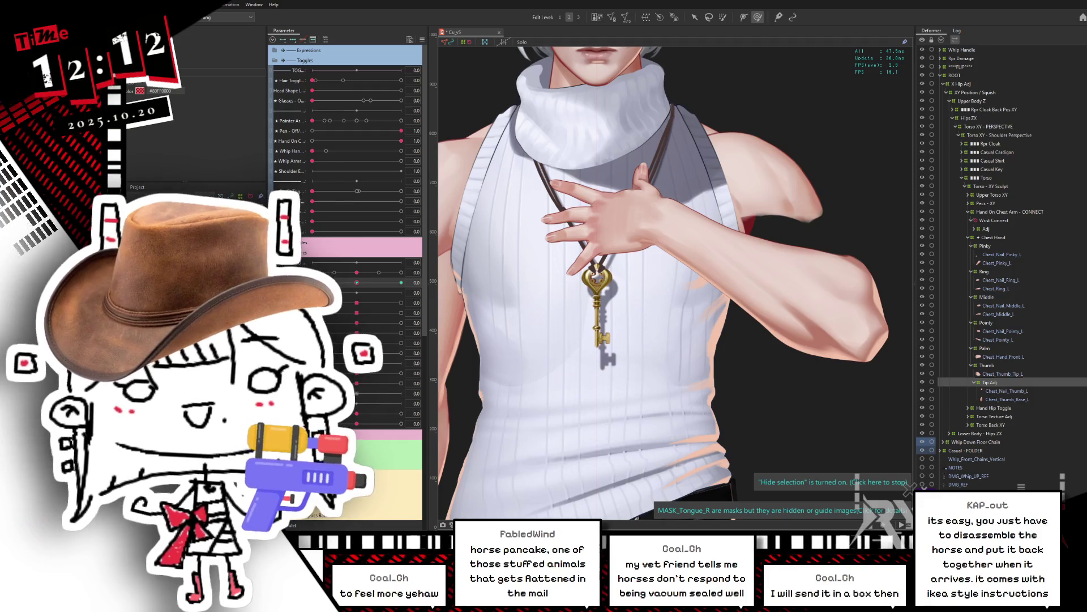
mouse_move(366, 280)
left_mouse_down()
mouse_move(326, 282)
mouse_move(357, 282)
left_mouse_up()
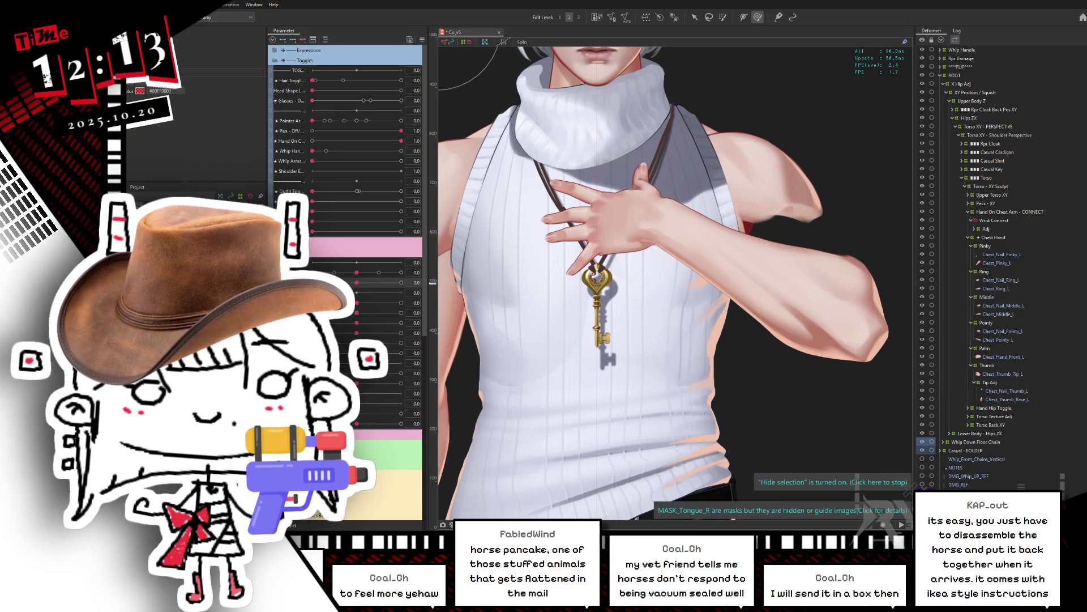
left_click_drag(324, 218, 400, 214)
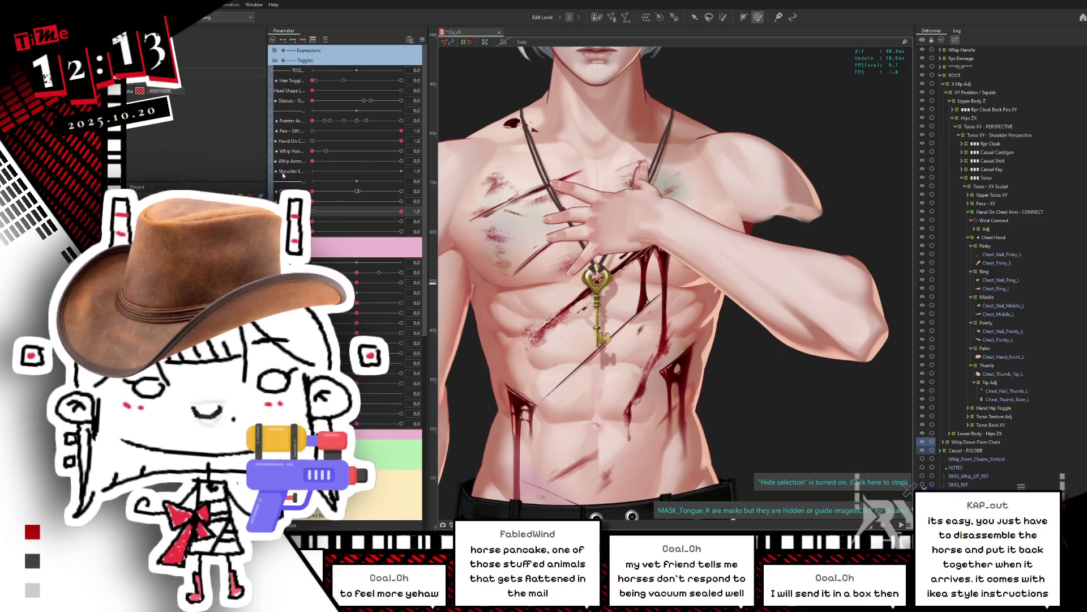
Turn the next toggle fully on and select the Chest_Shoulder_Arm_L and its rimlight meshes
mouse_move(328, 231)
left_mouse_down()
mouse_move(400, 231)
mouse_move(312, 232)
mouse_move(422, 227)
left_mouse_up()
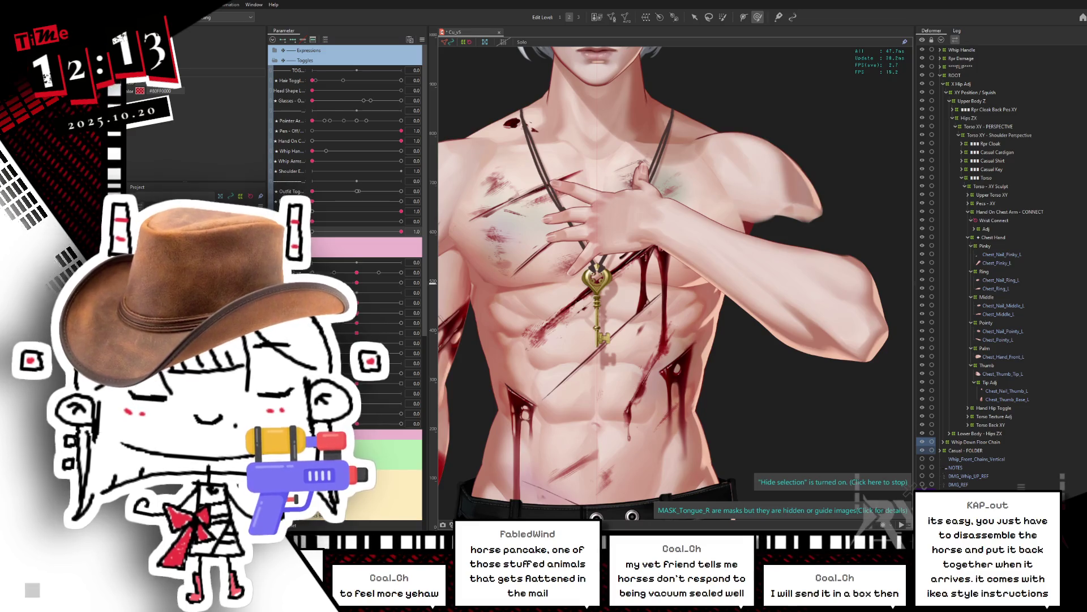
left_click(1028, 288)
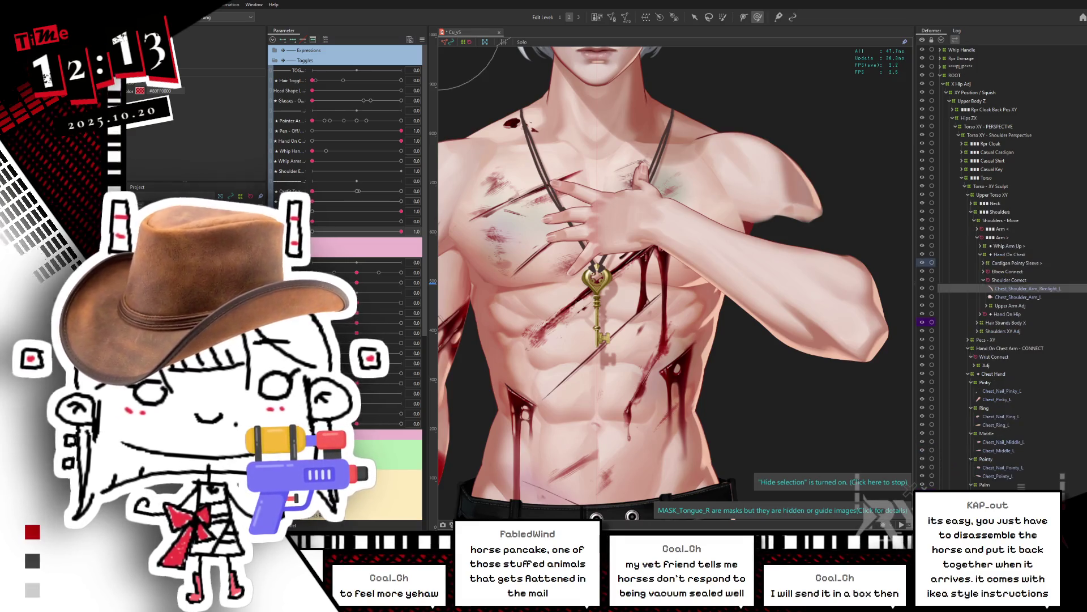
left_click(1018, 297, "ctrl")
left_click(522, 42)
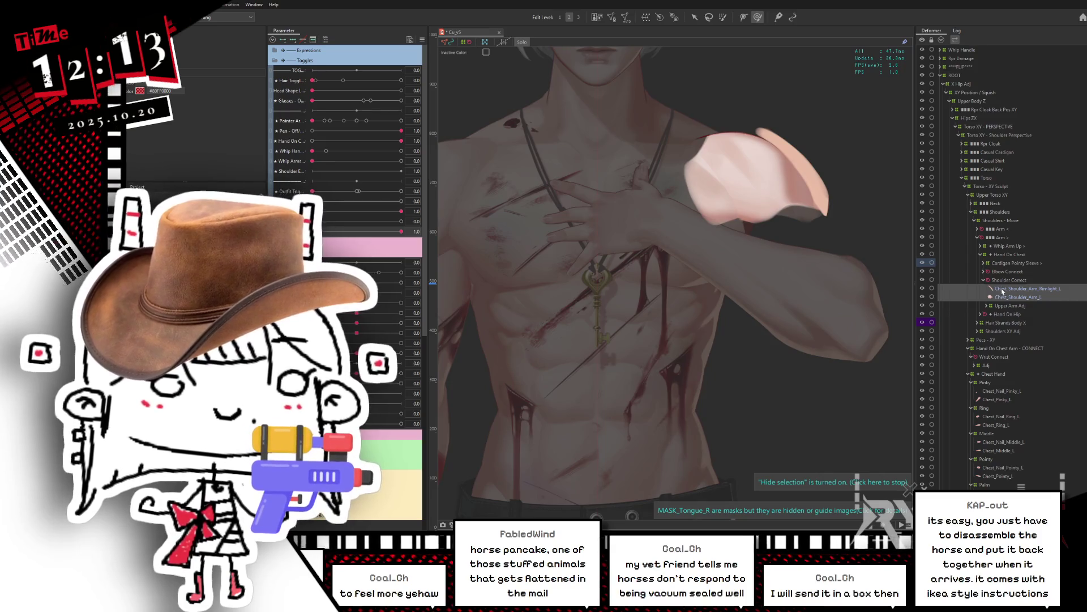
left_click(1017, 297)
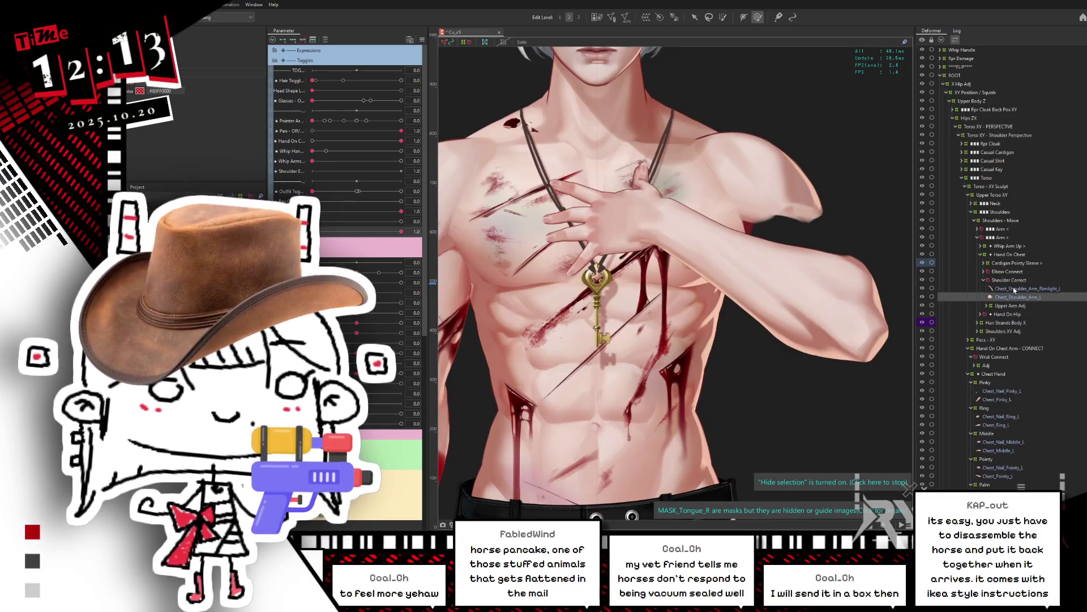
left_click(998, 289, "ctrl")
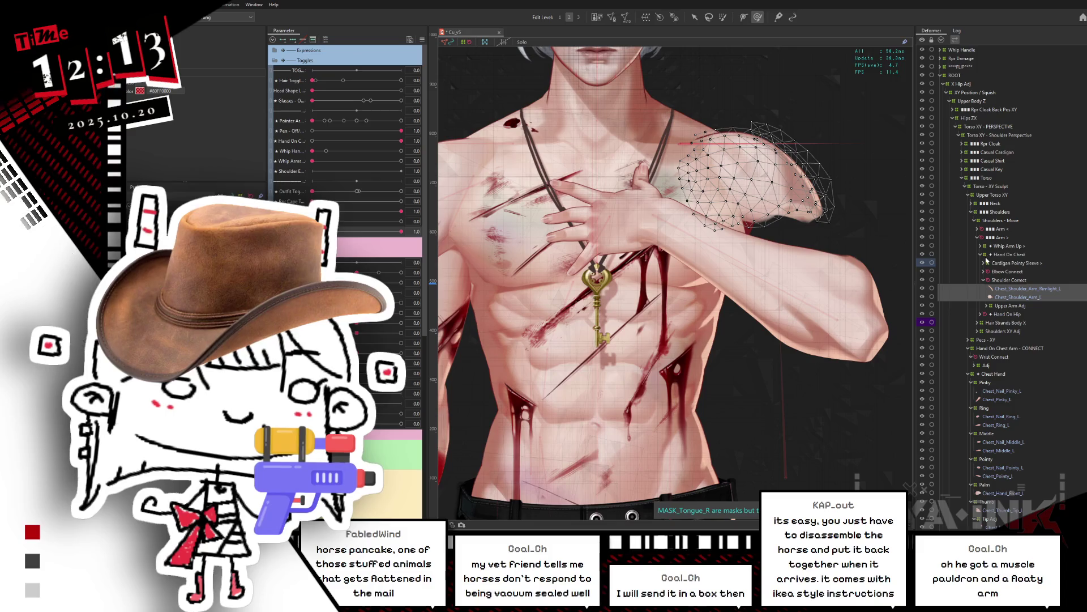
left_click(1011, 289)
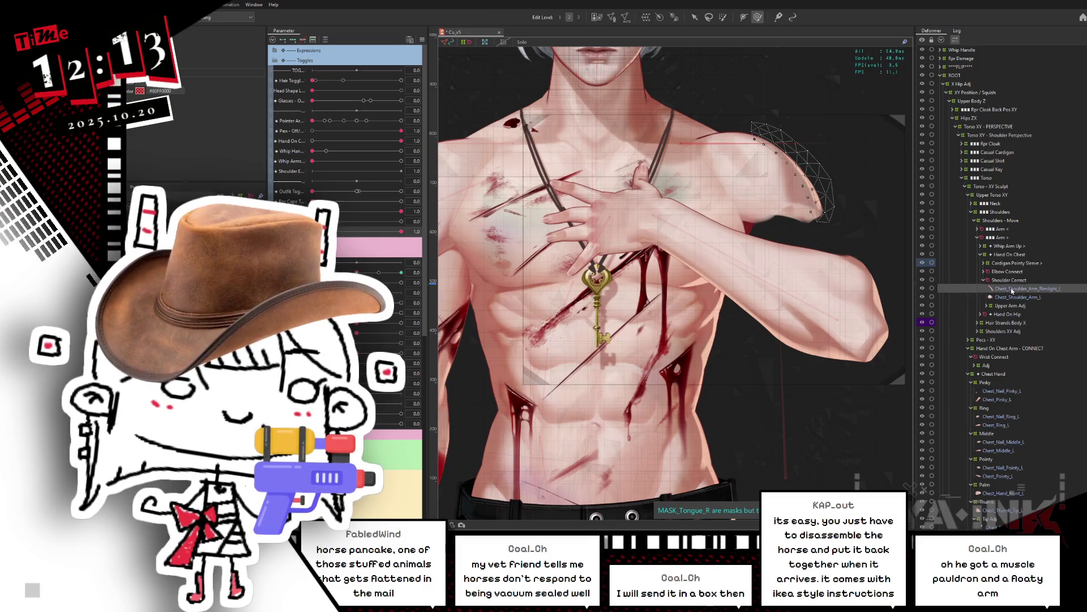
left_click(1012, 298, "ctrl")
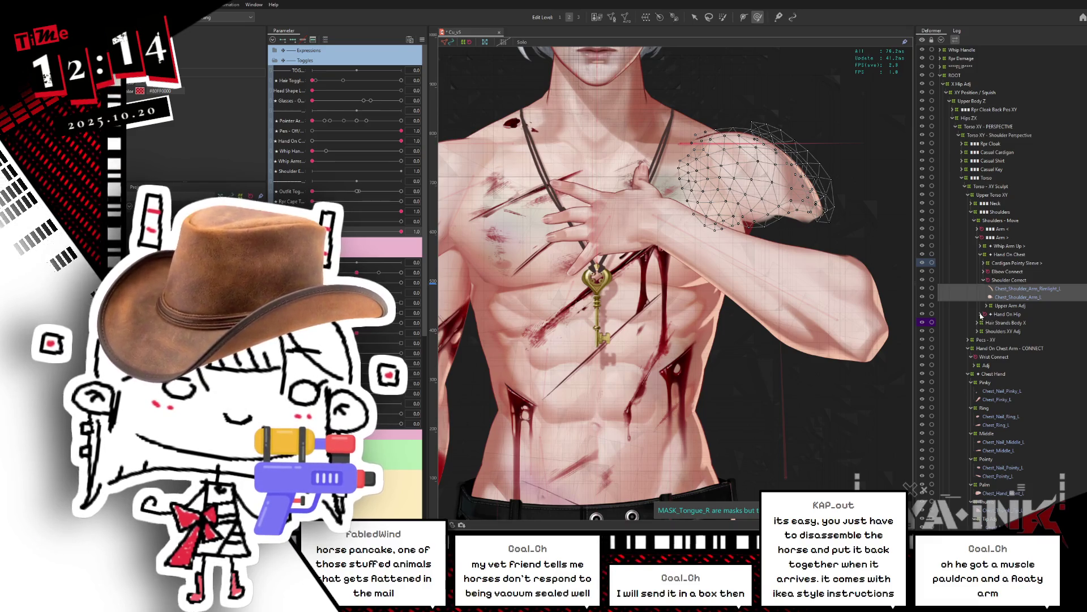
Select the Shoulder Correct deformer under Hand On Hip > Toggles and push the body parameter to 1.0
left_click(980, 314)
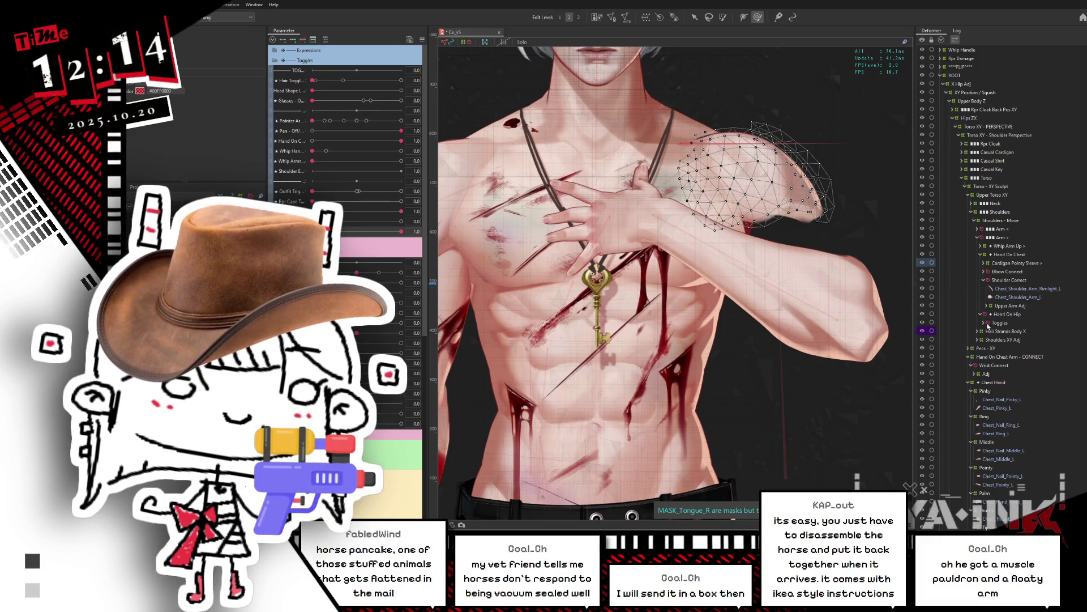
left_click(986, 323)
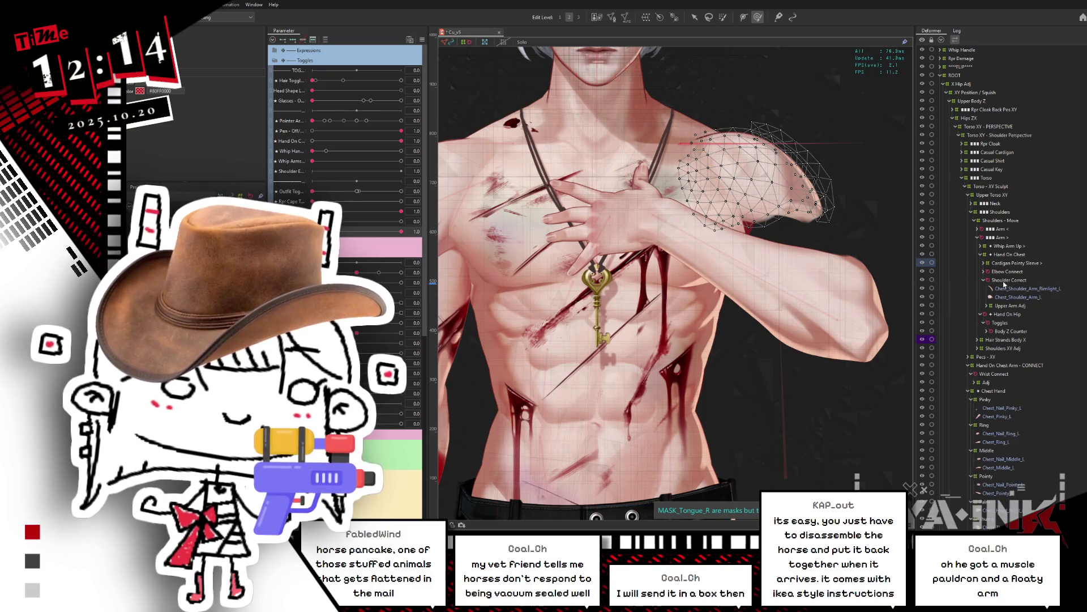
left_click(1004, 281)
mouse_move(357, 373)
left_mouse_down()
mouse_move(419, 363)
mouse_move(312, 373)
mouse_move(421, 371)
mouse_move(312, 383)
left_mouse_up()
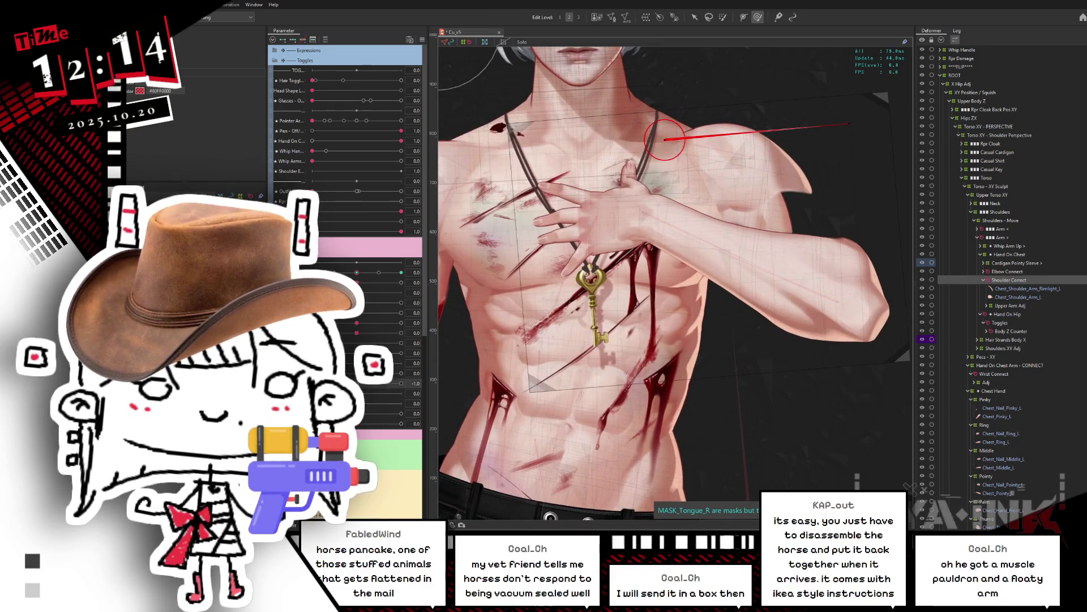
Sweep the torso pose parameter through -1.0, about -0.4, 0 and its maximum
scroll(488, 377, "down", 3)
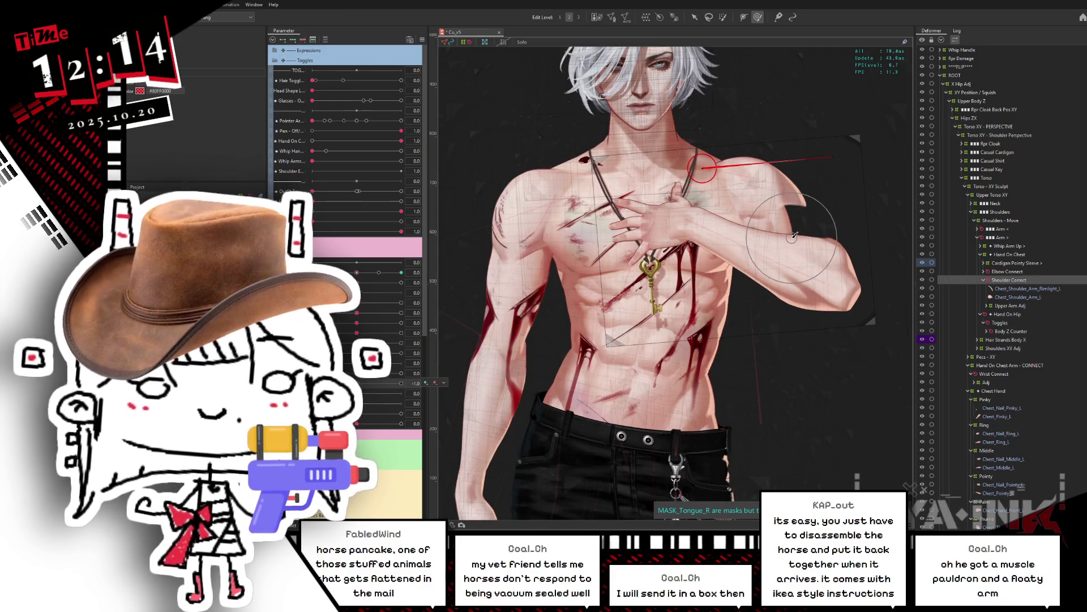
mouse_move(357, 383)
left_mouse_down()
mouse_move(312, 383)
mouse_move(423, 370)
left_mouse_up()
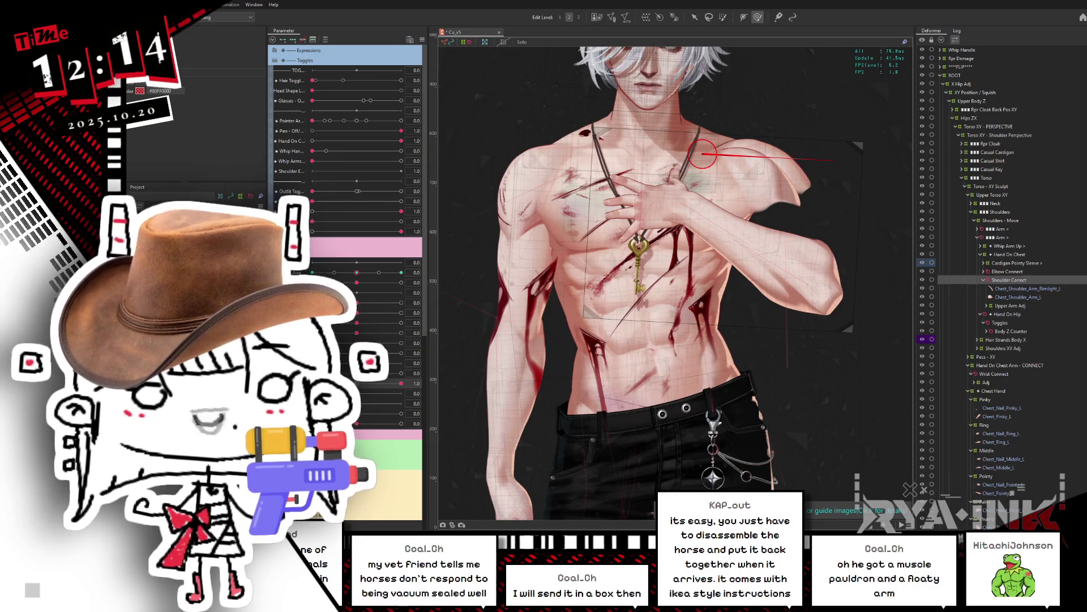
mouse_move(359, 387)
left_mouse_down()
mouse_move(339, 383)
mouse_move(456, 339)
mouse_move(411, 372)
mouse_move(435, 363)
left_mouse_up()
left_click(355, 373)
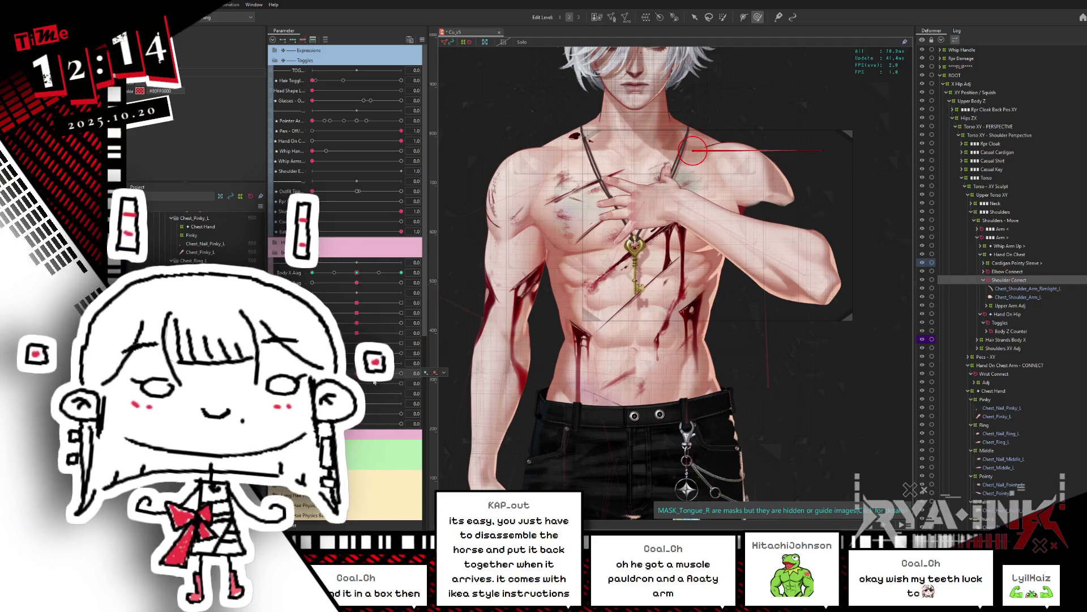
left_click(401, 373)
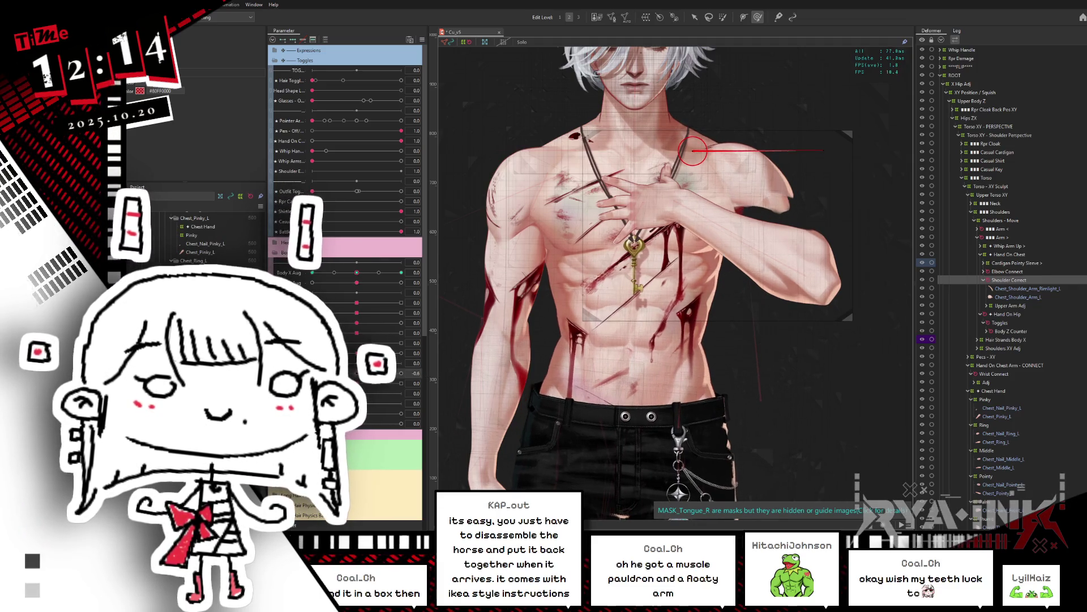
left_click(354, 374)
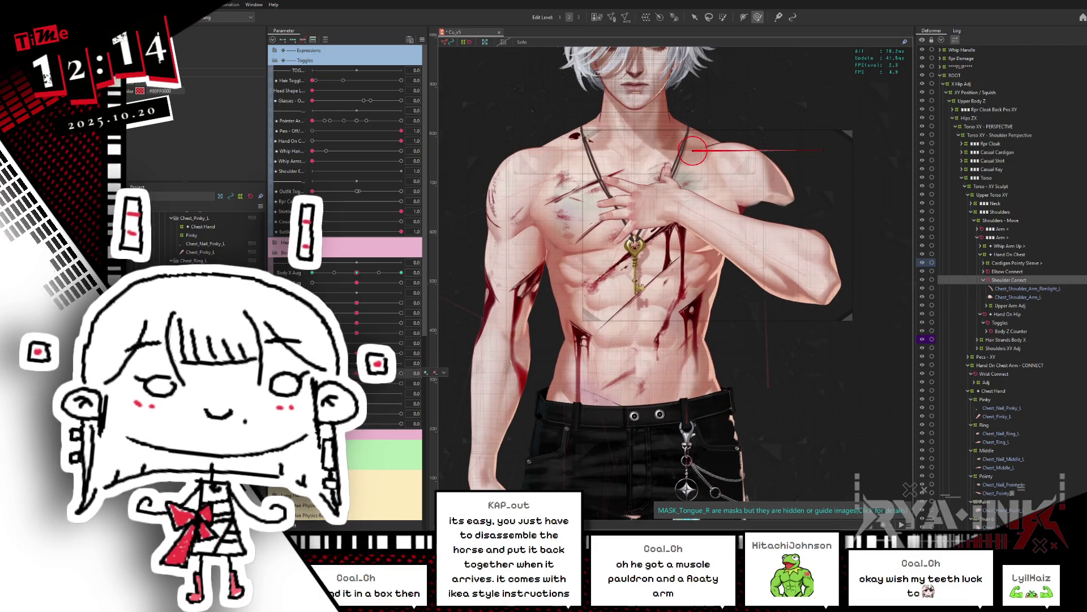
left_click(401, 373)
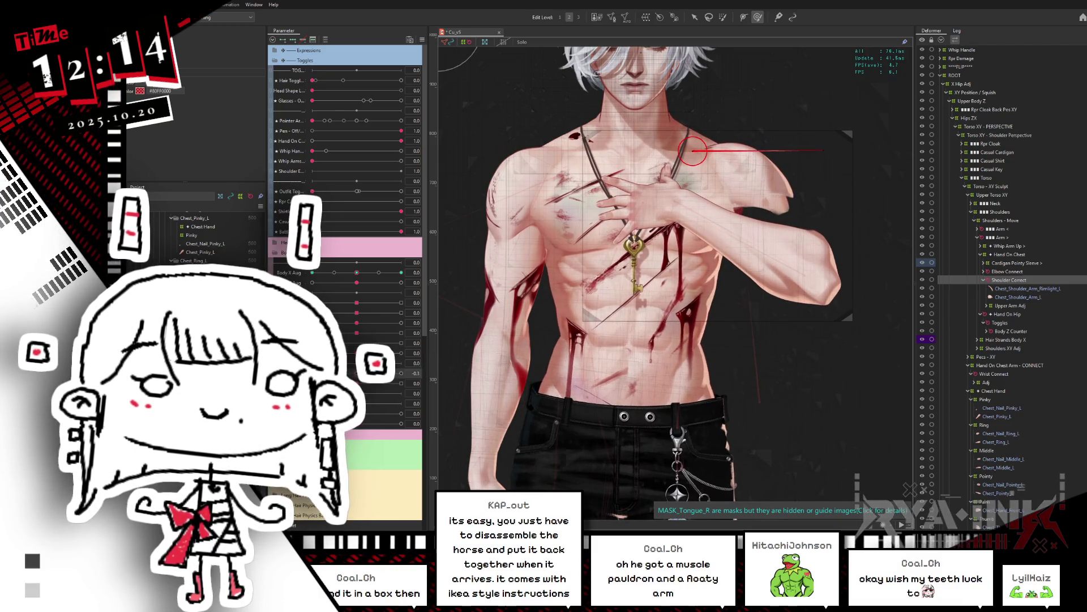
Set the second pose parameter to 1.0 and show the Elbow Connect deformer at the elbow
left_click_drag(357, 383, 316, 383)
left_click(401, 383)
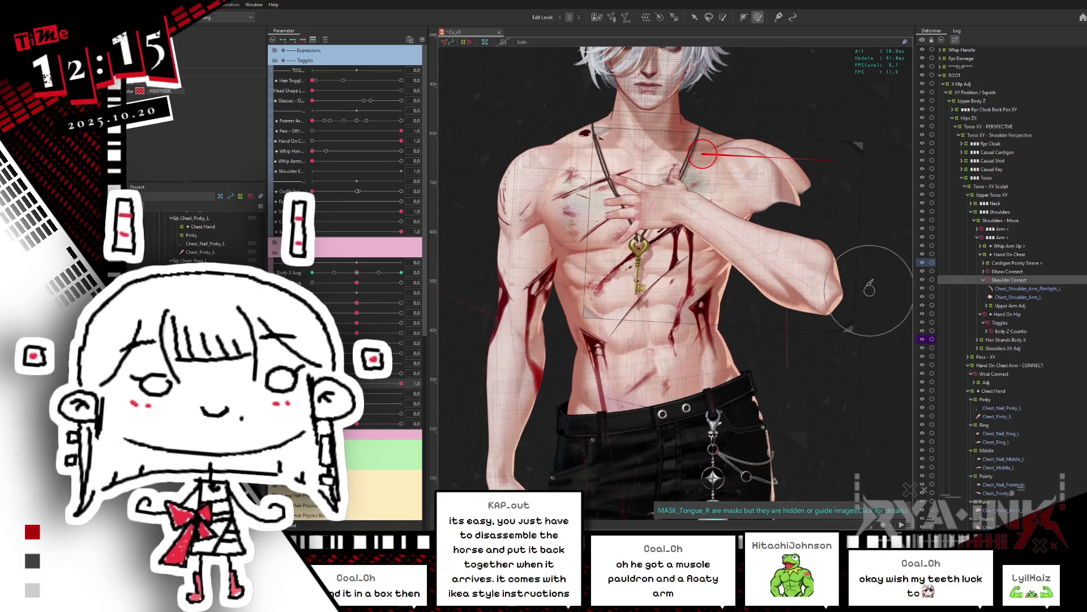
left_click(1007, 272)
left_click(984, 272)
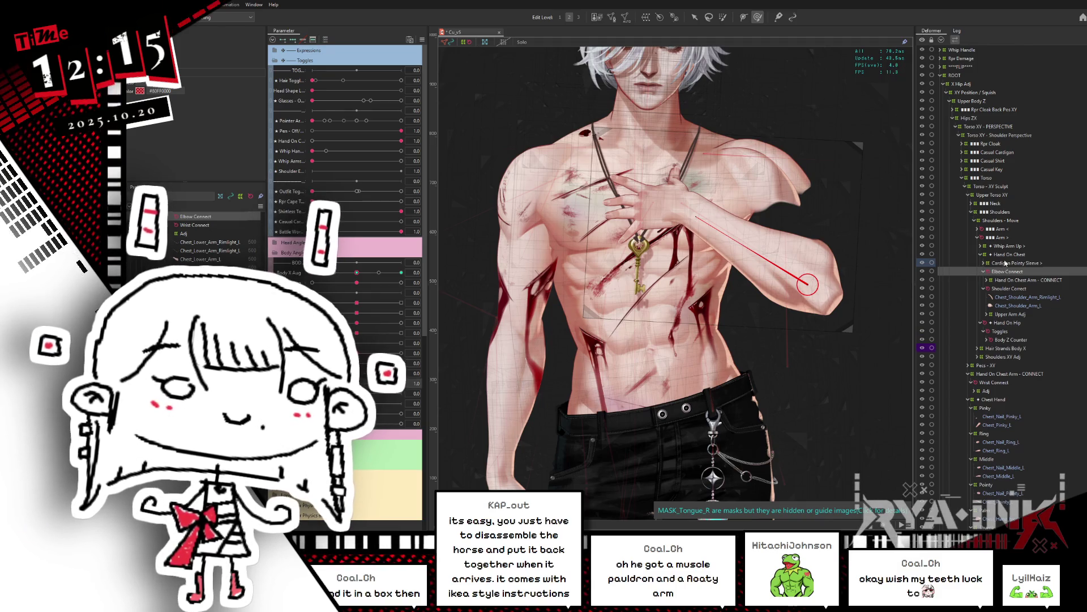
Select Hand On Chest, turn the torso to -1 to test it, then undo back to front-facing
left_click(974, 254)
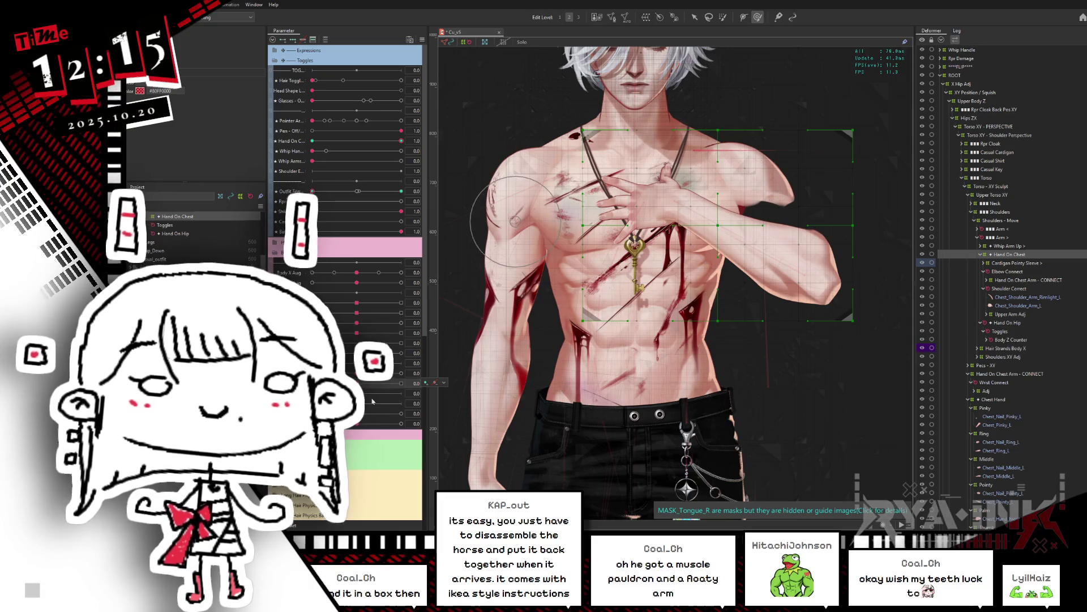
mouse_move(357, 383)
left_mouse_down()
mouse_move(312, 382)
mouse_move(397, 383)
mouse_move(312, 383)
left_mouse_up()
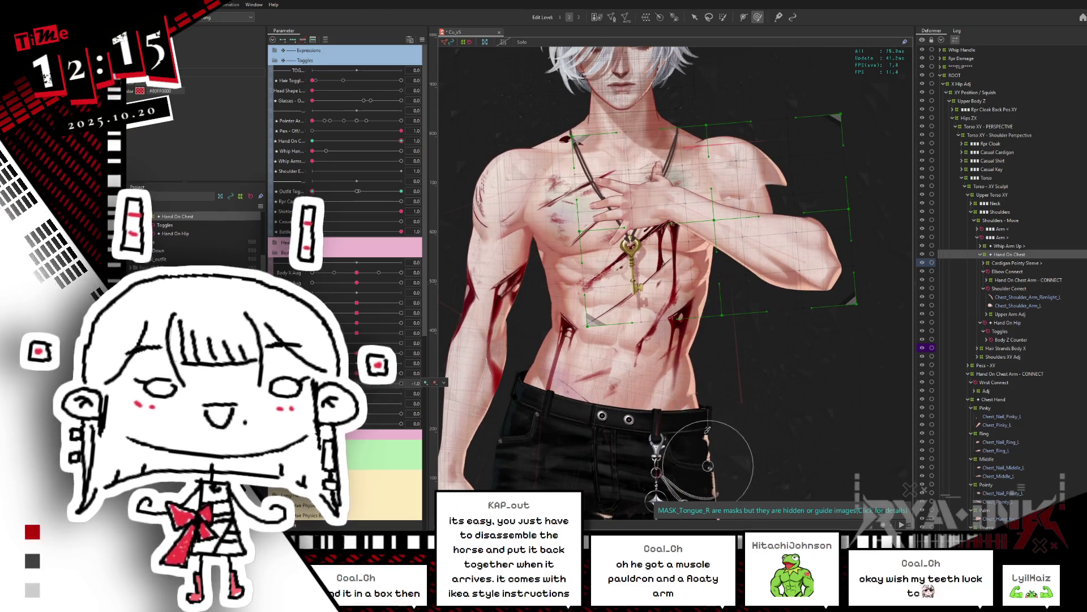
key("ctrl+z")
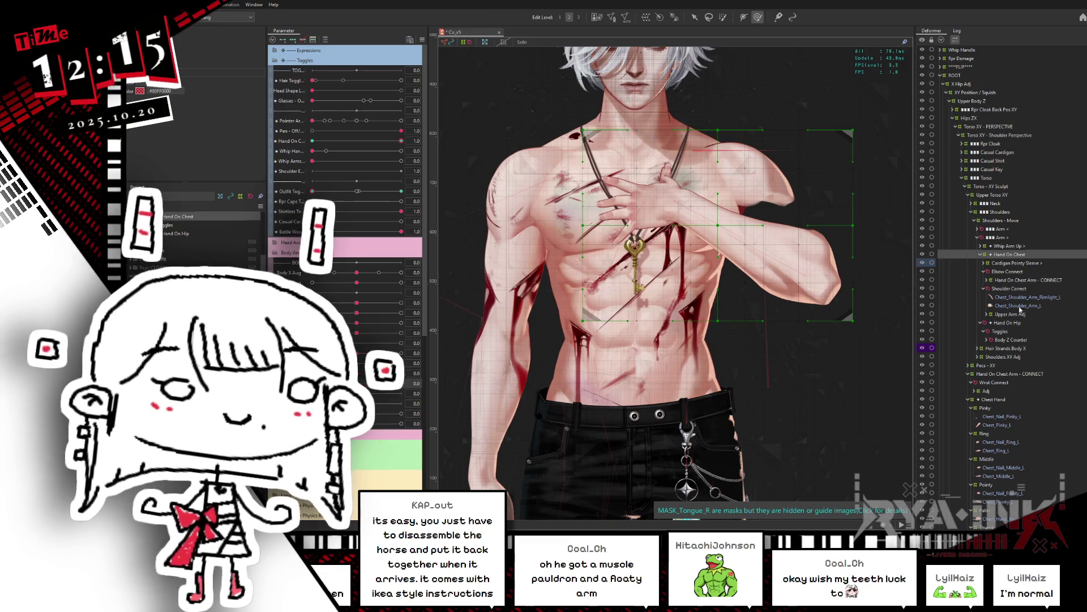
Select both shoulder-arm meshes, hide everything else, and flick the shoulder mesh visibility to compare
left_click(994, 298)
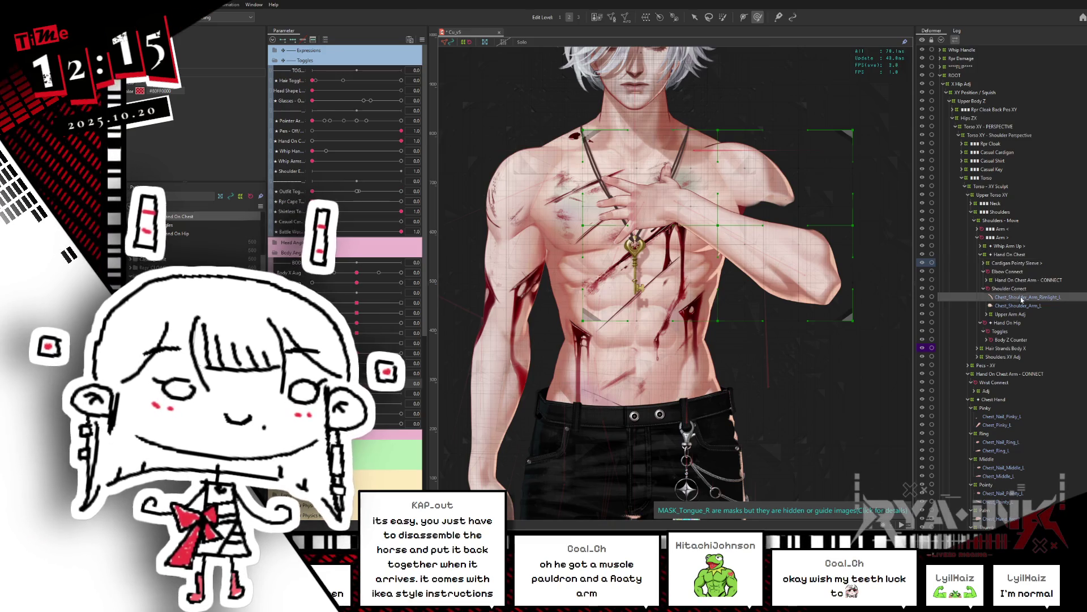
left_click(990, 306, "ctrl")
key("ctrl+h")
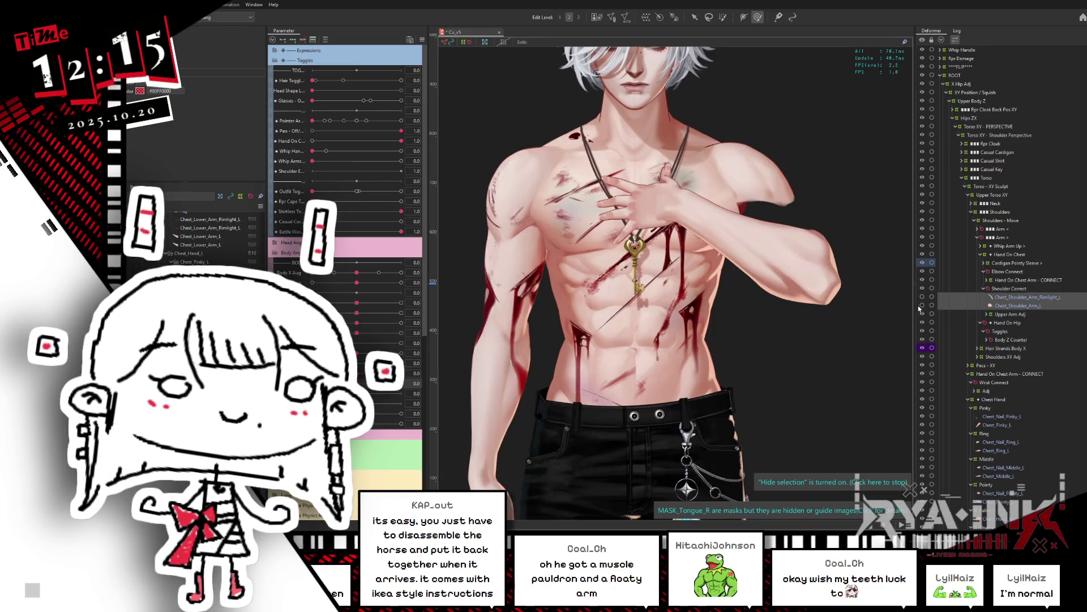
left_click(922, 306)
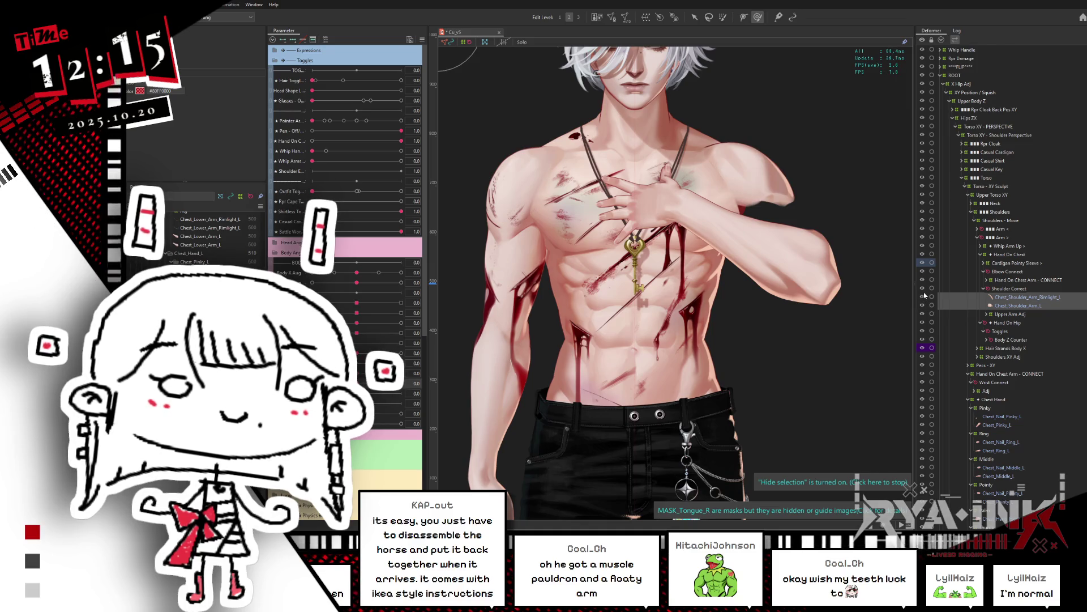
left_click(923, 306)
left_click(923, 306)
left_click(923, 305)
left_click(924, 305)
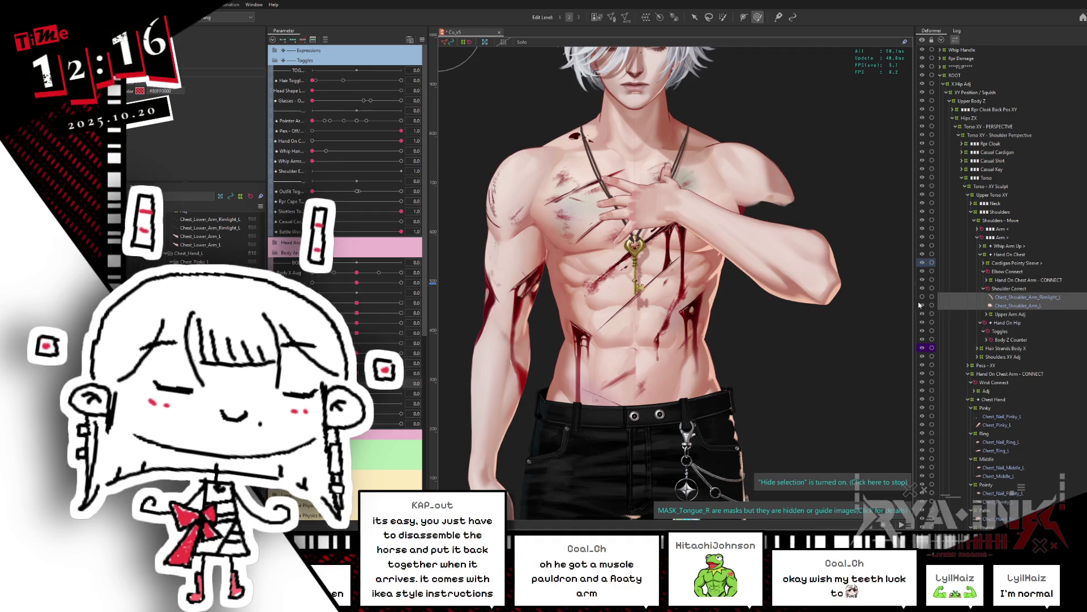
Zoom into the chest and shoulder and toggle the rimlight and Chest_Shoulder_Arm_L mesh visibility
scroll(799, 165, "up", 2)
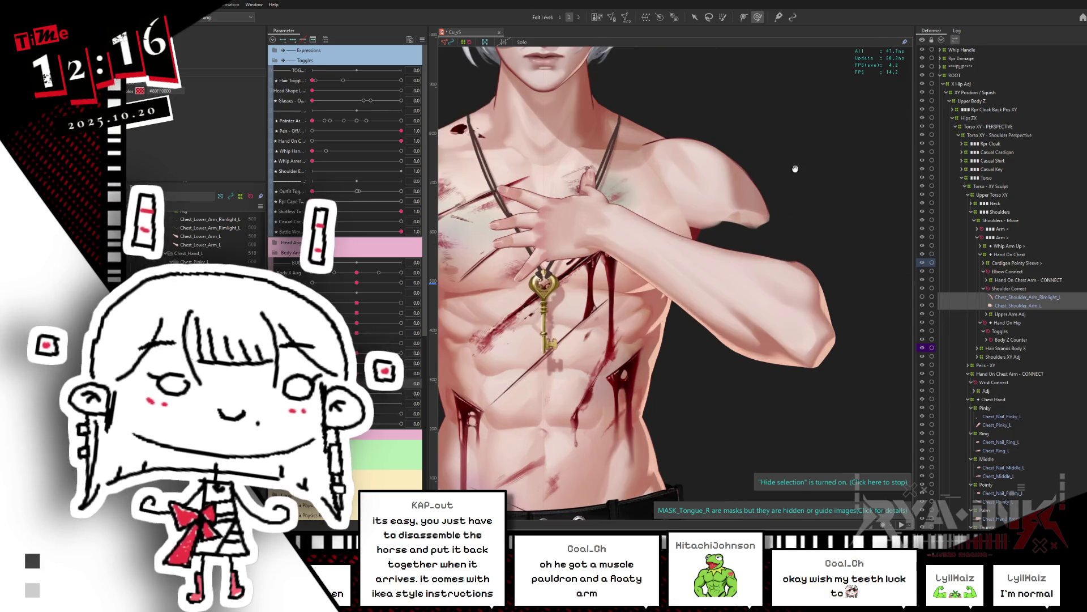
left_click_drag(798, 165, 897, 280)
scroll(897, 279, "up", 2)
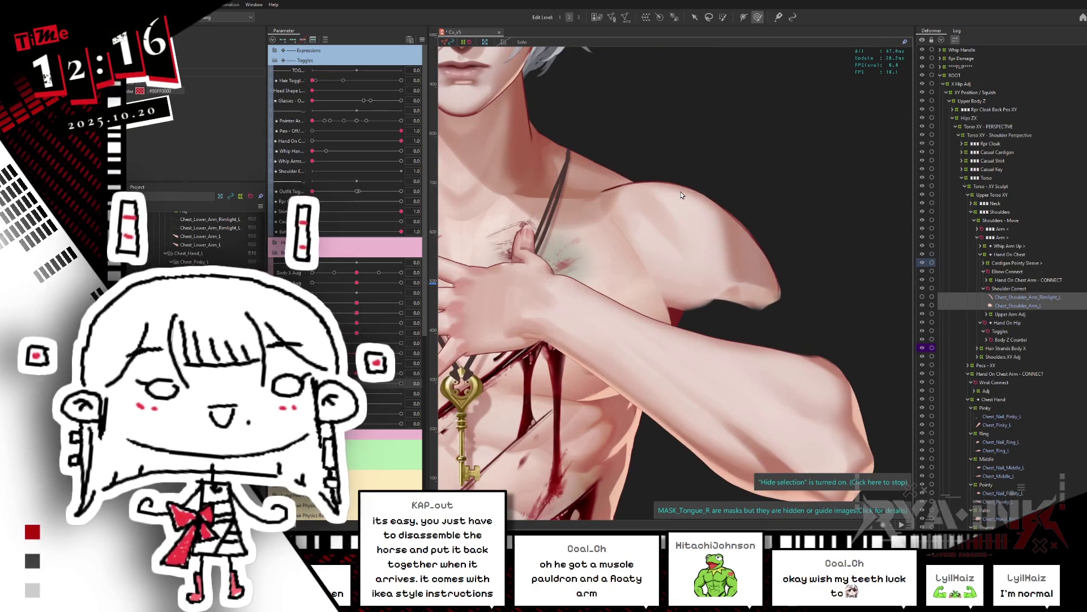
left_click(924, 305)
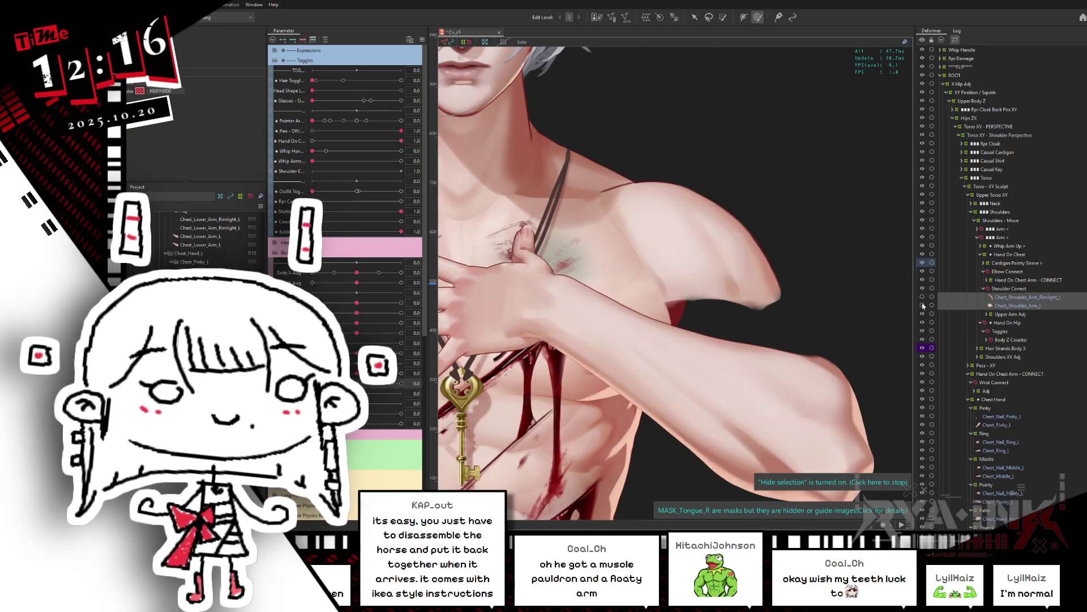
left_click(1002, 306)
left_click(923, 297)
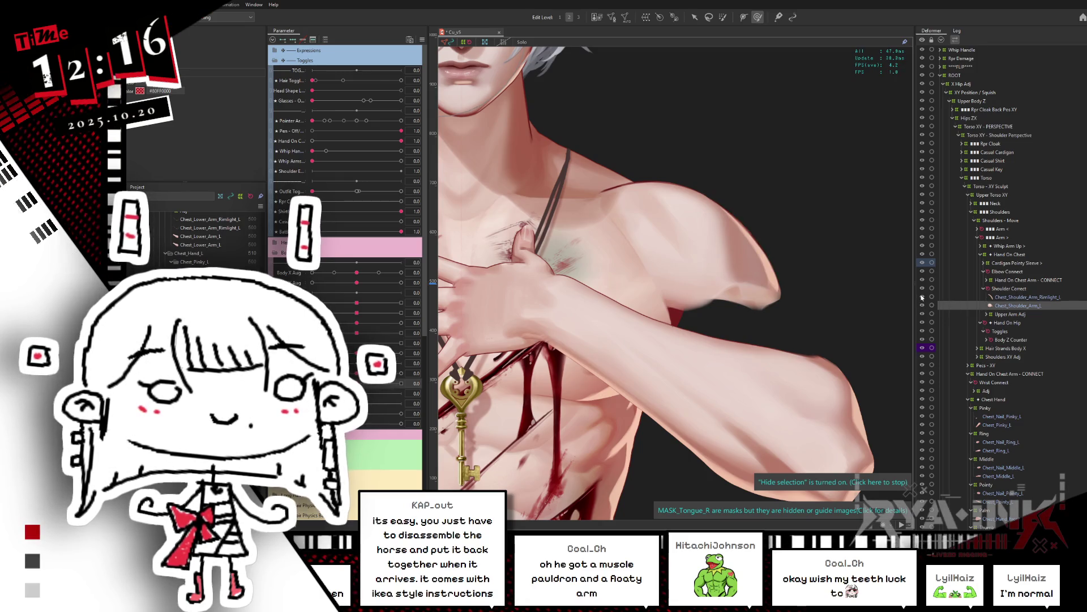
left_click(922, 297)
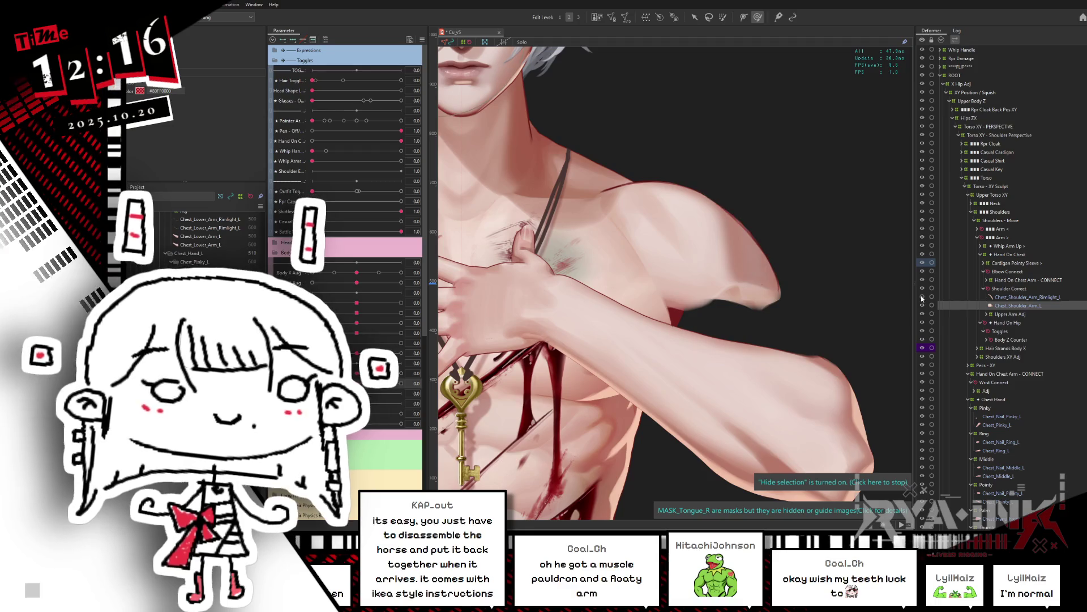
left_click(924, 305)
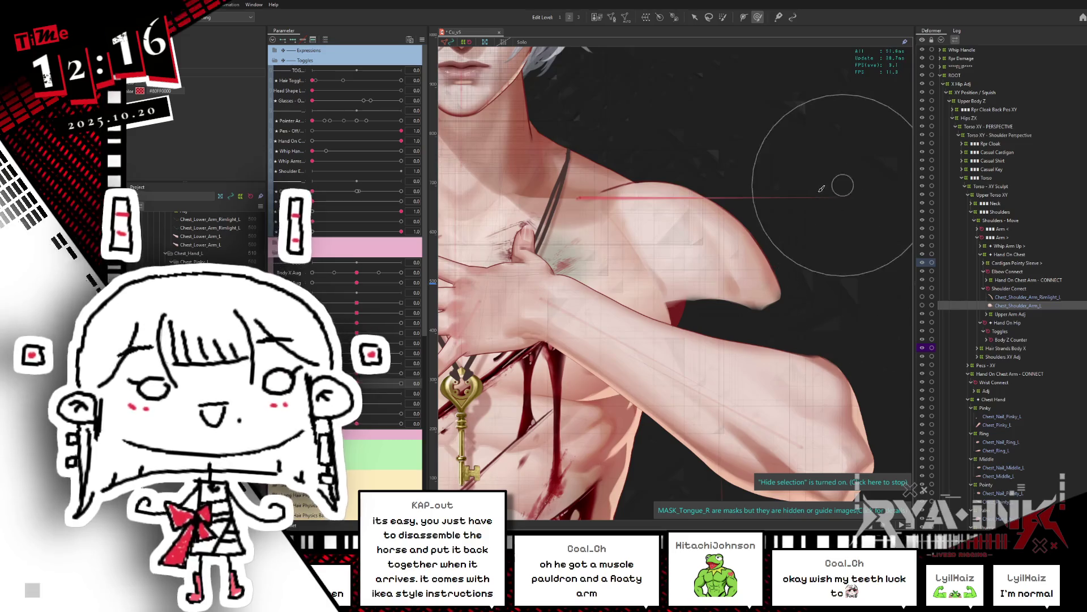
Unhide the other parts, switch the shirt on and back off, and isolate the shoulder piece
left_click(857, 482)
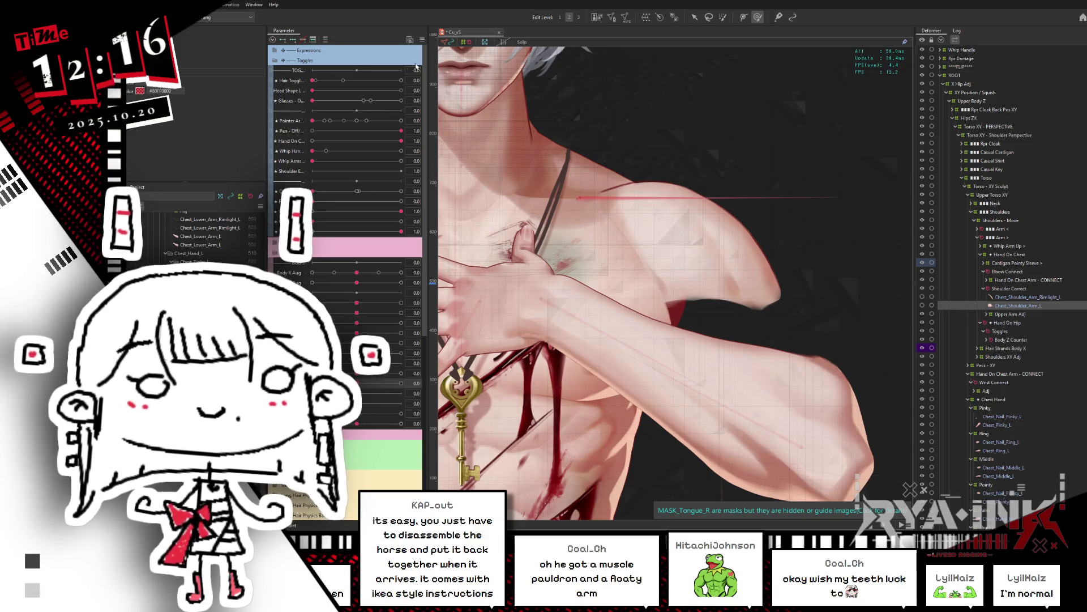
left_click(422, 40)
left_click(453, 241)
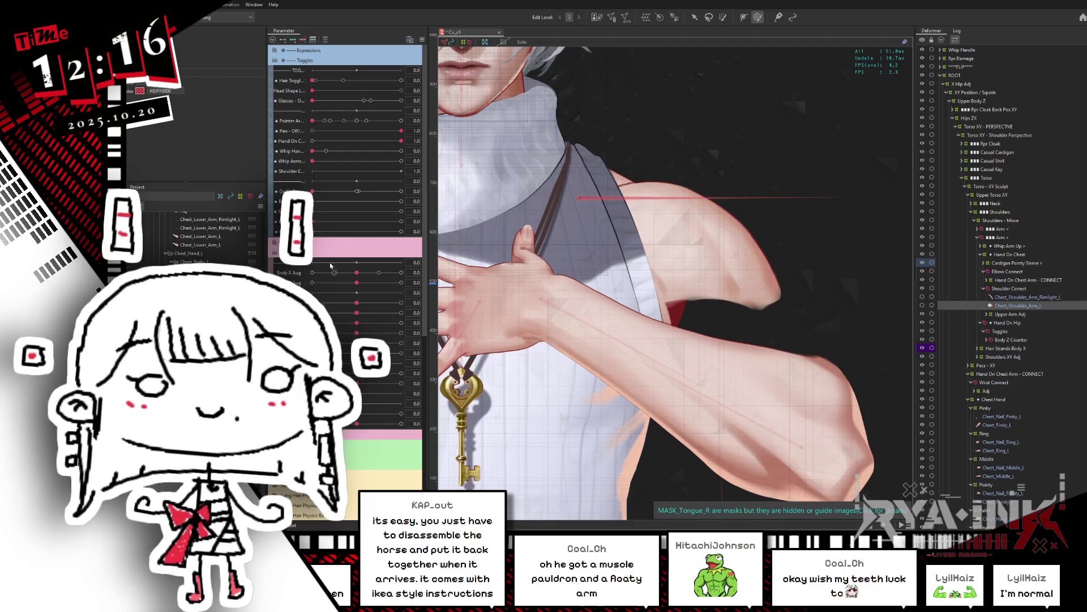
left_click(401, 211)
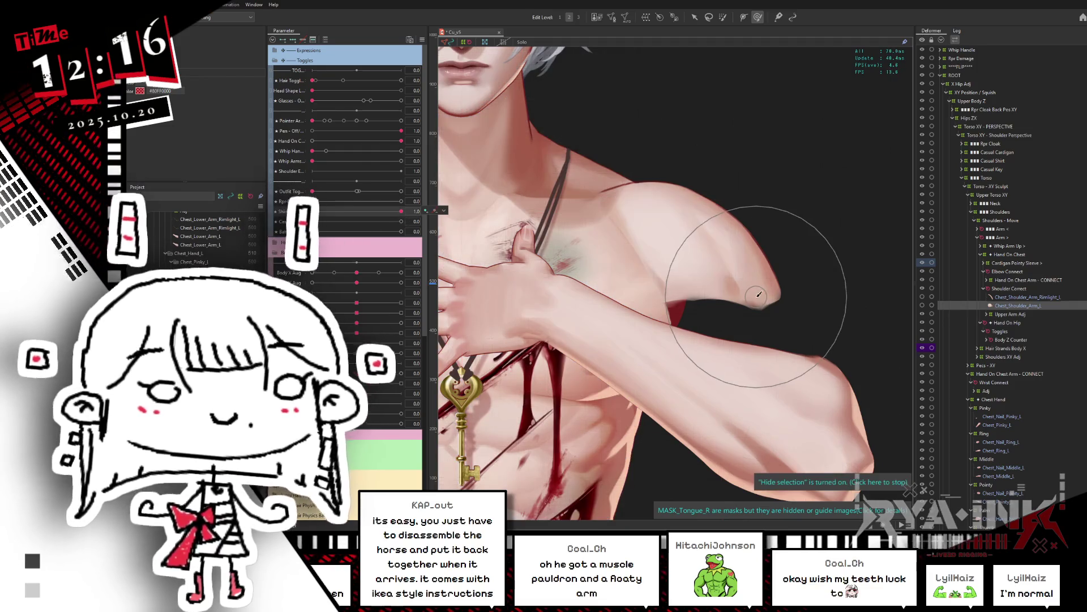
left_click(923, 306)
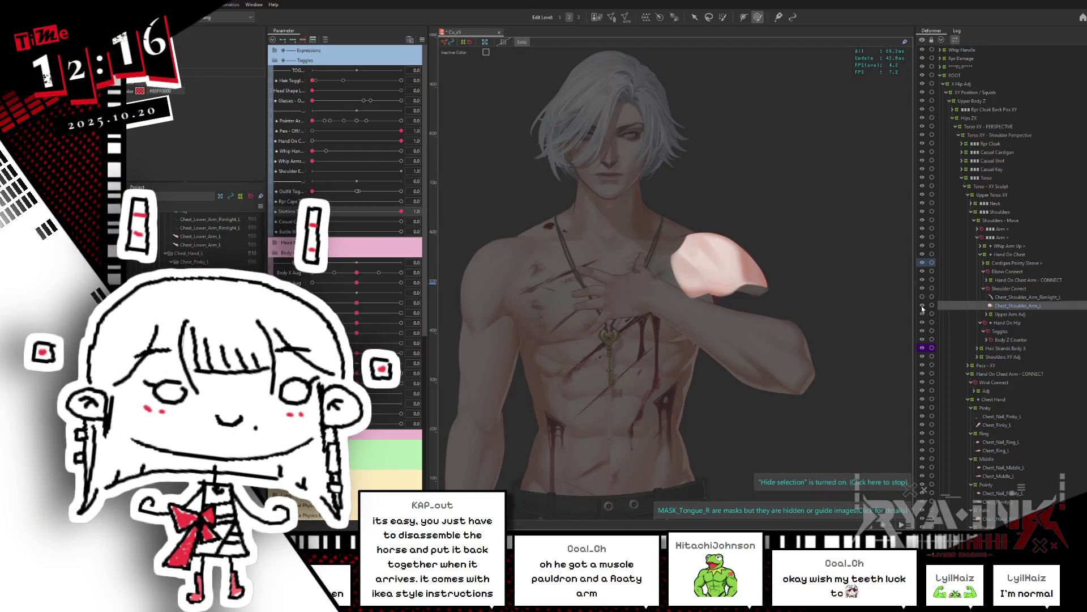
left_click(923, 307)
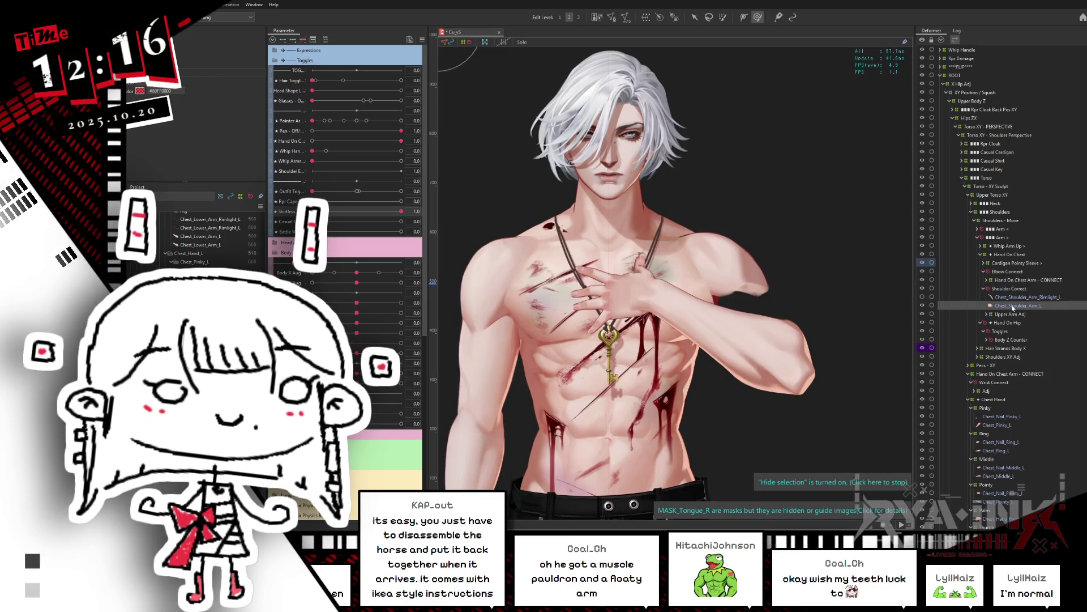
scroll(704, 215, "up", 3)
key("ctrl+h")
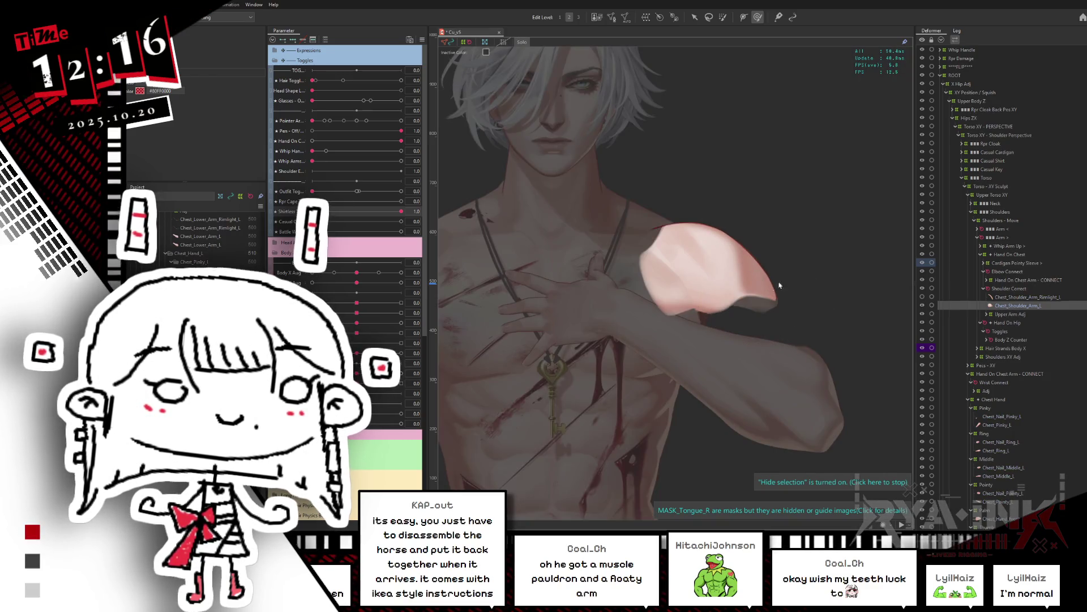
left_click(996, 306)
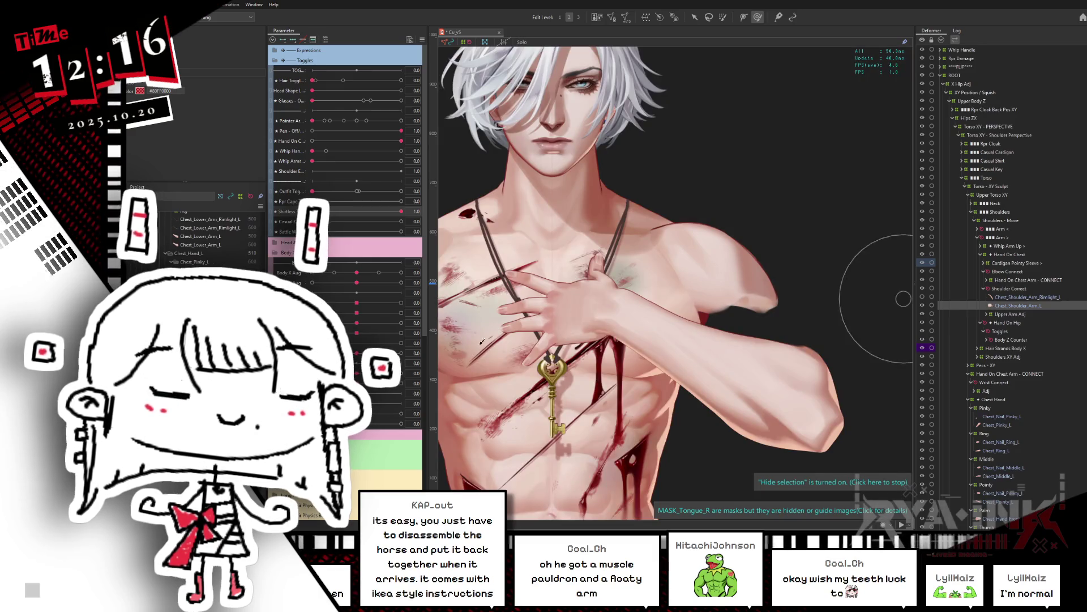
Pick Hip_Shoulder_Arm_L via Object at Cursor on the shoulder, then add Chest_Shoulder_Arm_L to the selection
right_click(702, 280)
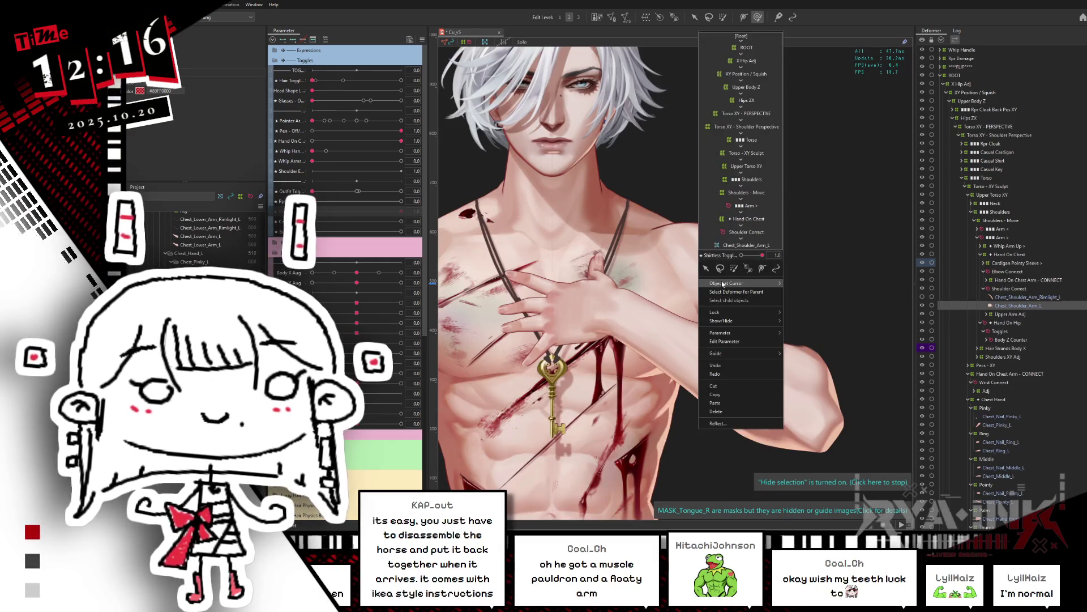
mouse_move(723, 283)
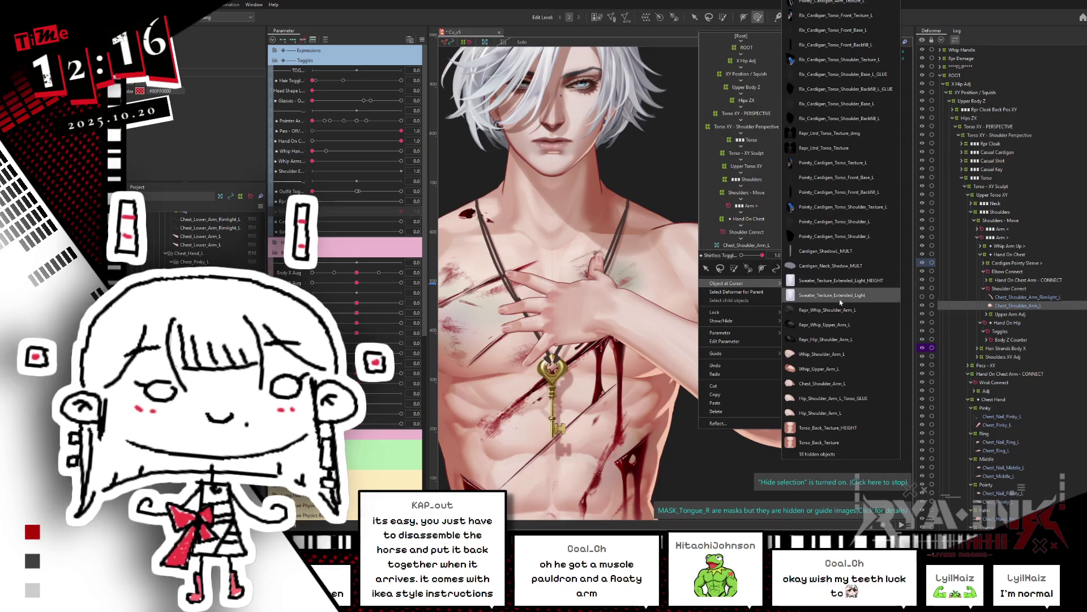
left_click(831, 368)
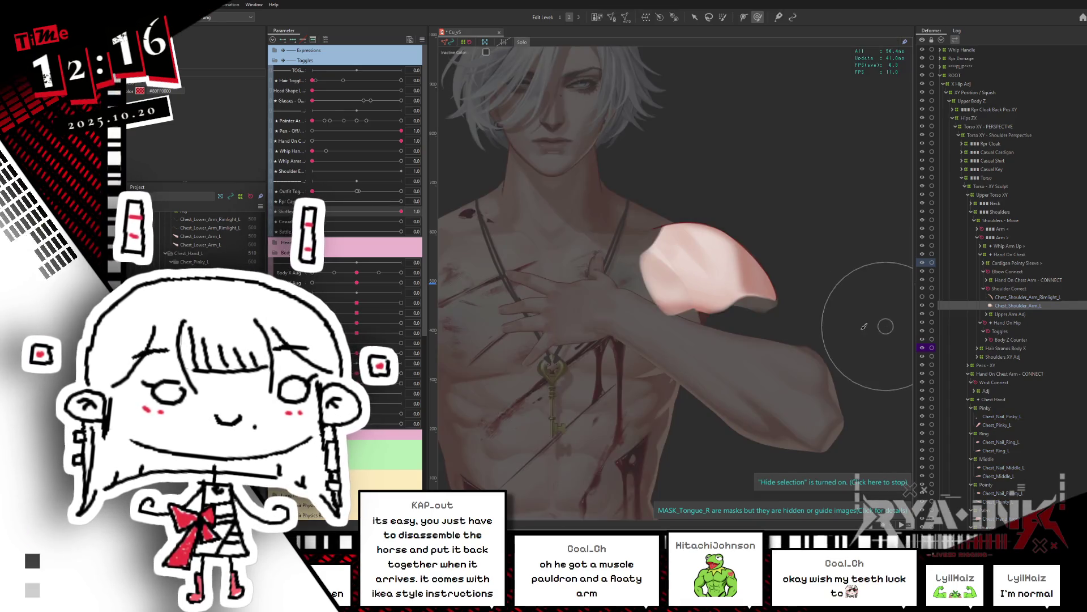
left_click(926, 312)
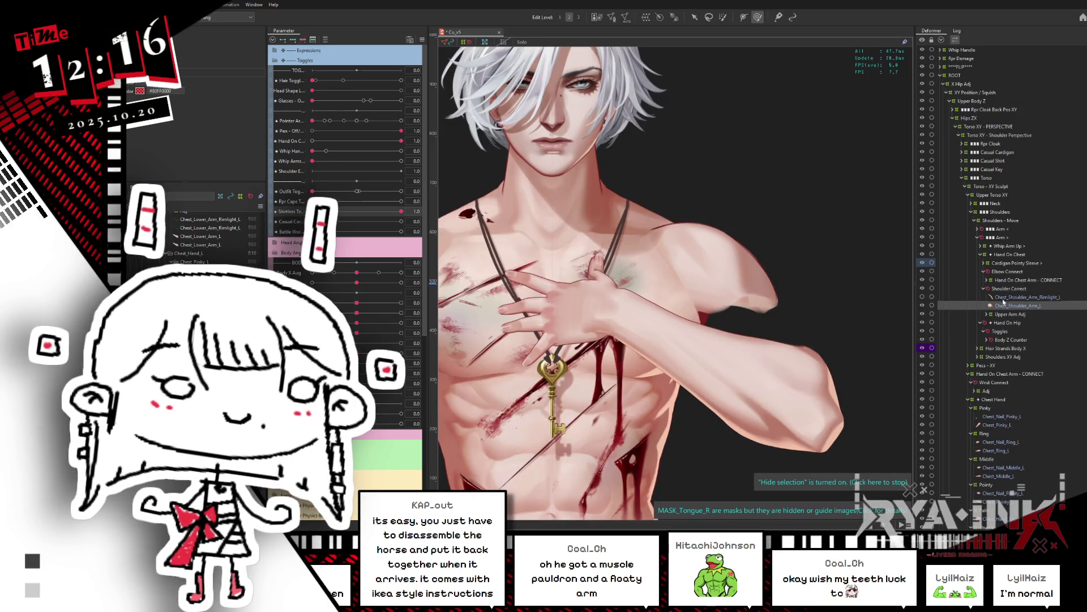
right_click(705, 299)
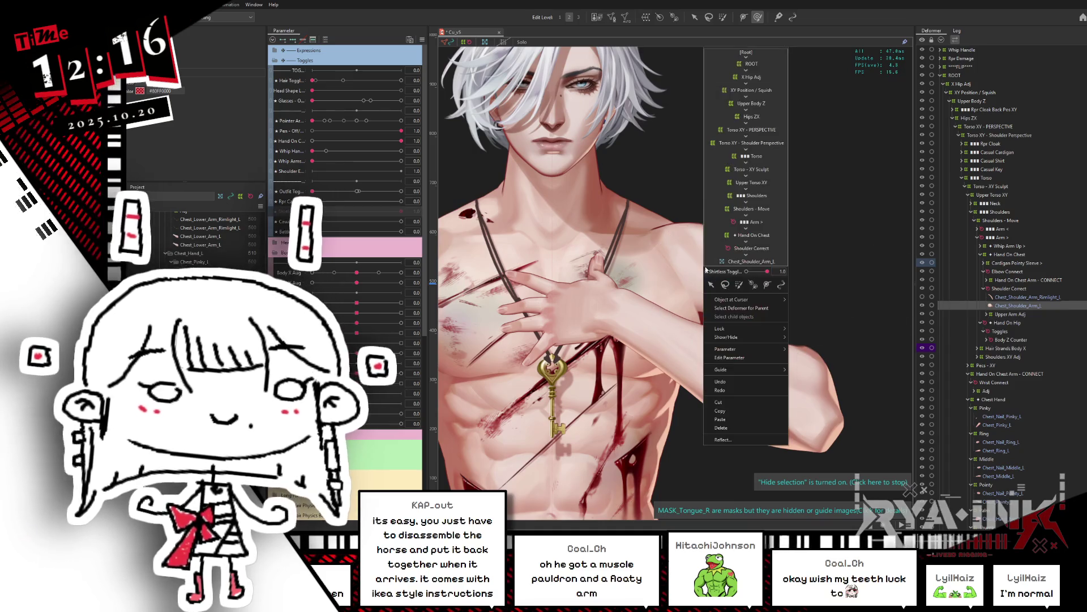
mouse_move(764, 302)
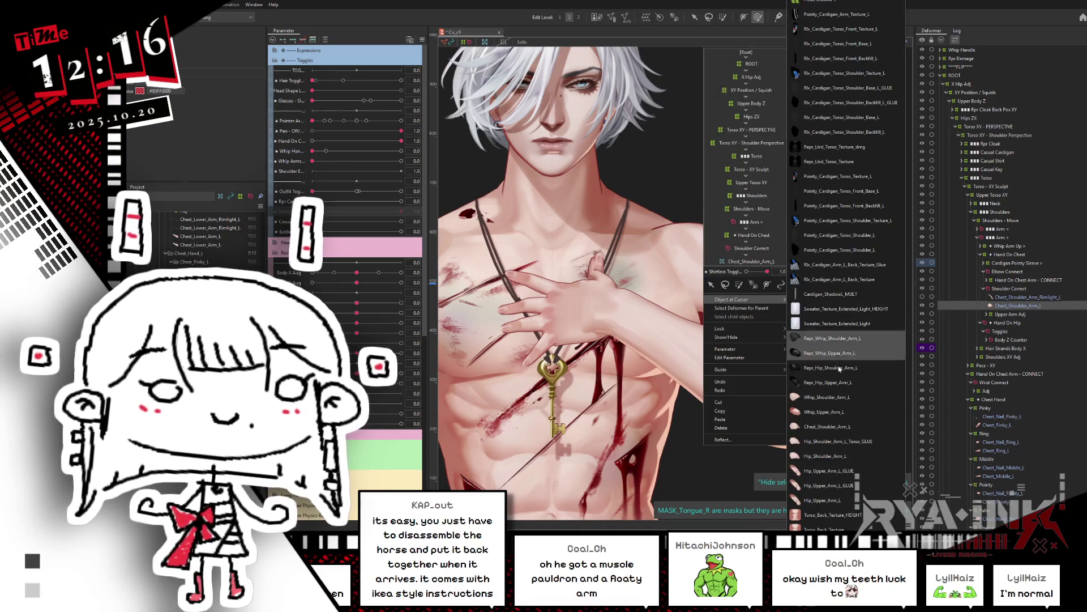
left_click(846, 457)
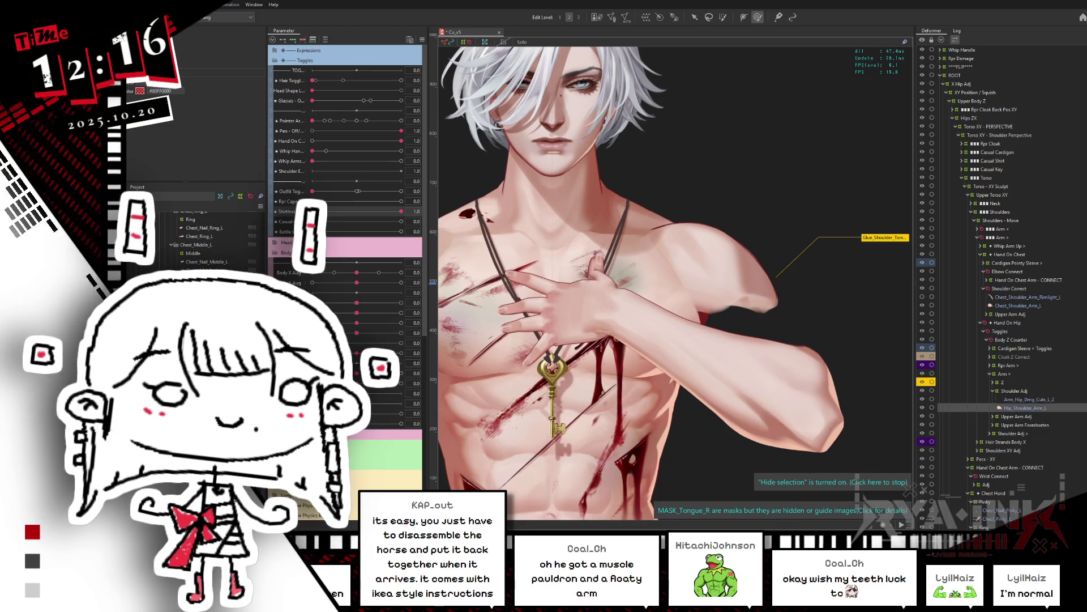
scroll(1080, 366, "down", 2)
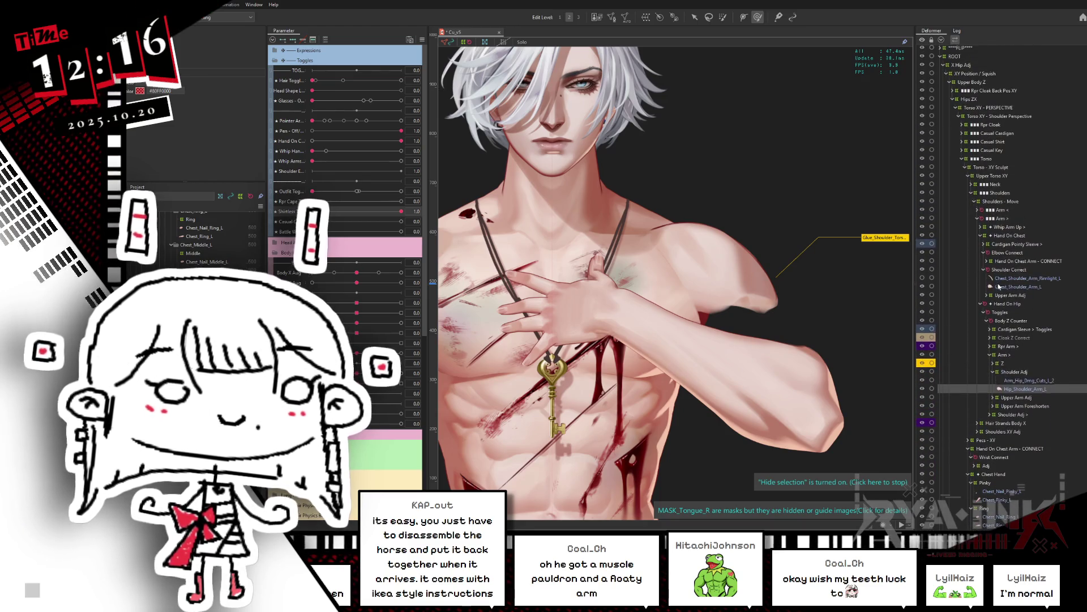
left_click(1000, 286, "ctrl")
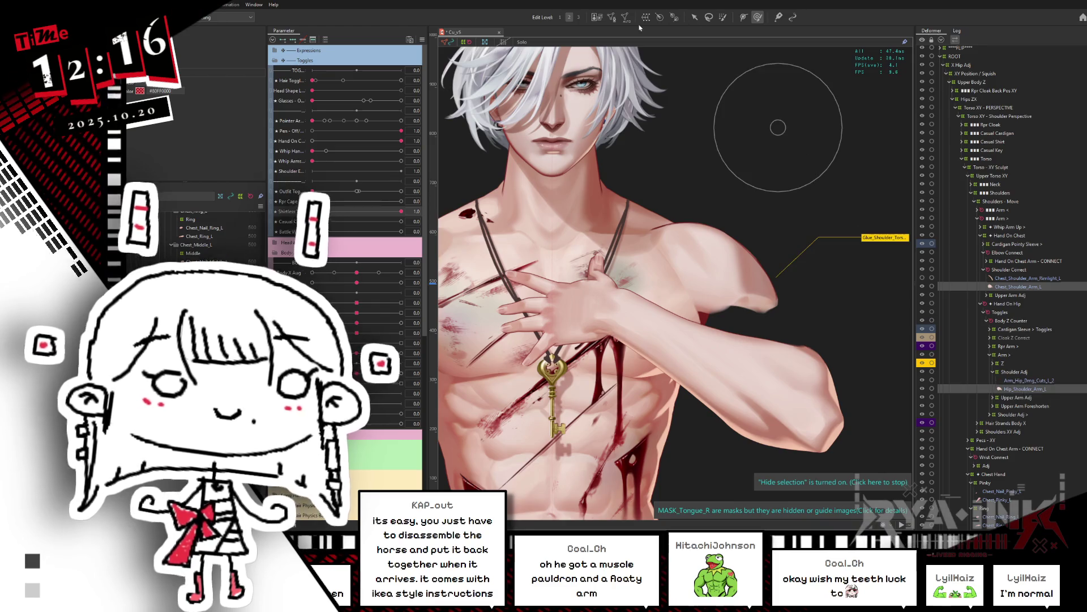
Add two vertices along the lower edge of the left shoulder mesh in Mesh Edit and confirm
left_click(611, 16)
scroll(763, 351, "up", 5)
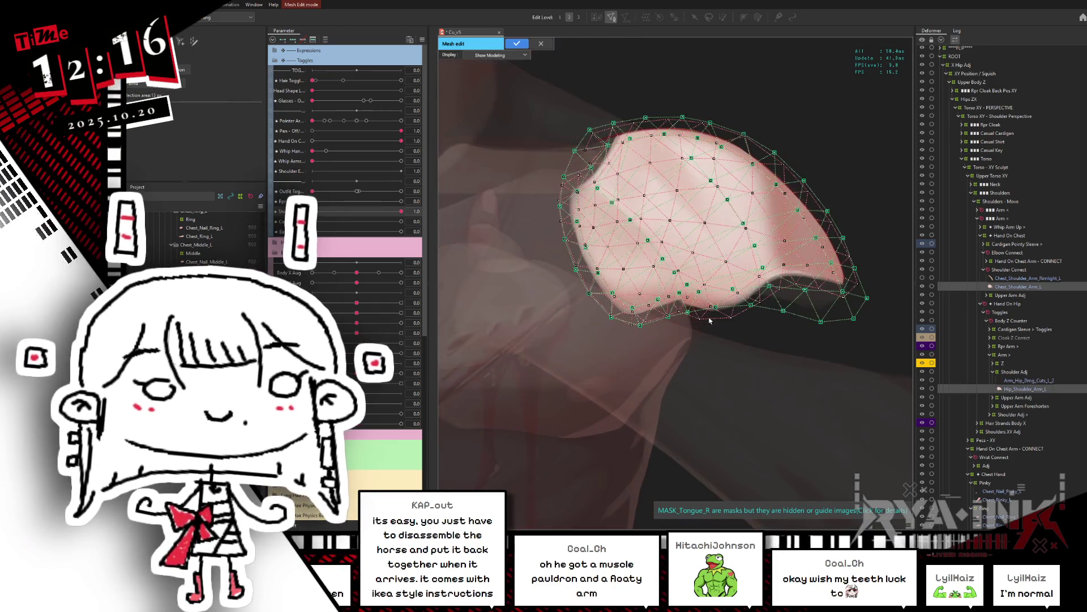
scroll(767, 334, "down", 2)
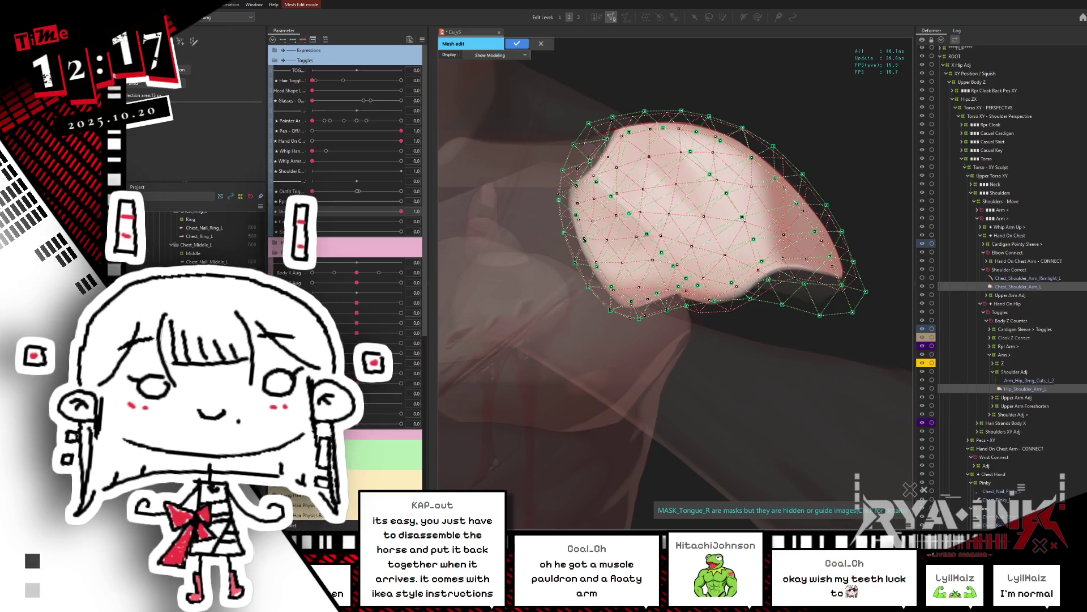
right_click(532, 310)
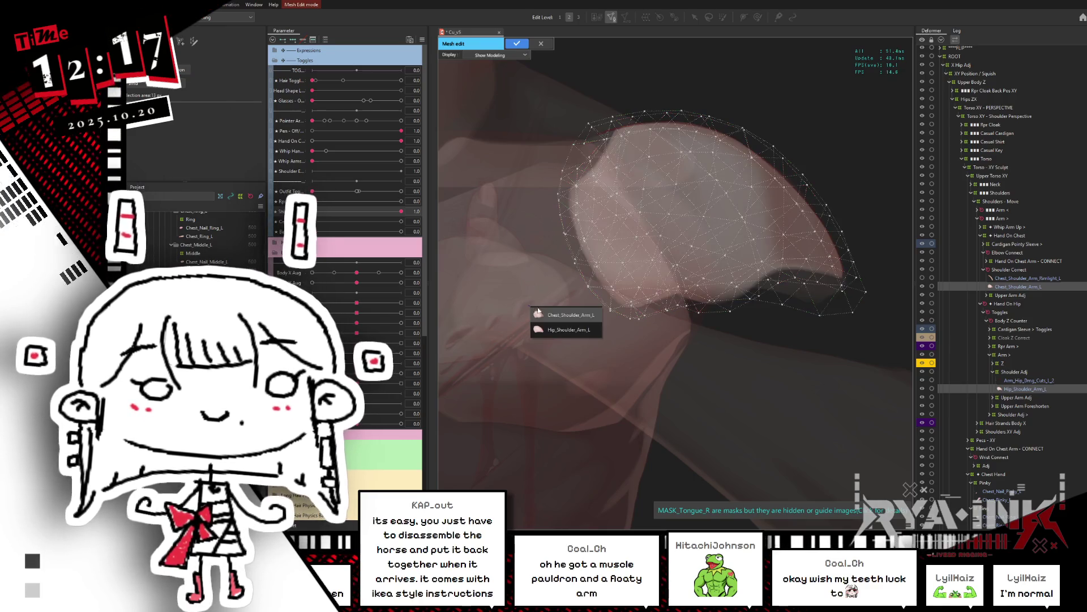
left_click(575, 331)
right_click(530, 284)
left_click(553, 295)
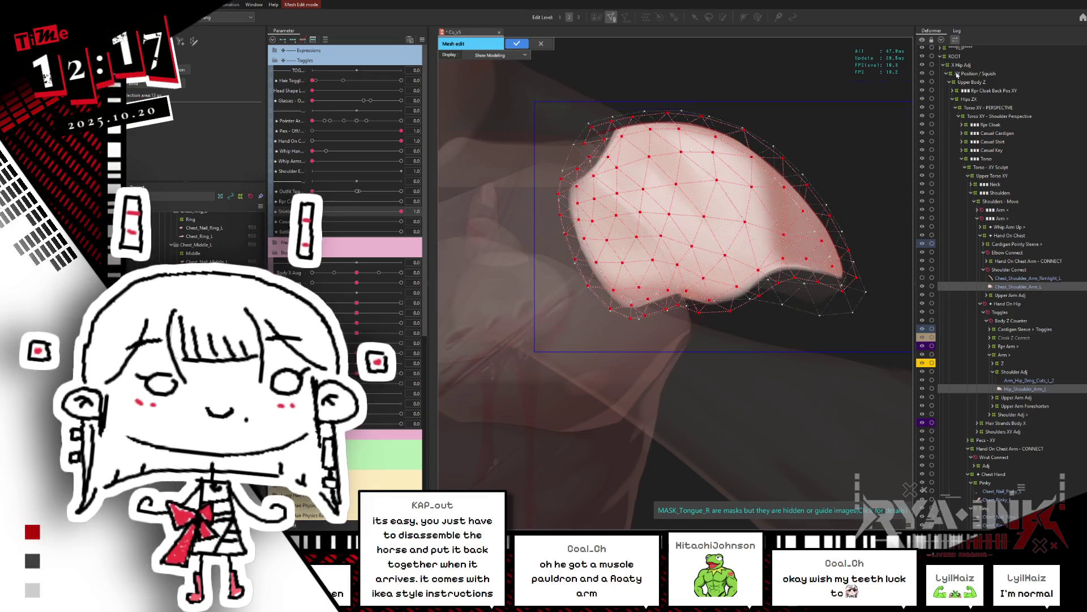
right_click(527, 249)
left_click(561, 269)
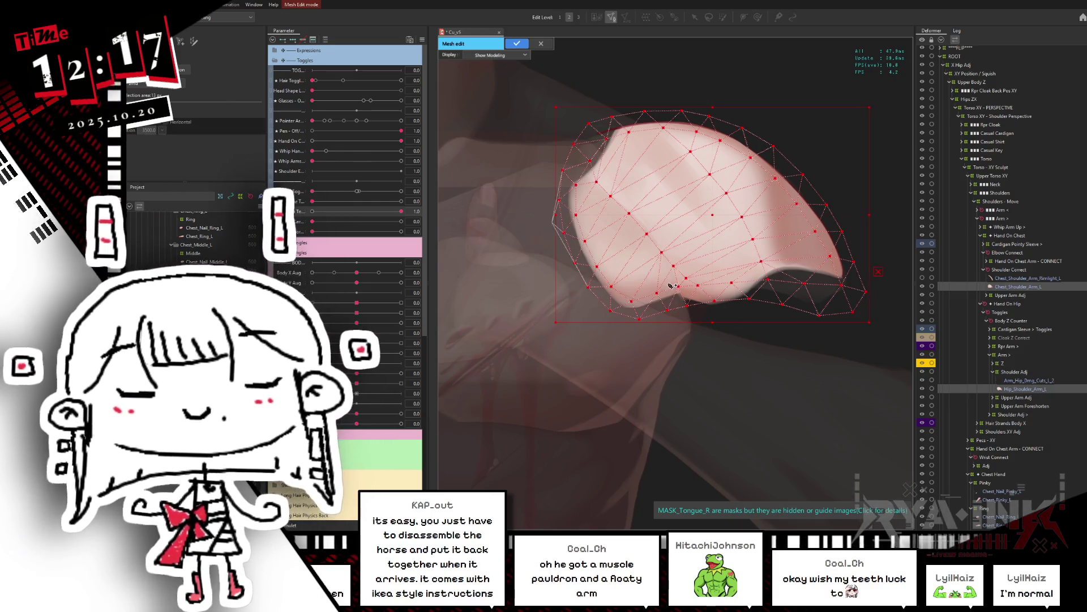
left_click(704, 309)
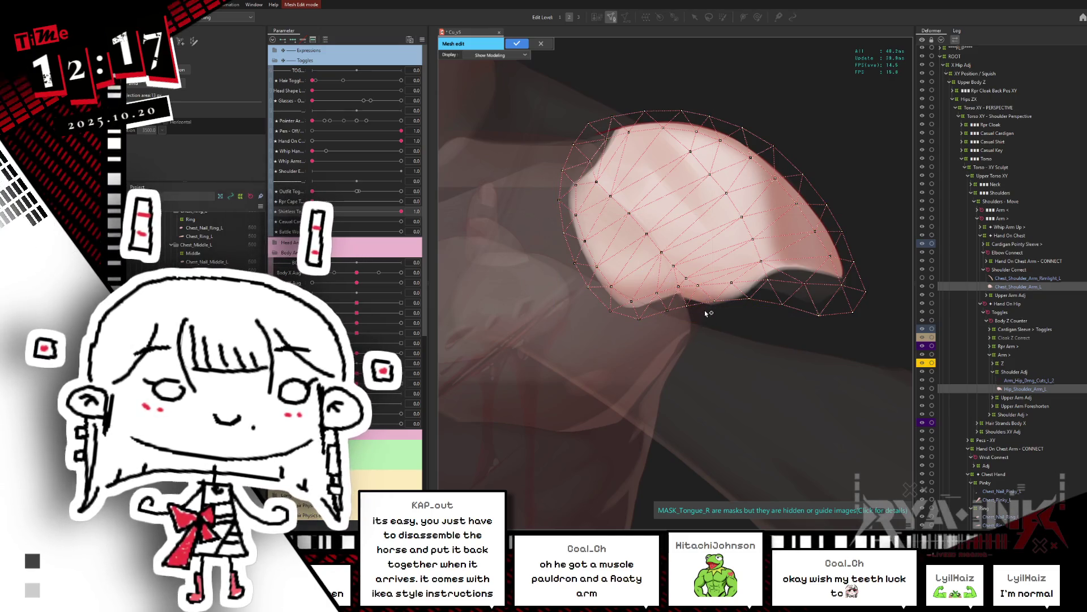
left_click(782, 305)
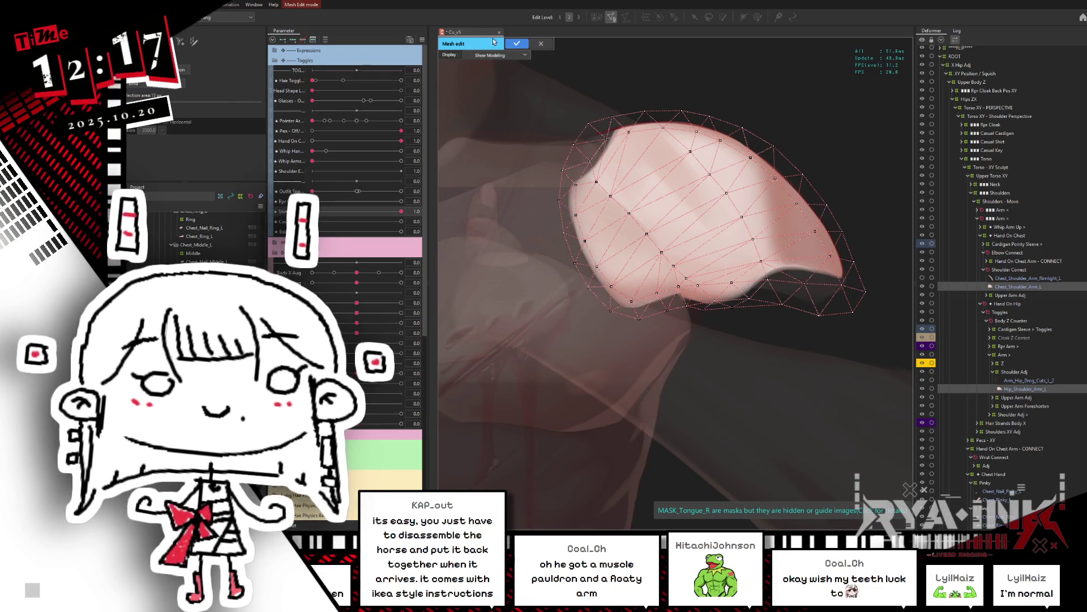
left_click(516, 43)
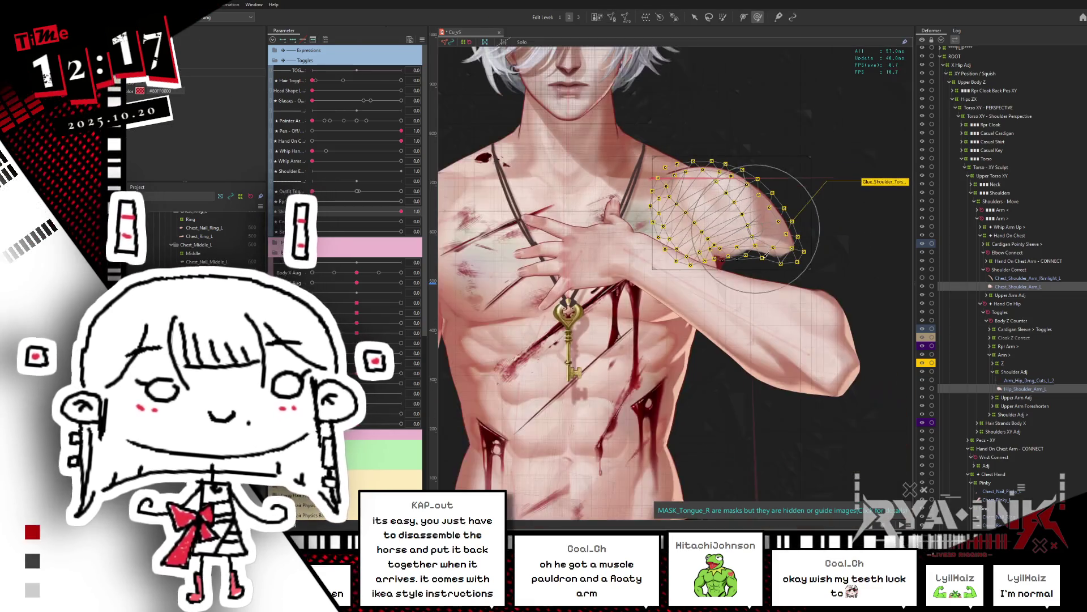
Undo moving Chest_Shoulder_Arm_L under Shoulder Adj, then select all its vertices in mesh editing
left_click_drag(976, 388, 1014, 391)
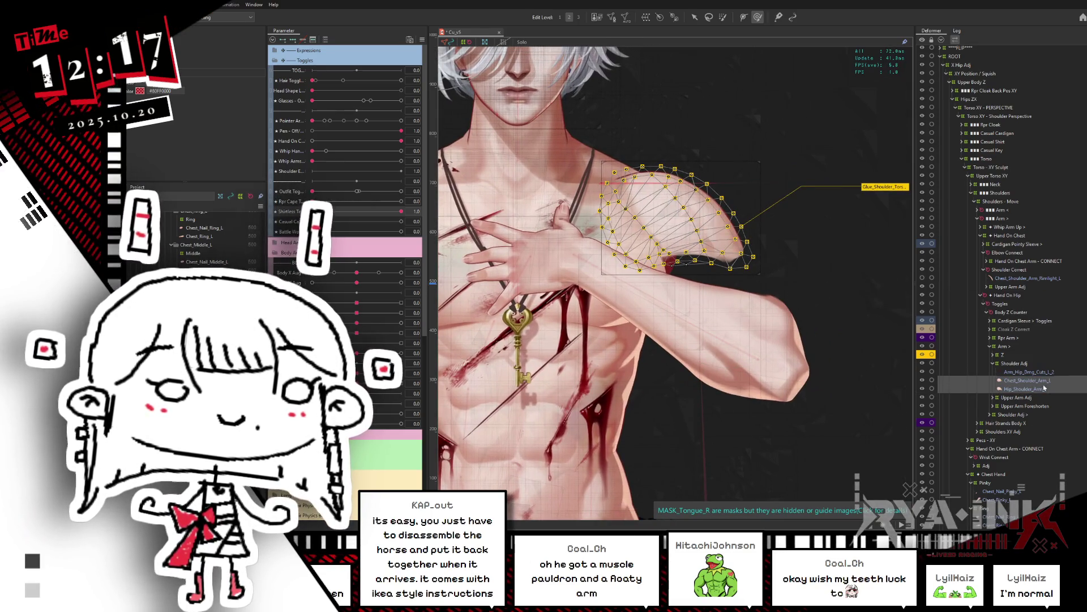
key("ctrl+z")
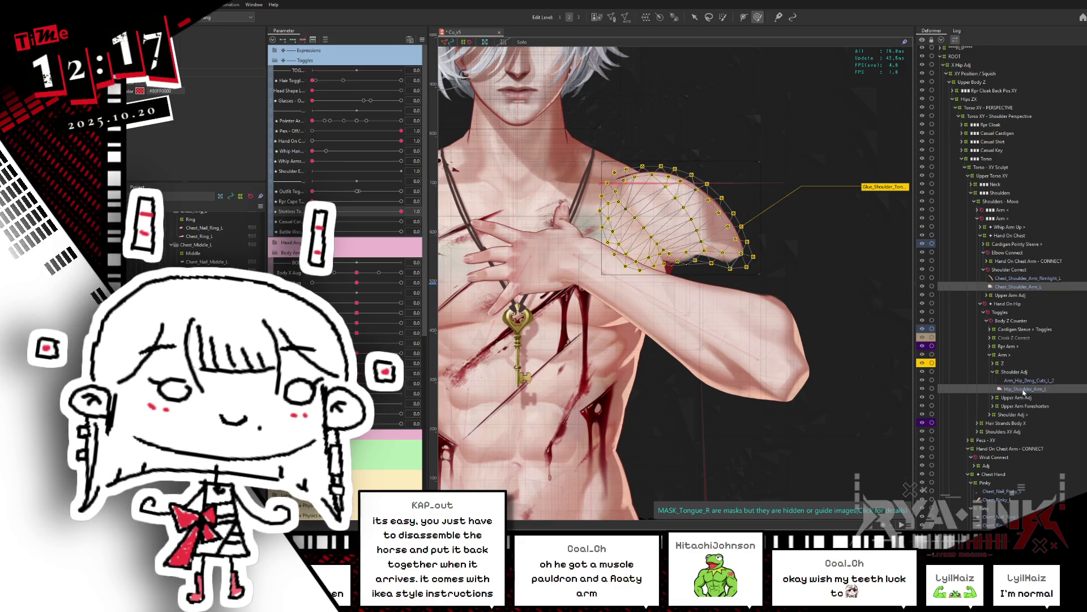
left_click(1020, 288)
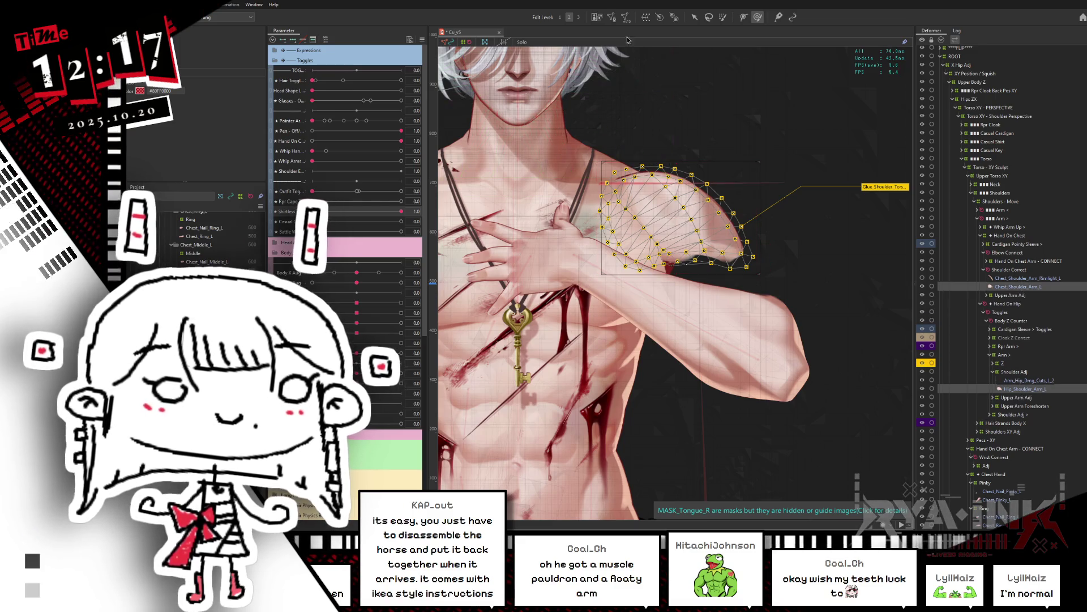
key("ctrl+e")
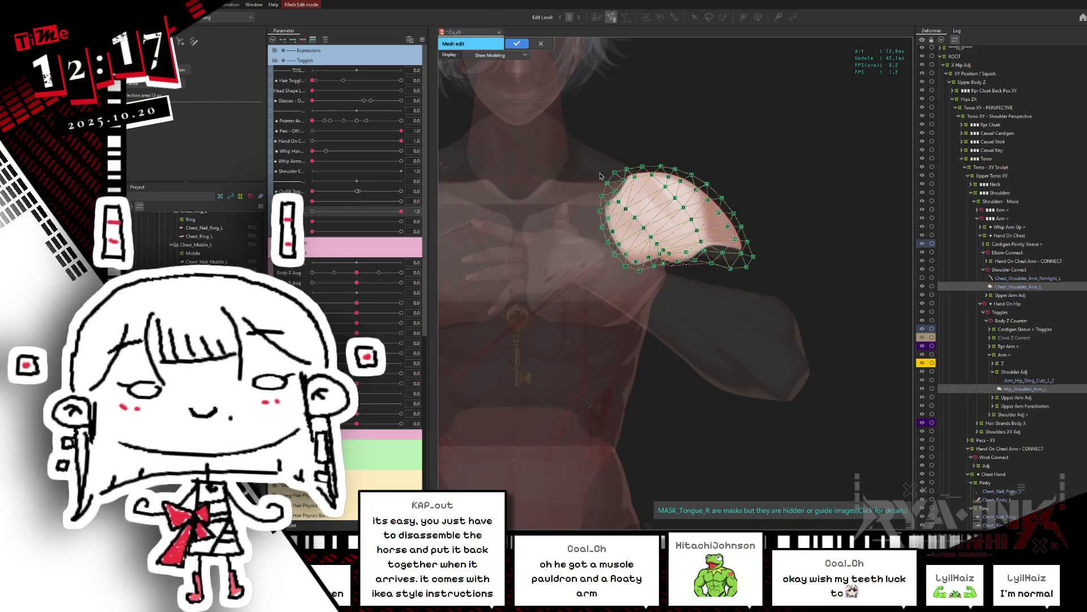
key("ctrl+a")
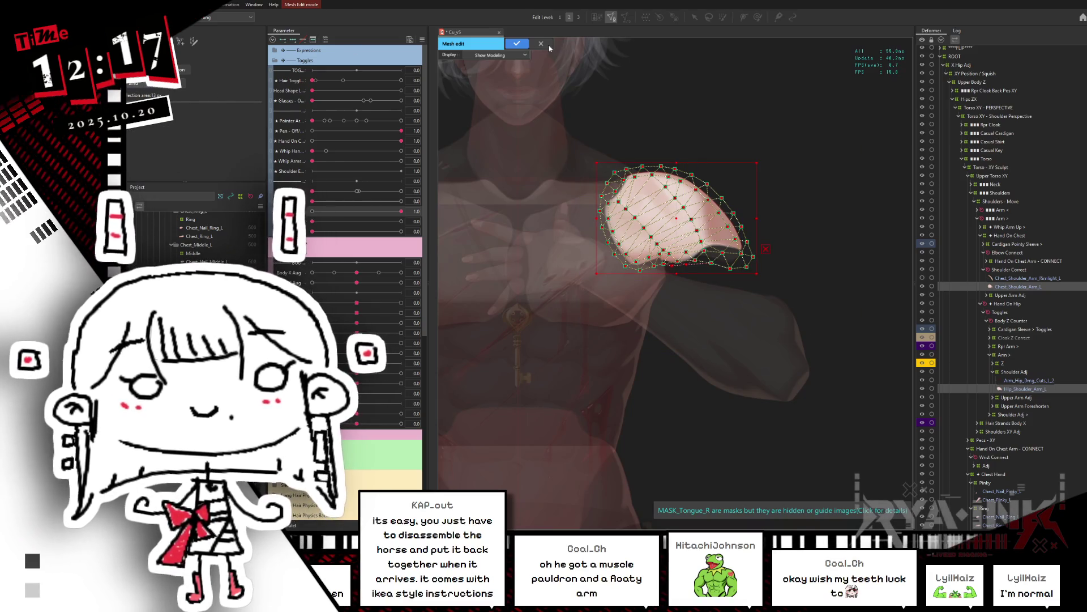
key("Return")
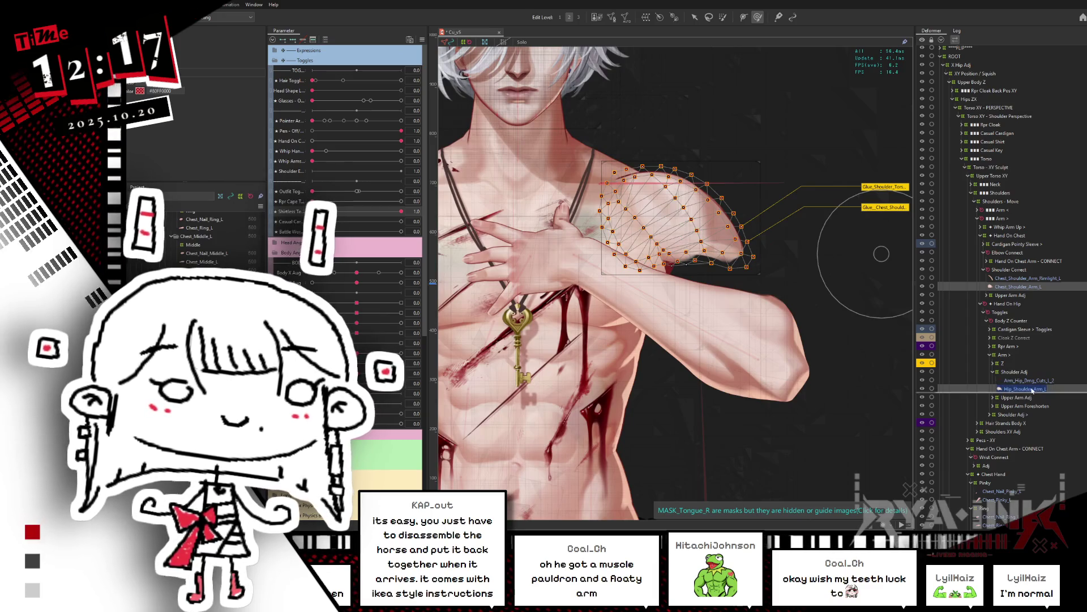
Show Chest_Shoulder_Arm_L's glue weights and test the shoulder with the arm parameter at 1.0 and -1.0
left_click(1028, 389)
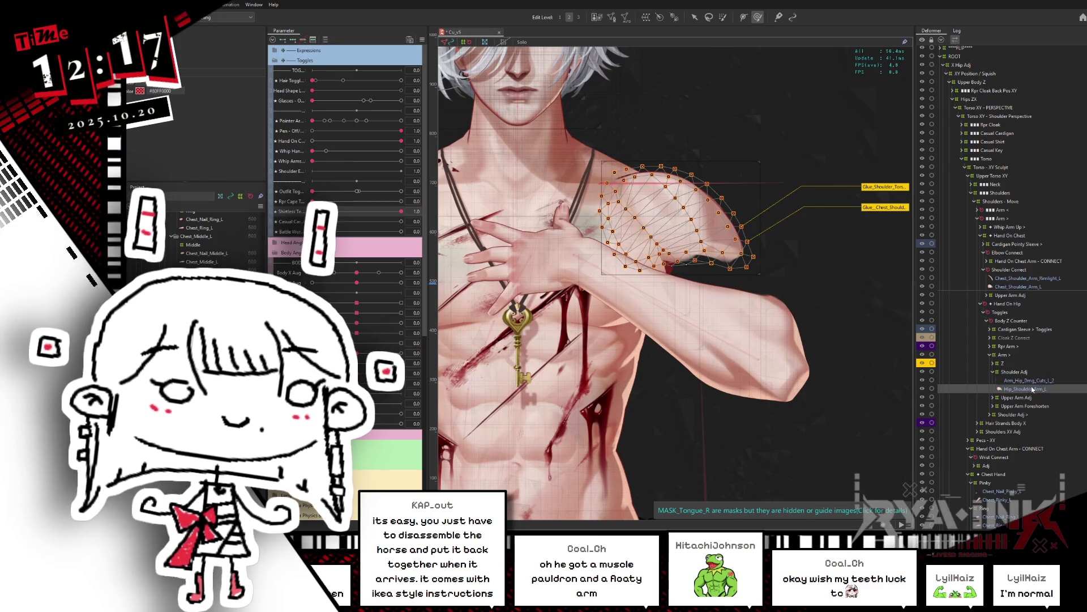
left_click(1013, 279)
left_click(1015, 286, "ctrl")
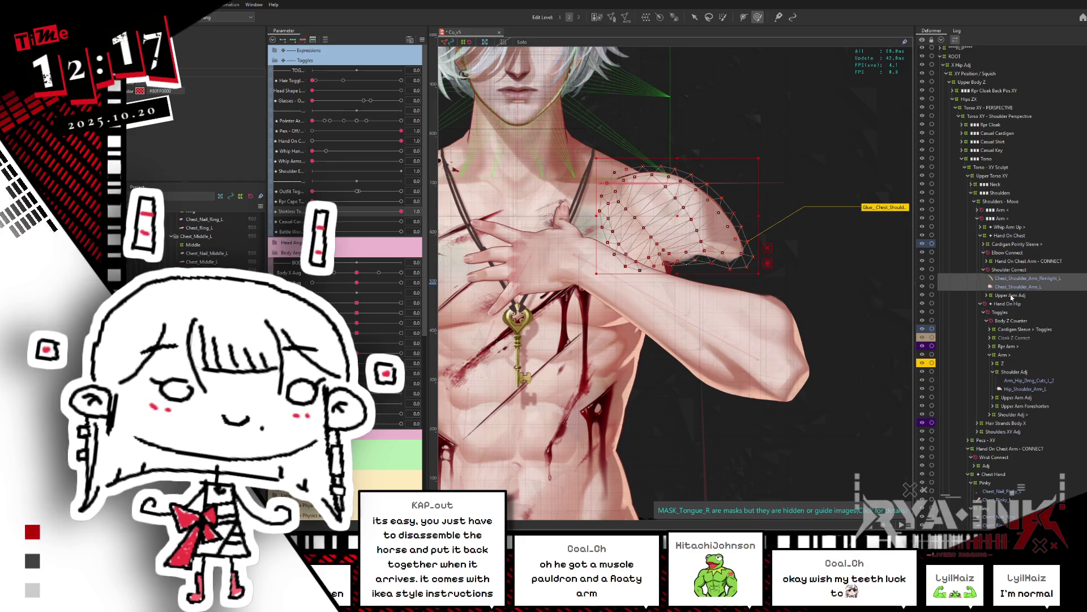
left_click(1004, 285)
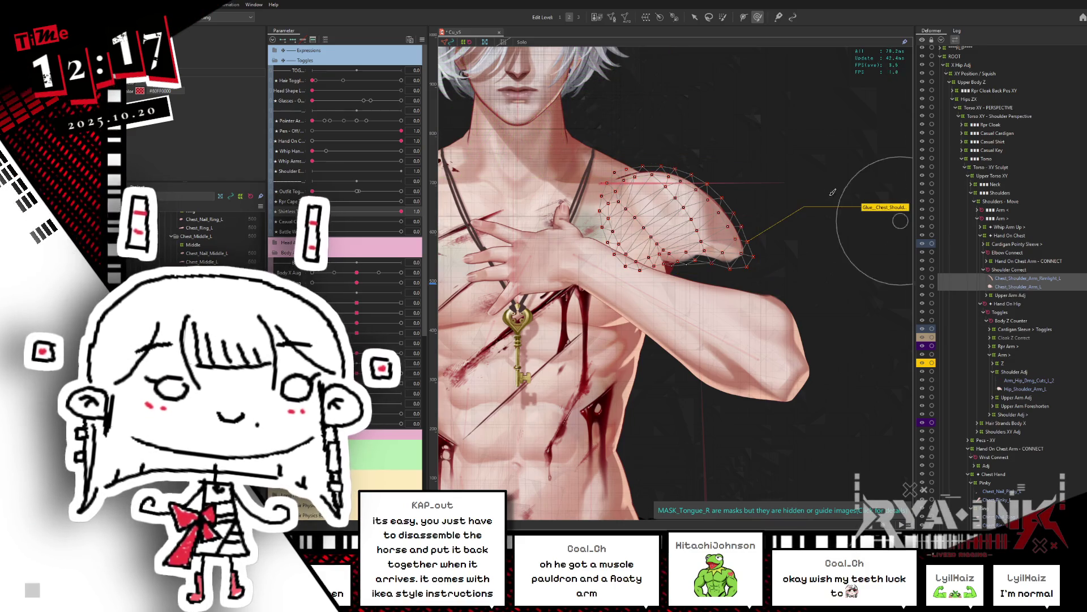
left_click(878, 211)
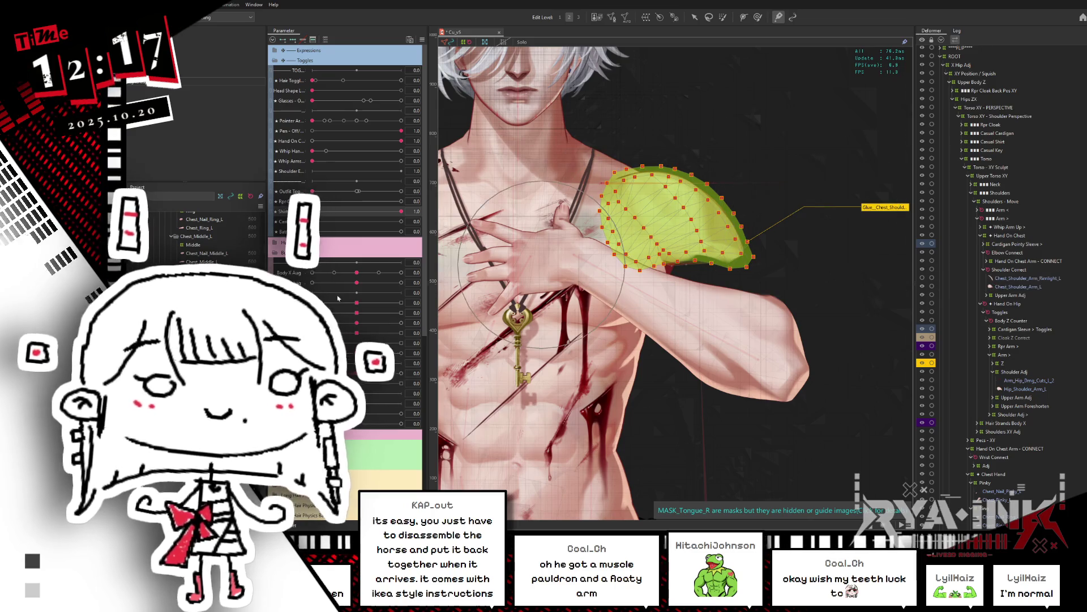
key("ctrl+h")
left_click_drag(364, 383, 401, 383)
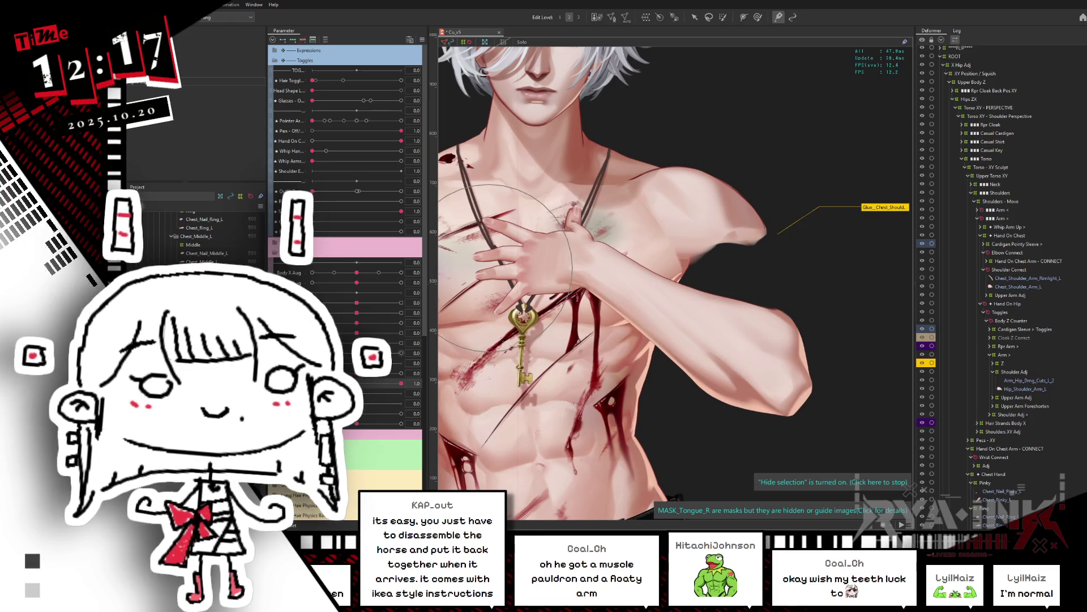
left_click_drag(401, 384, 313, 384)
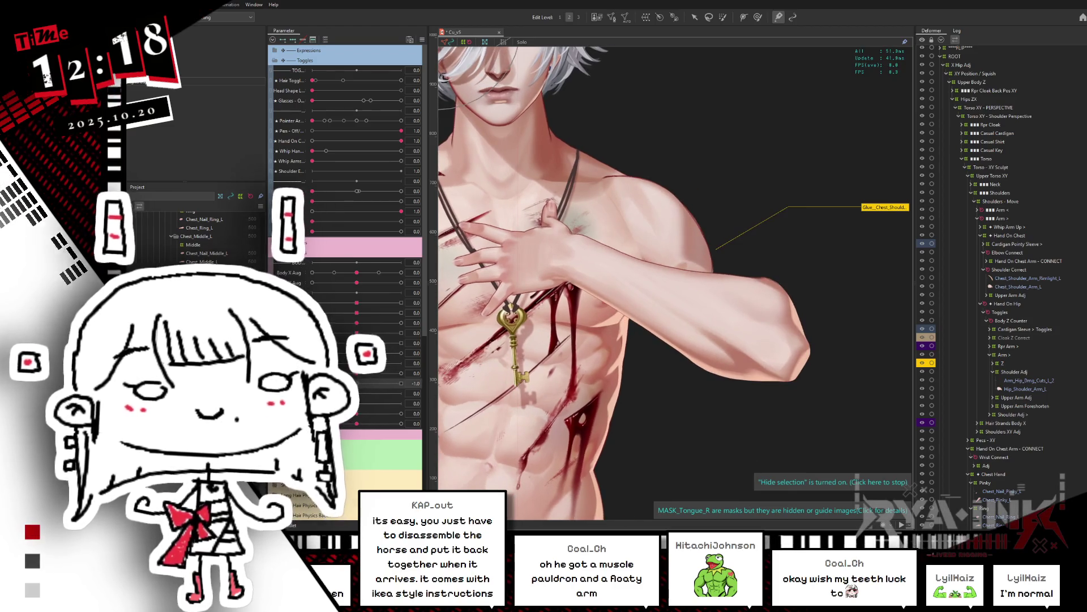
Set the torso pose parameter to 0.6 and select the Wrist Connect deformer
scroll(691, 254, "down", 3)
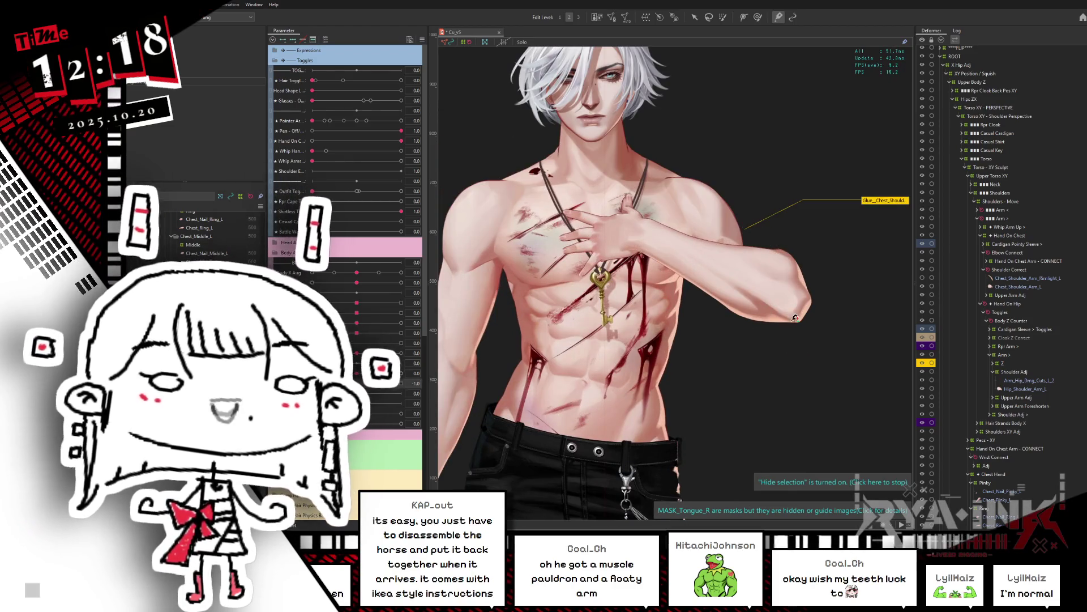
left_click(797, 315)
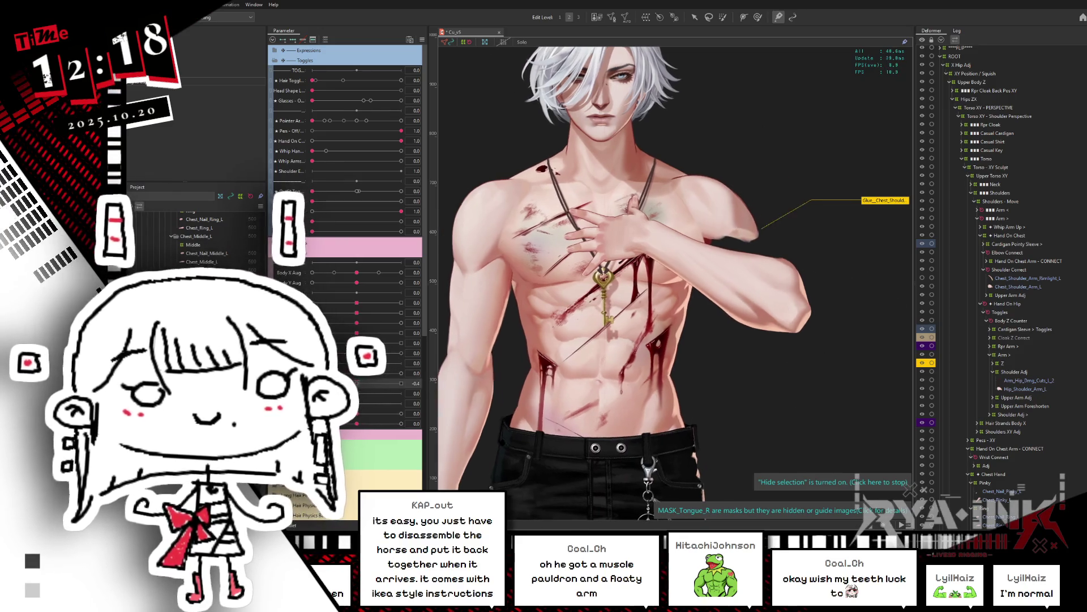
left_click(1030, 331)
left_click(1010, 394)
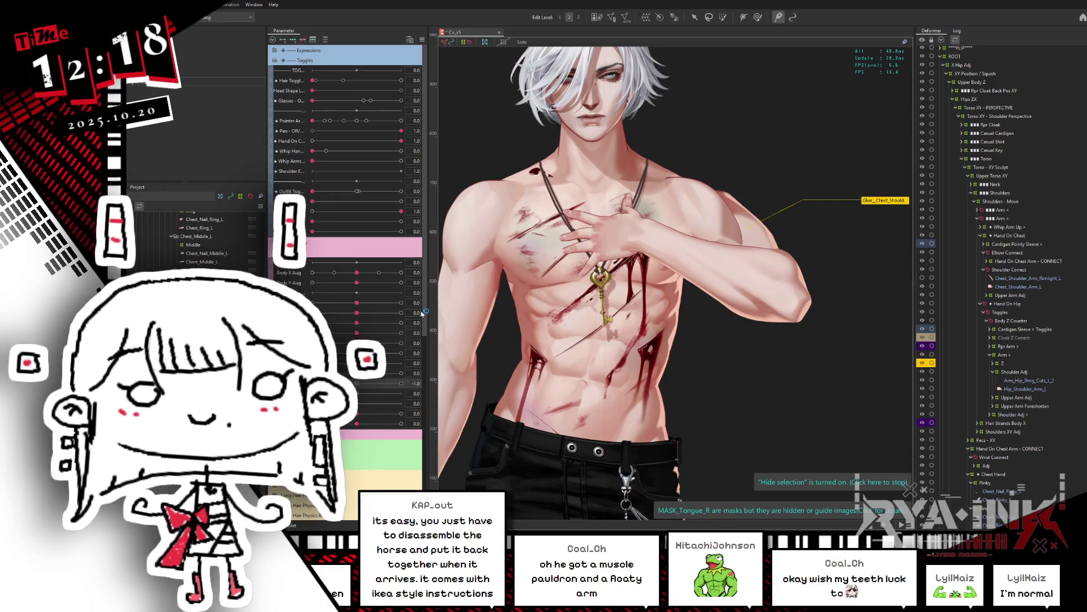
left_click(361, 385)
left_click_drag(361, 388, 406, 366)
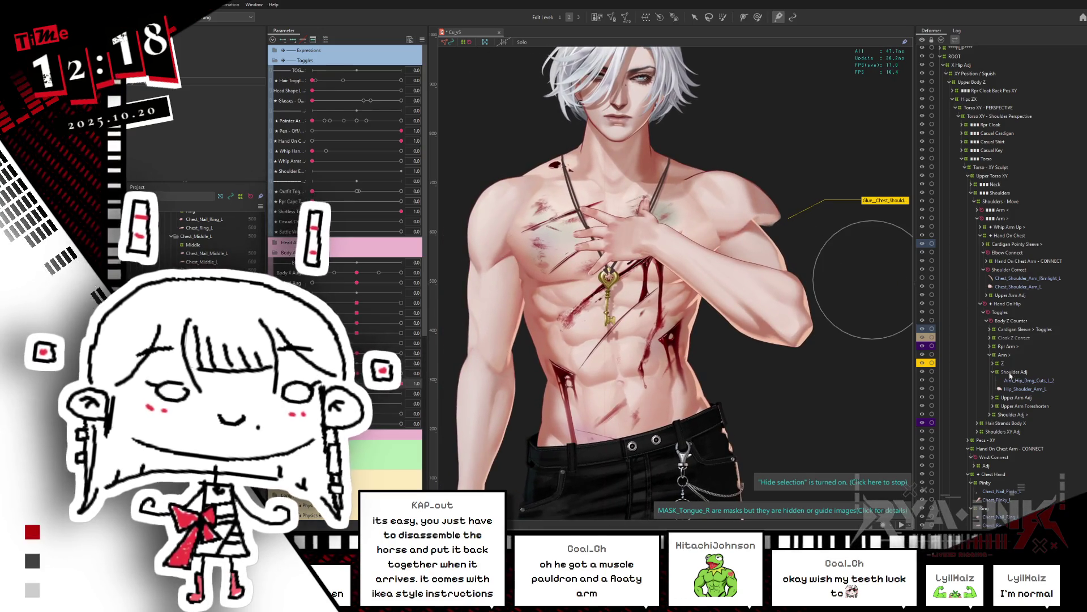
left_click(994, 457)
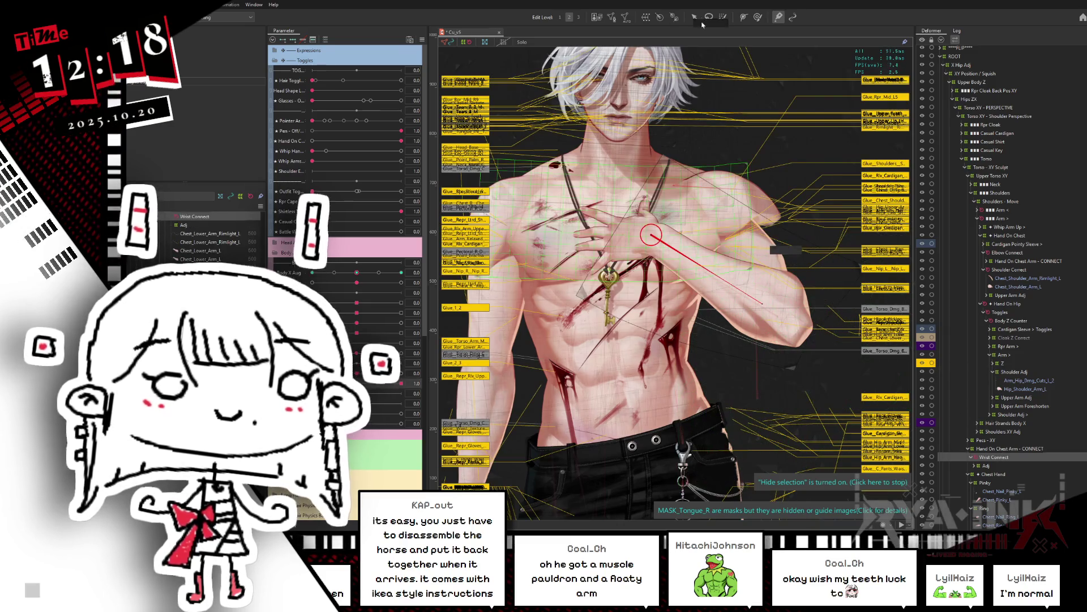
Rotate Wrist Connect from 89.3° to 81.1°, then bend the forearm via Elbow Connect at Hips Z Aug 0.7
left_click(695, 17)
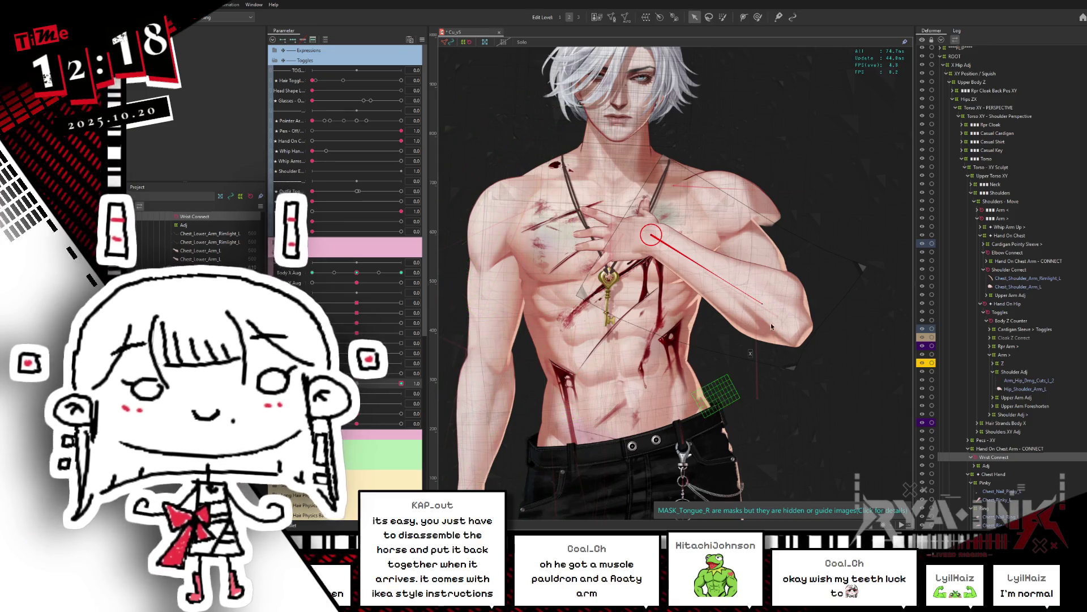
left_click_drag(764, 302, 770, 286)
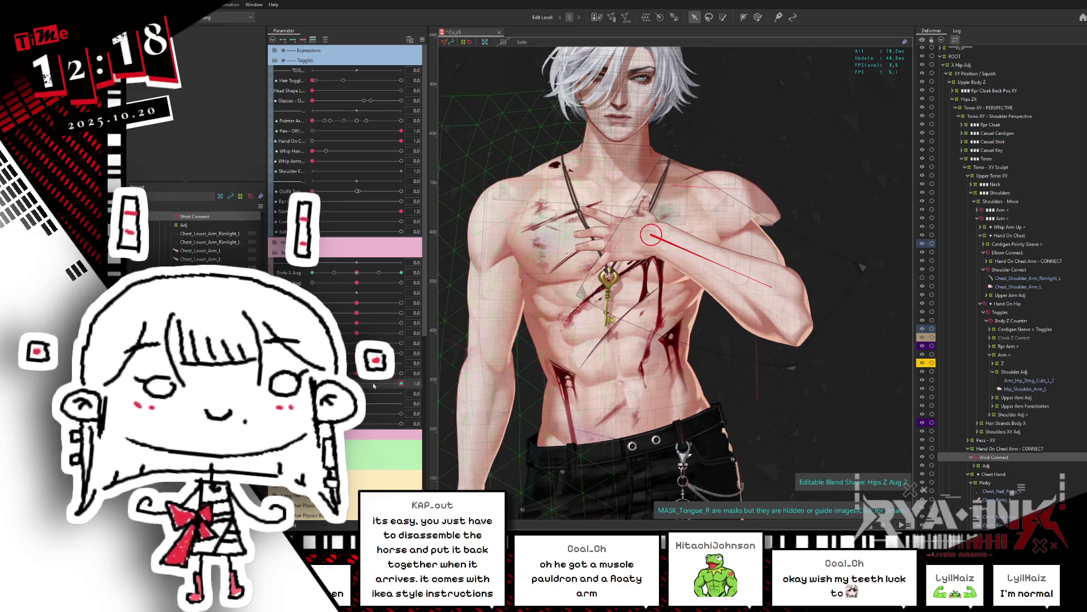
left_click(401, 383)
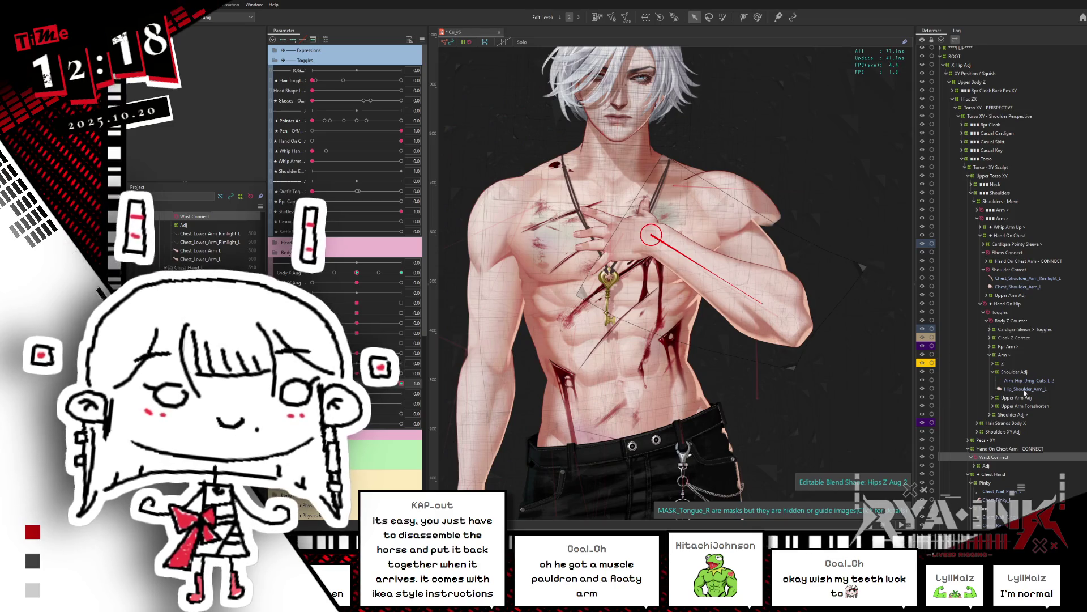
left_click(1013, 254)
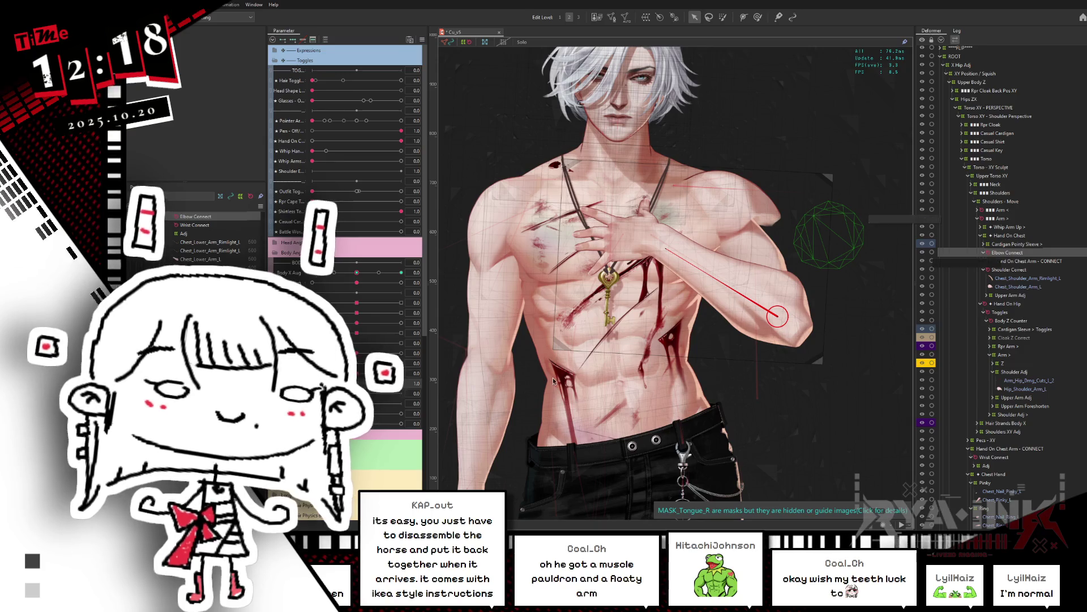
left_click_drag(401, 383, 417, 374)
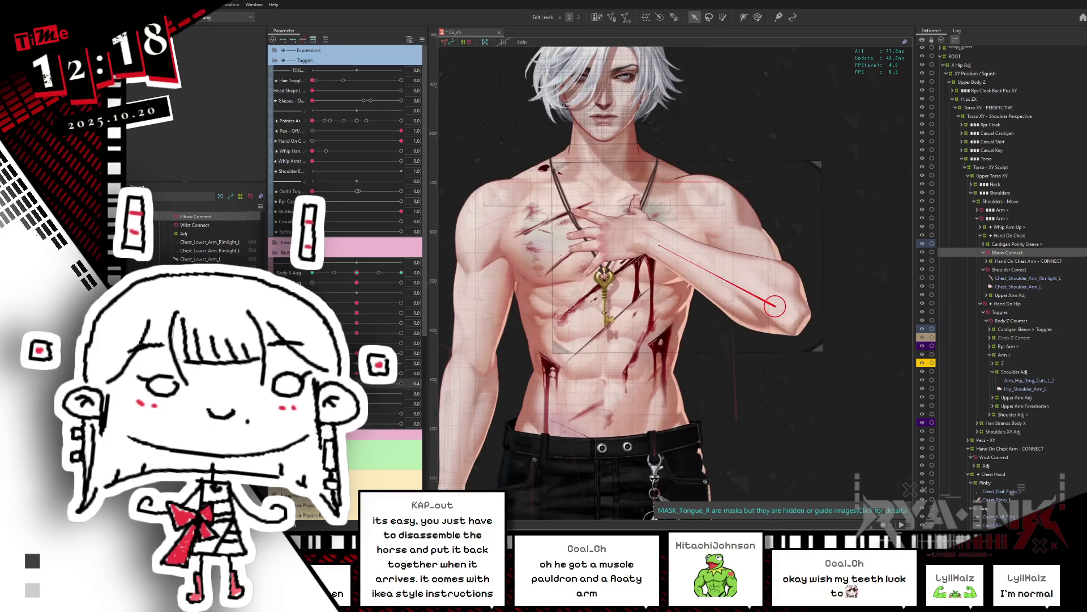
left_click_drag(775, 295, 743, 336)
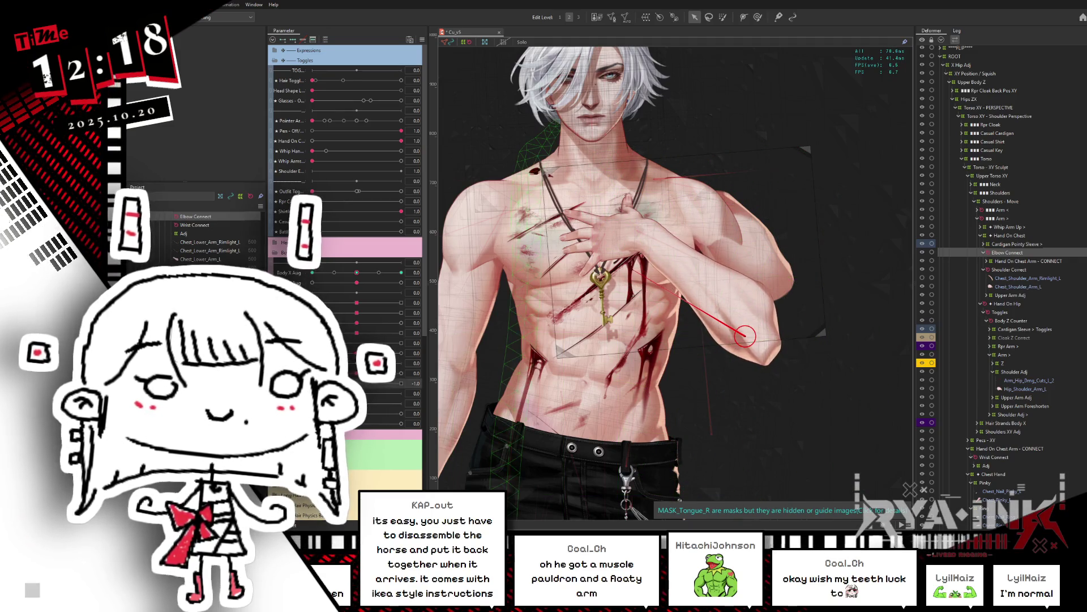
Compare Hips Z Aug at 0 and 1, set Elbow Connect to 304.3° at keyform 1, and hide overlays
left_click(363, 384)
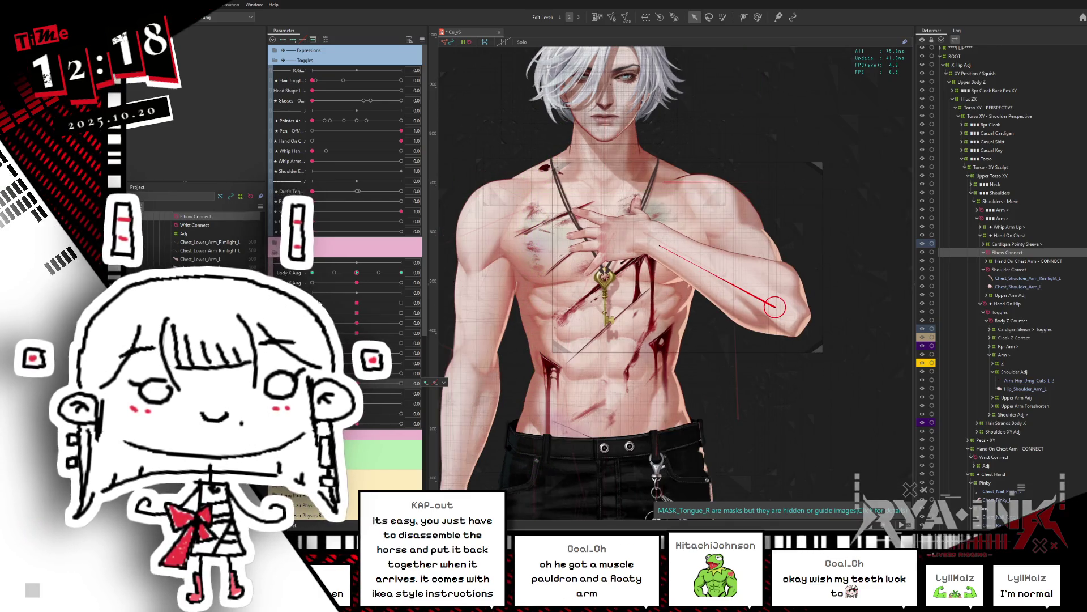
left_click(401, 383)
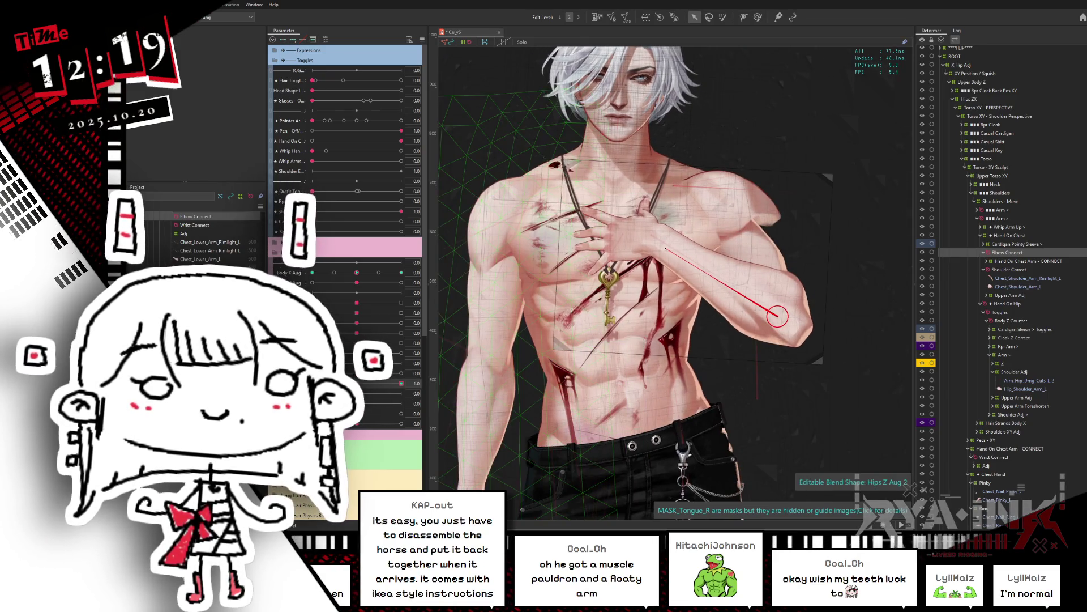
left_click(386, 384)
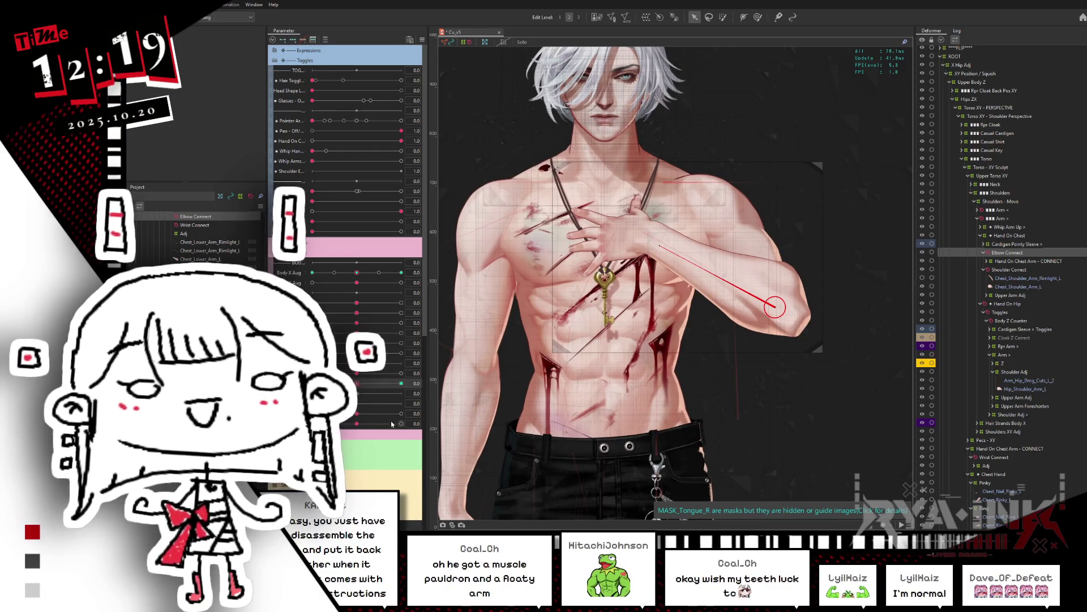
left_click(400, 384)
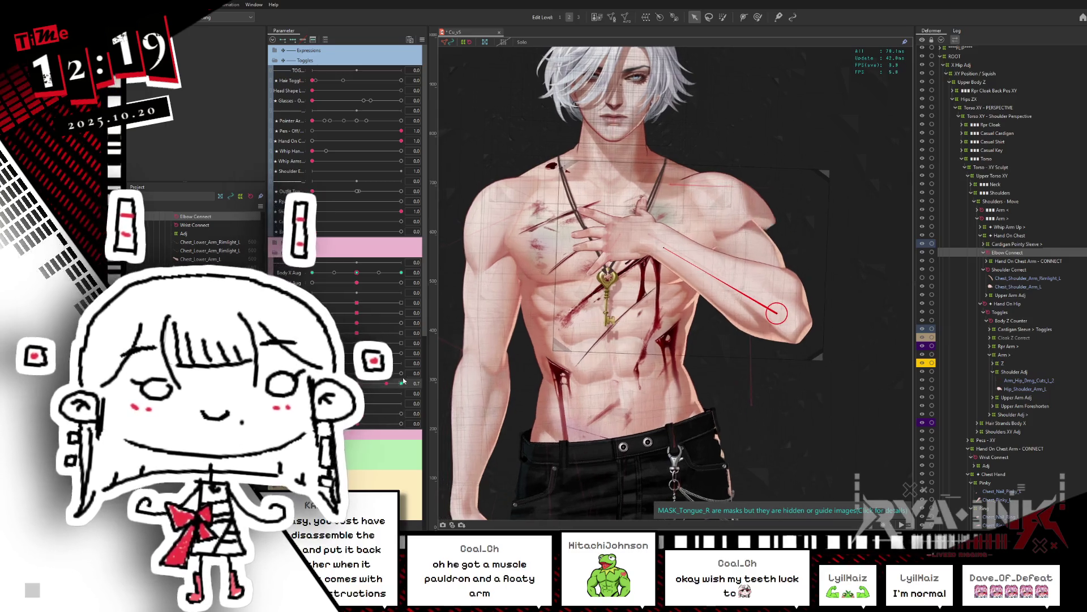
left_click_drag(783, 318, 788, 297)
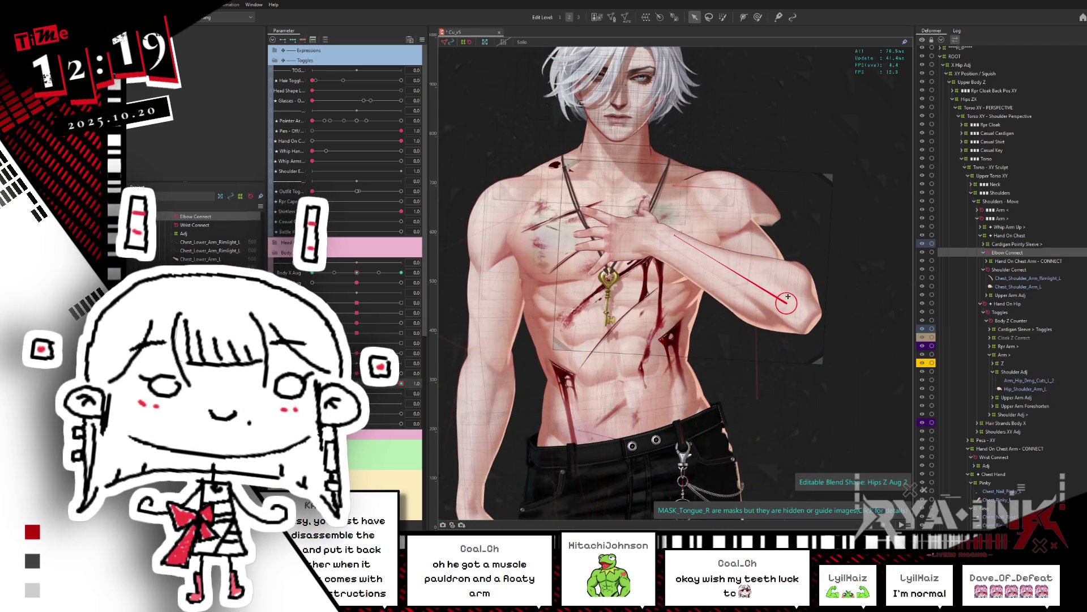
left_click_drag(666, 229, 682, 217)
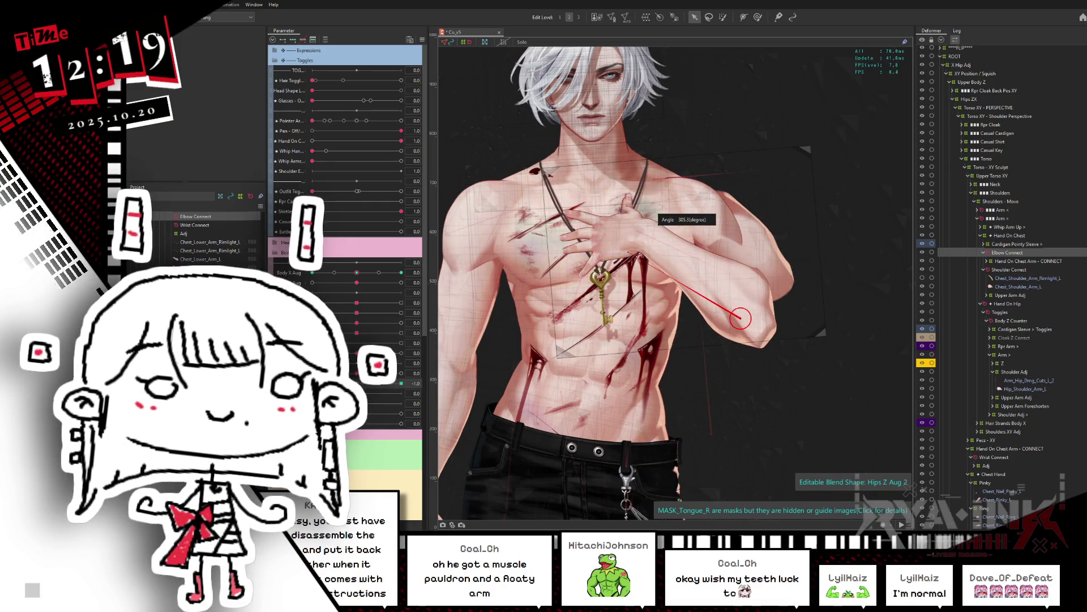
key("ctrl+h")
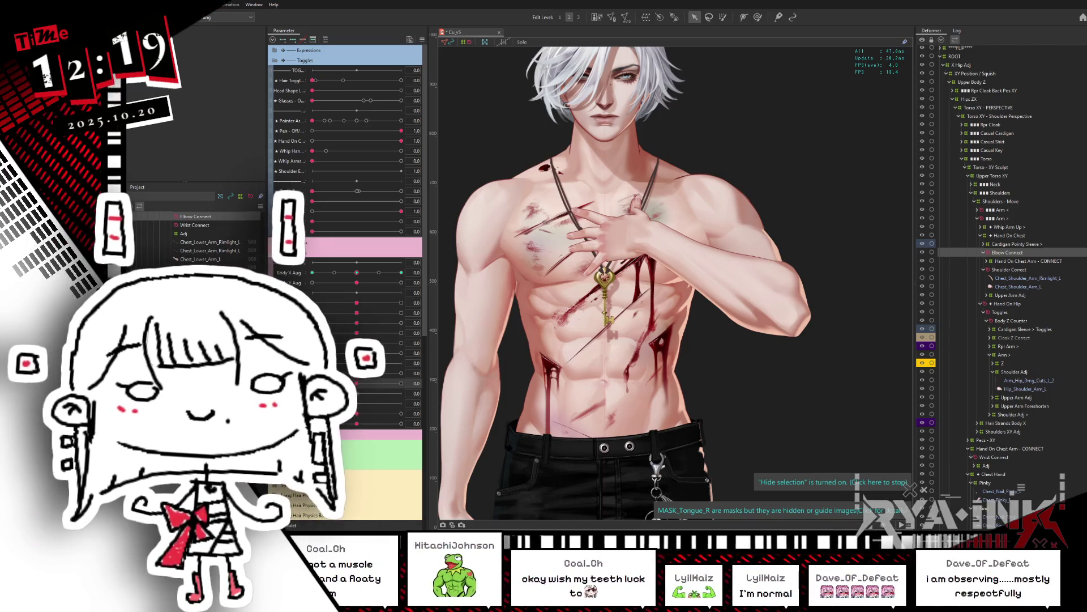
Preview the pose with Whip Arms at 0.4, Body X Aug at -0.4 and Hips Z Aug at 0.7
mouse_move(368, 375)
left_mouse_down()
mouse_move(388, 377)
mouse_move(312, 376)
mouse_move(356, 376)
left_mouse_up()
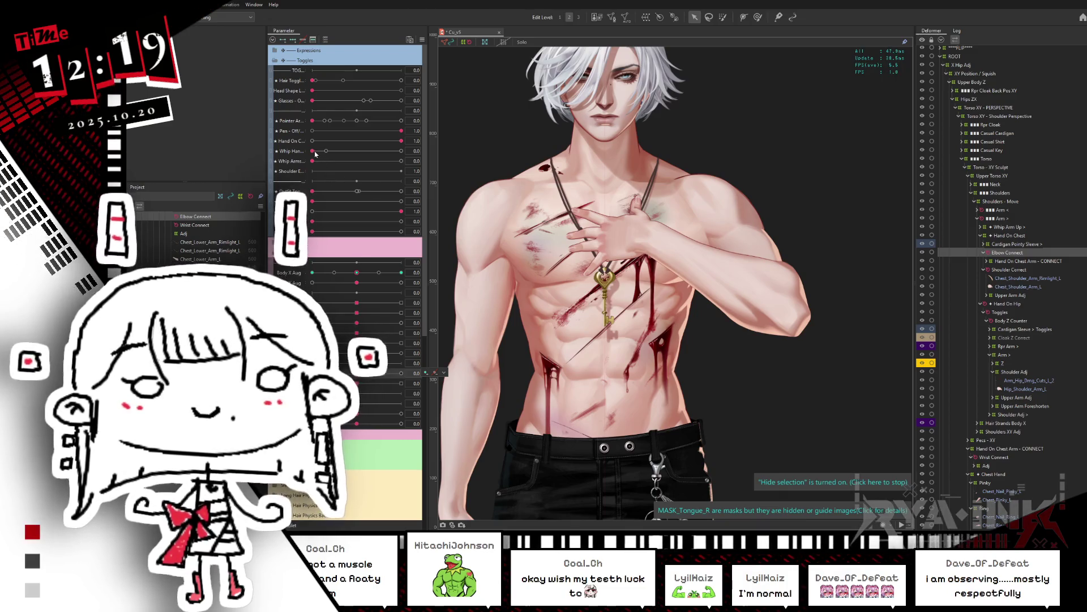
left_click(314, 152)
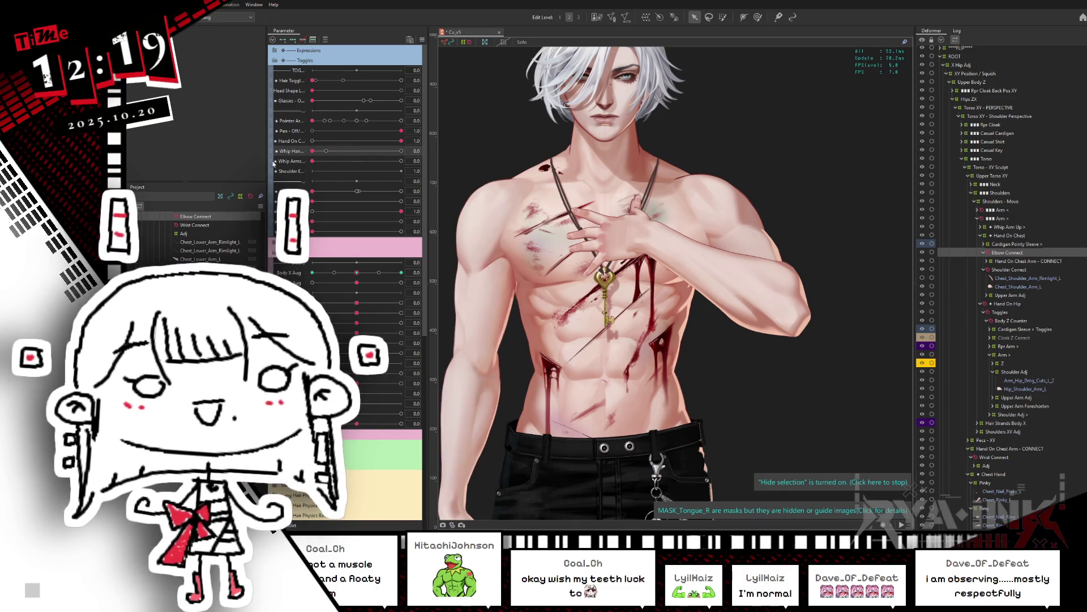
left_click_drag(340, 160, 372, 165)
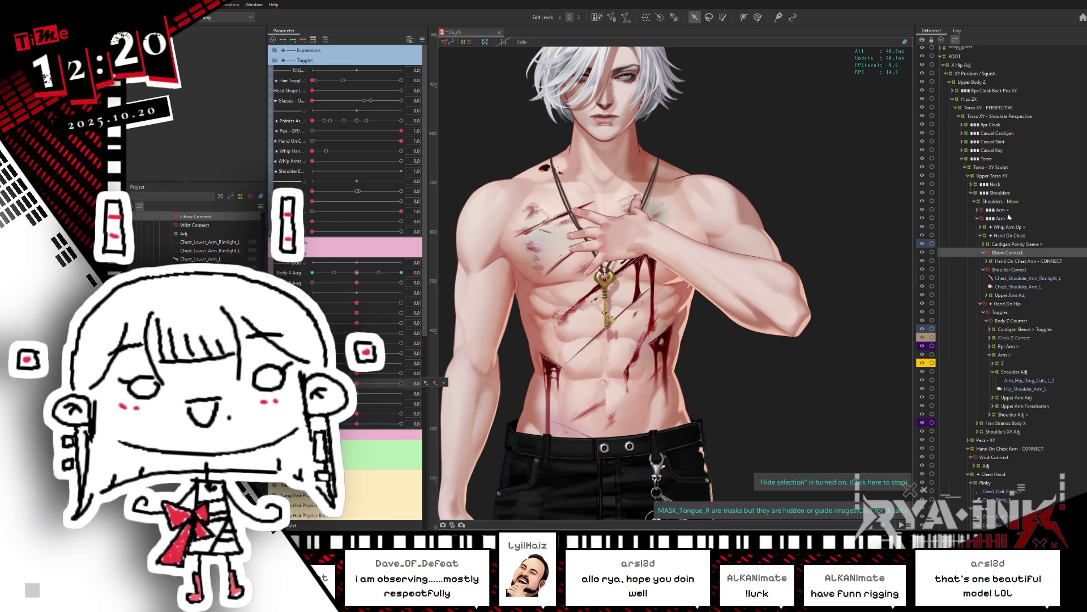
scroll(1065, 150, "up", 1)
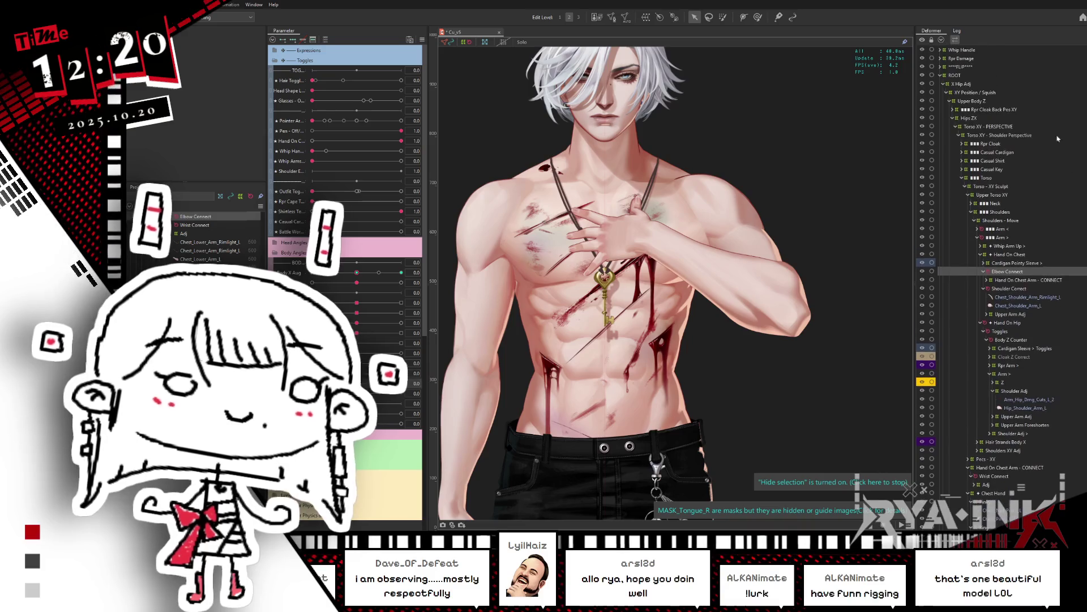
mouse_move(363, 270)
left_mouse_down()
mouse_move(342, 272)
mouse_move(402, 272)
mouse_move(356, 282)
left_mouse_up()
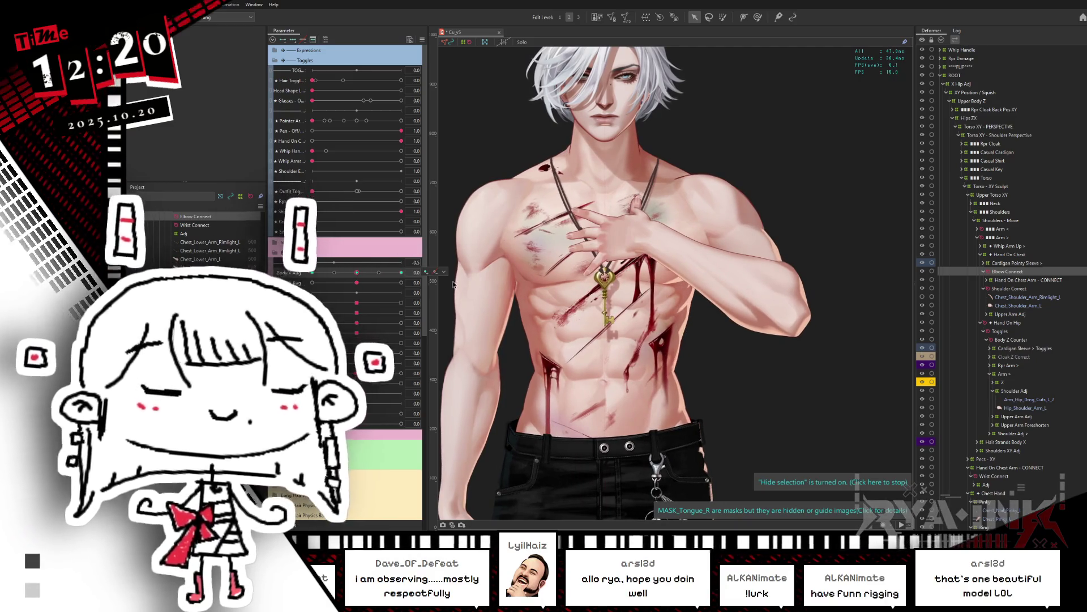
mouse_move(356, 383)
left_mouse_down()
mouse_move(338, 383)
mouse_move(1055, 320)
left_mouse_up()
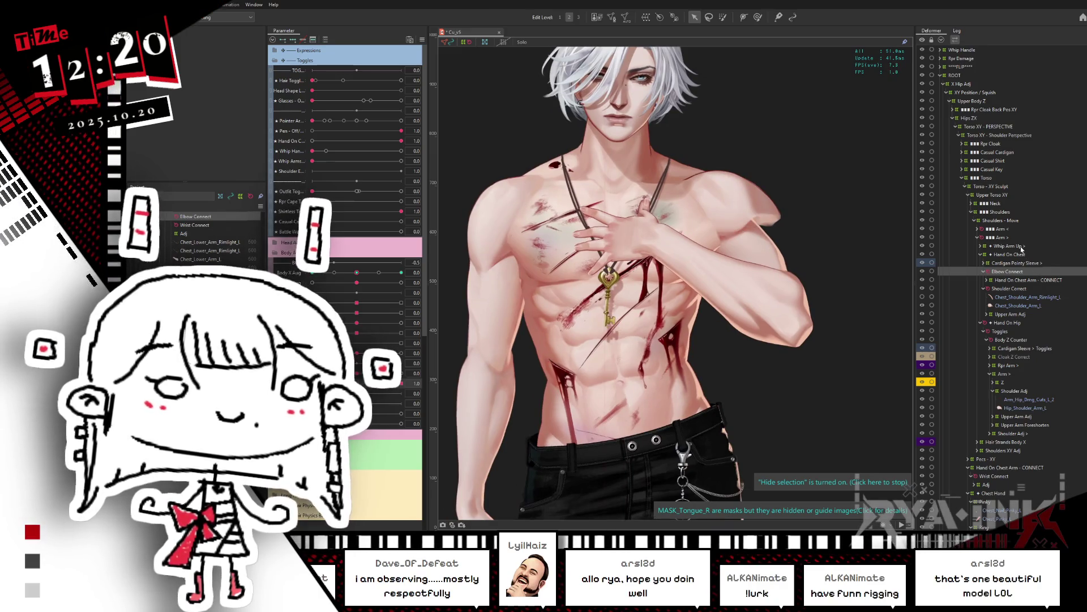
left_click(1004, 238)
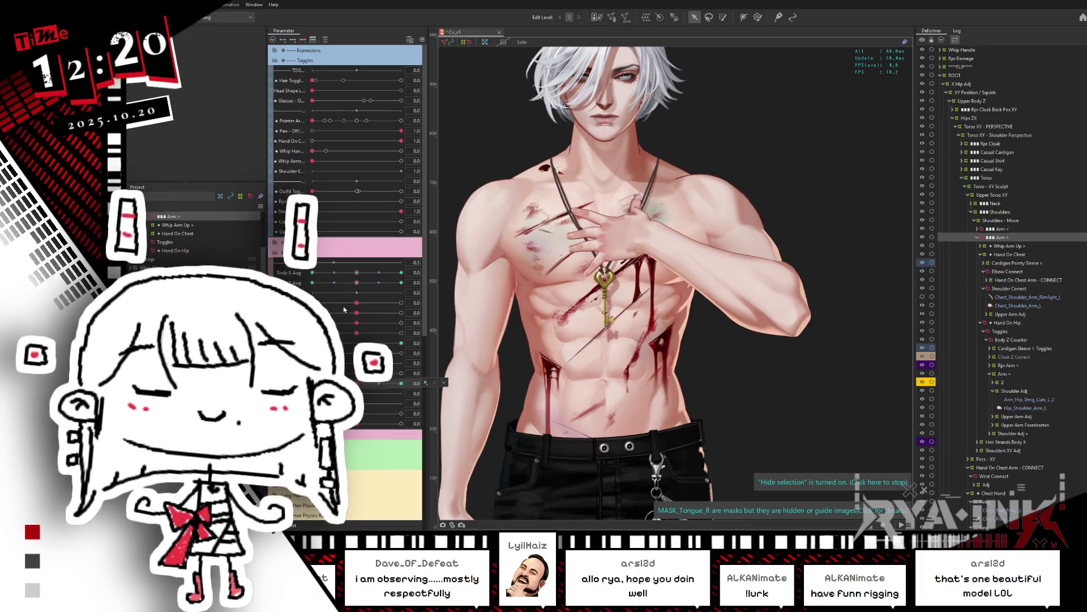
mouse_move(426, 383)
left_mouse_down()
mouse_move(395, 368)
mouse_move(401, 383)
left_mouse_up()
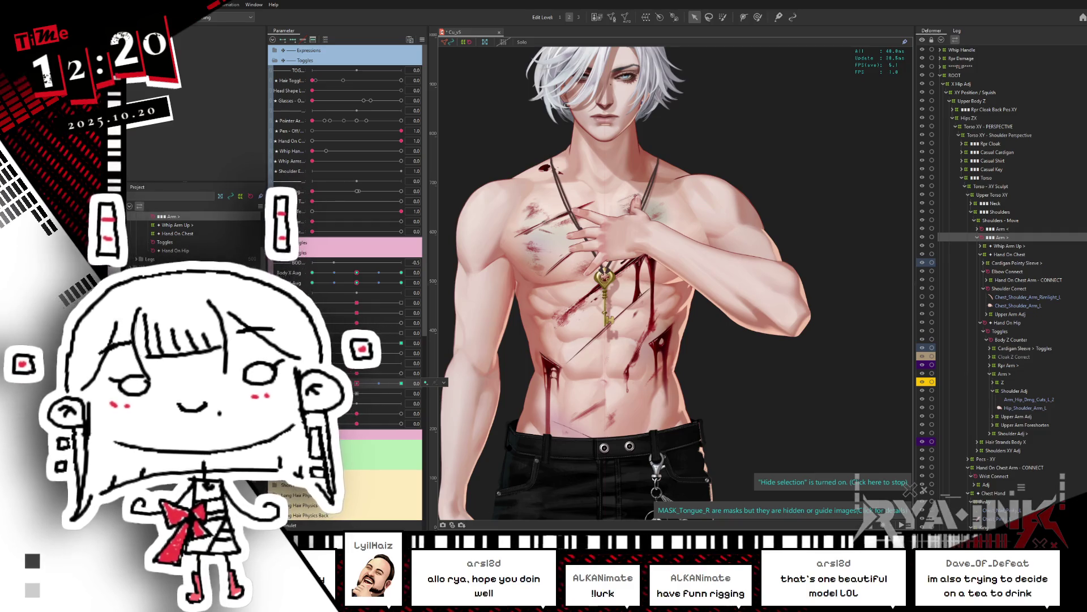
Save the project with File > Save As and close the Explorer window
key("alt+f")
mouse_move(170, 39)
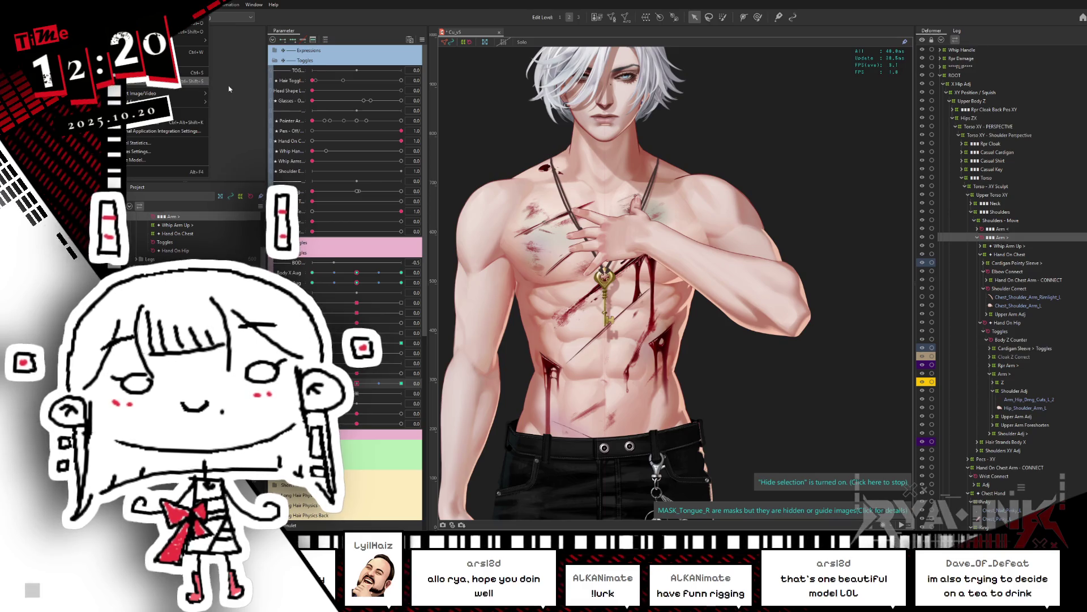
left_click(207, 80)
left_click(705, 381)
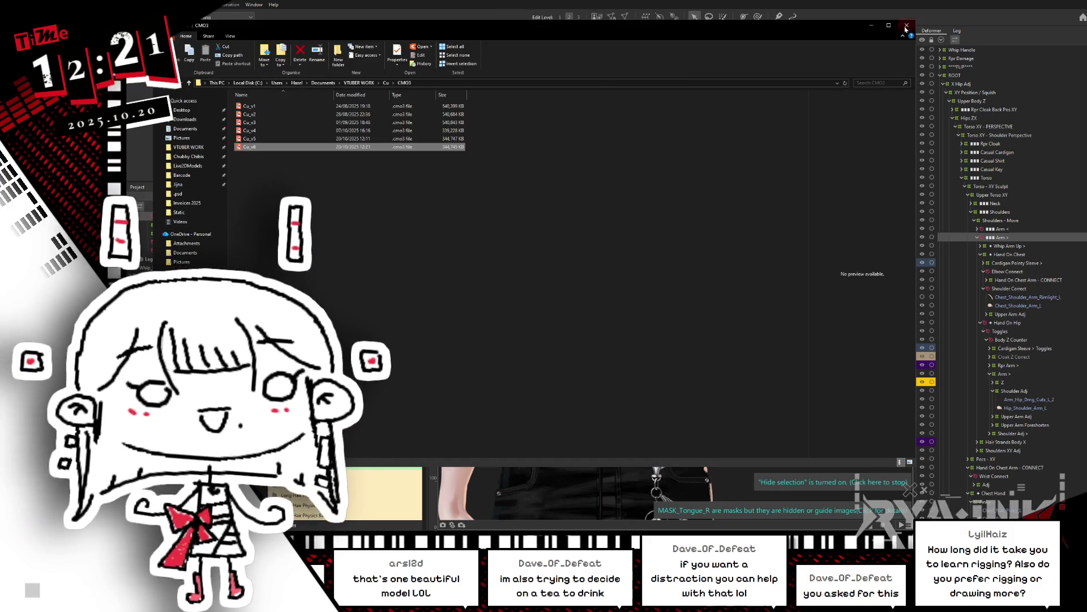
left_click(906, 27)
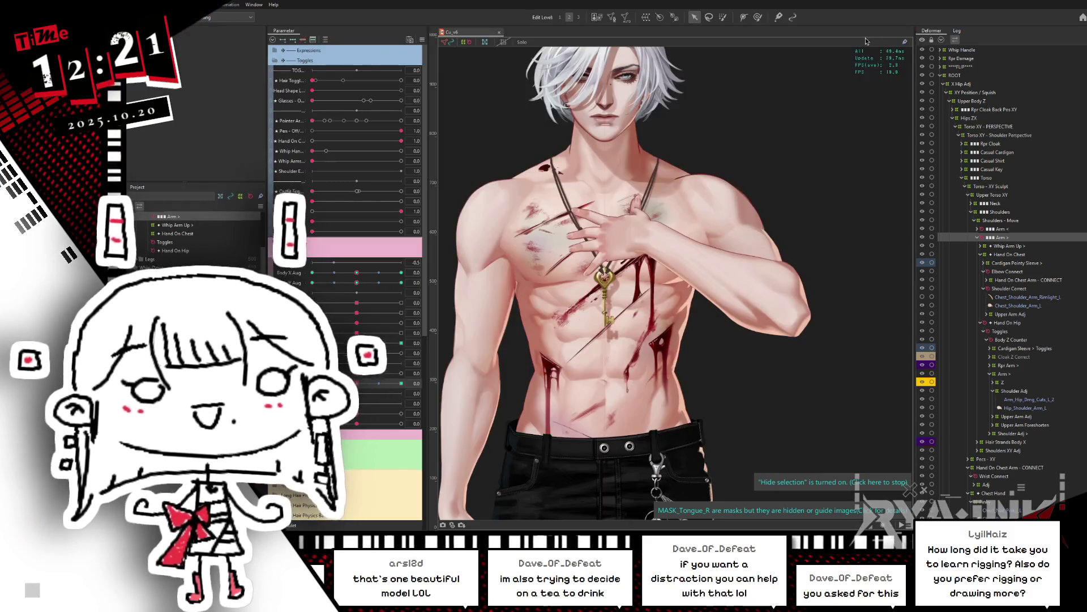
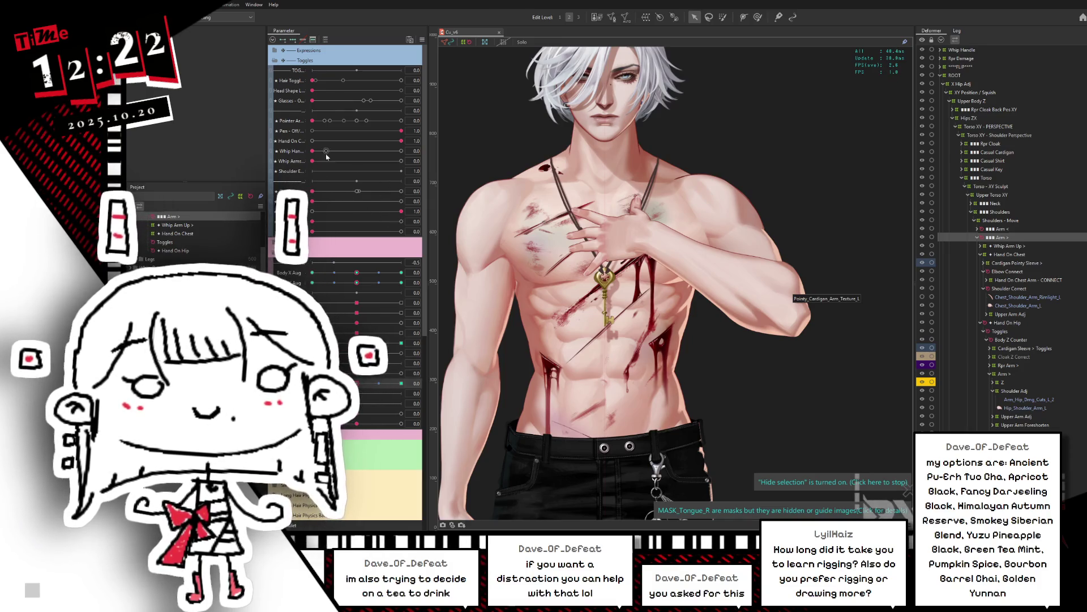
Set Hand On Chest to 0 and Hips Z Aug 2 to -1, then recenter on the torso and head
left_click_drag(396, 142, 285, 148)
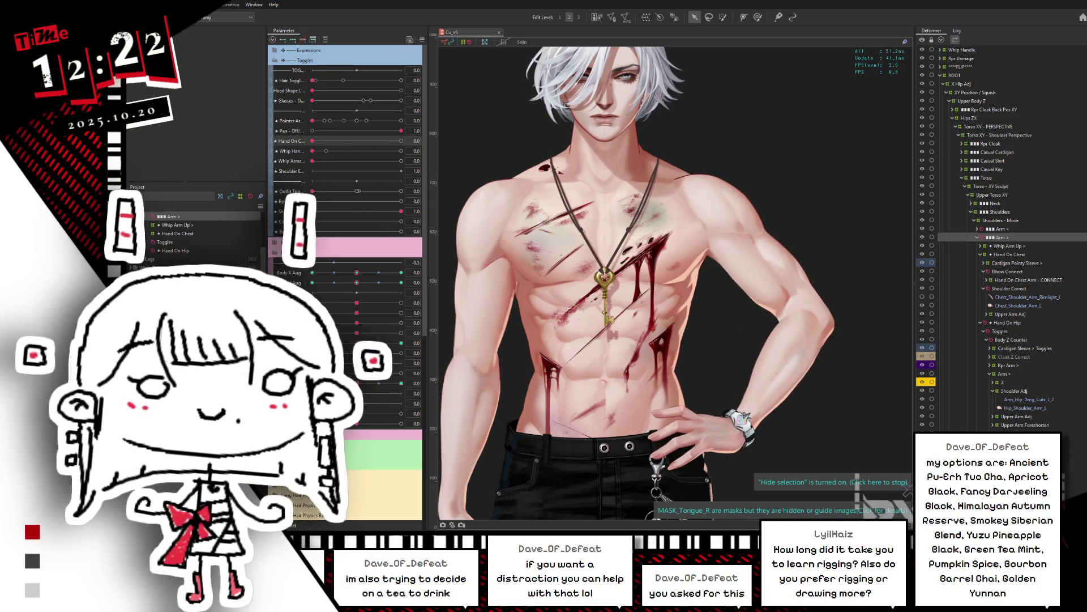
mouse_move(357, 383)
left_mouse_down()
mouse_move(313, 383)
mouse_move(357, 383)
left_mouse_up()
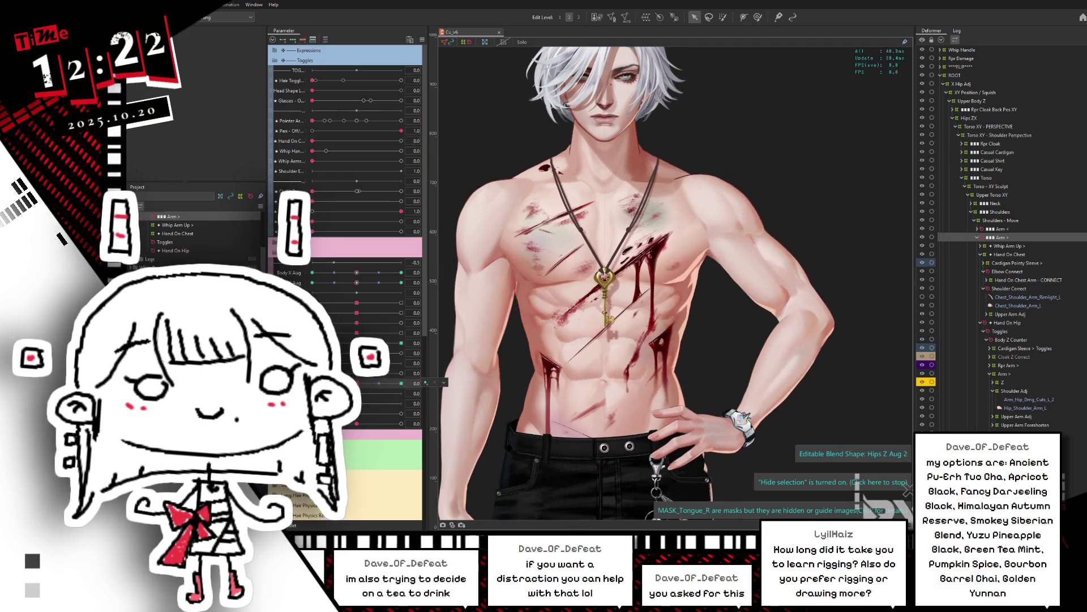
left_click_drag(808, 347, 793, 278)
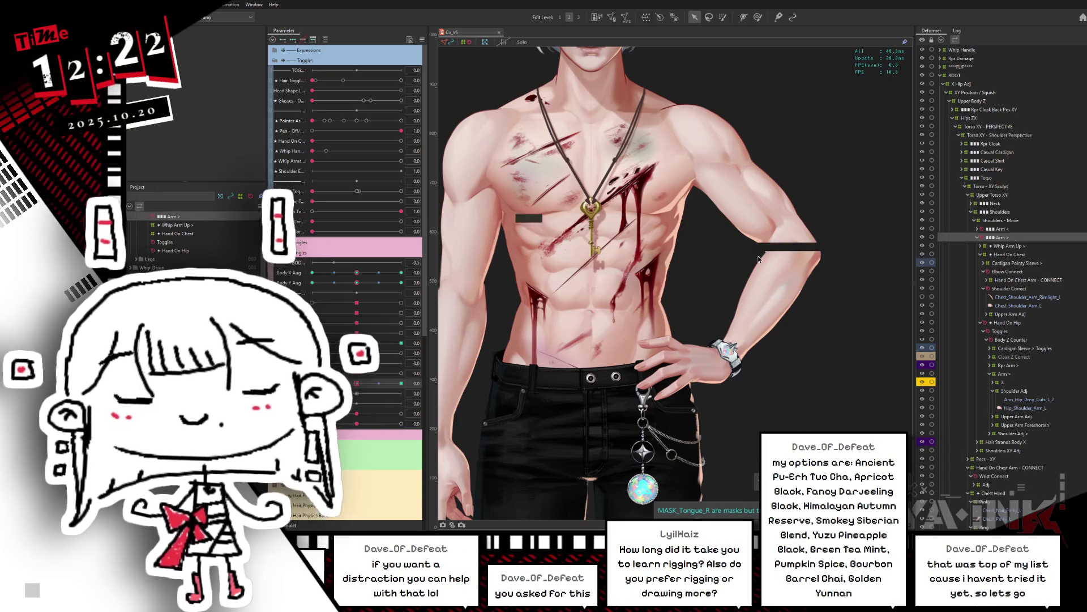
scroll(722, 244, "down", 2)
mouse_move(723, 245)
left_mouse_down()
mouse_move(712, 336)
mouse_move(713, 307)
left_mouse_up()
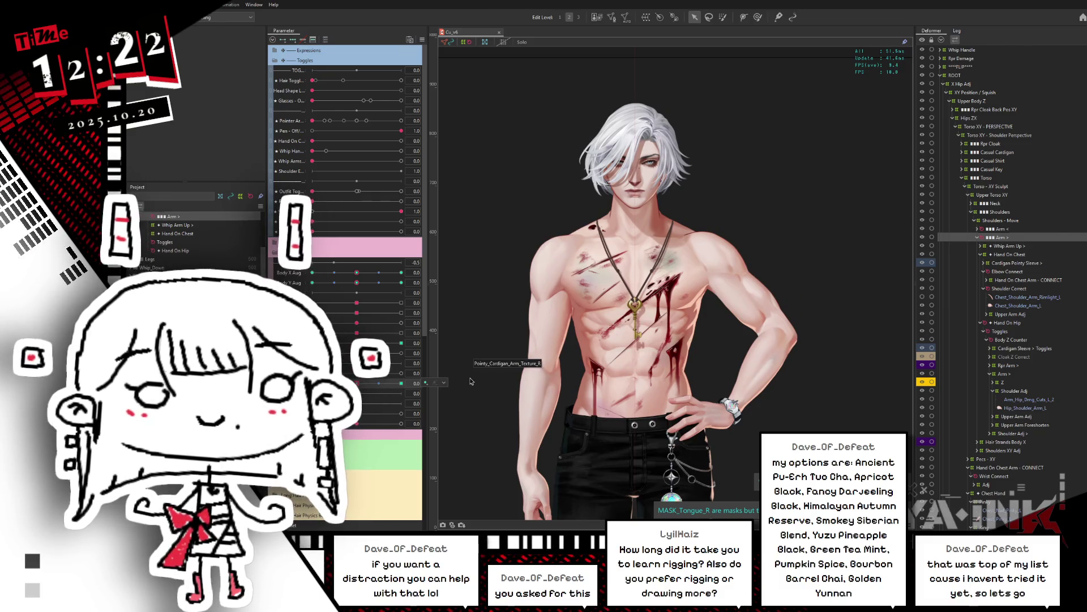
Give Chain Angle Correct and the other selected deformers a cyan label colour
left_click(673, 453)
scroll(992, 326, "down", 5)
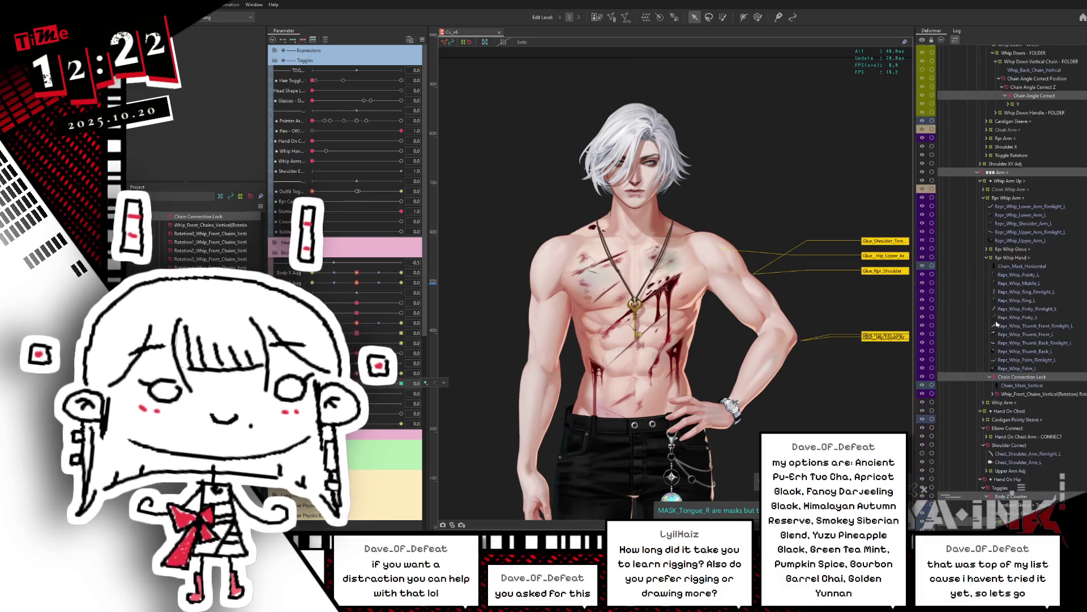
scroll(992, 326, "up", 6)
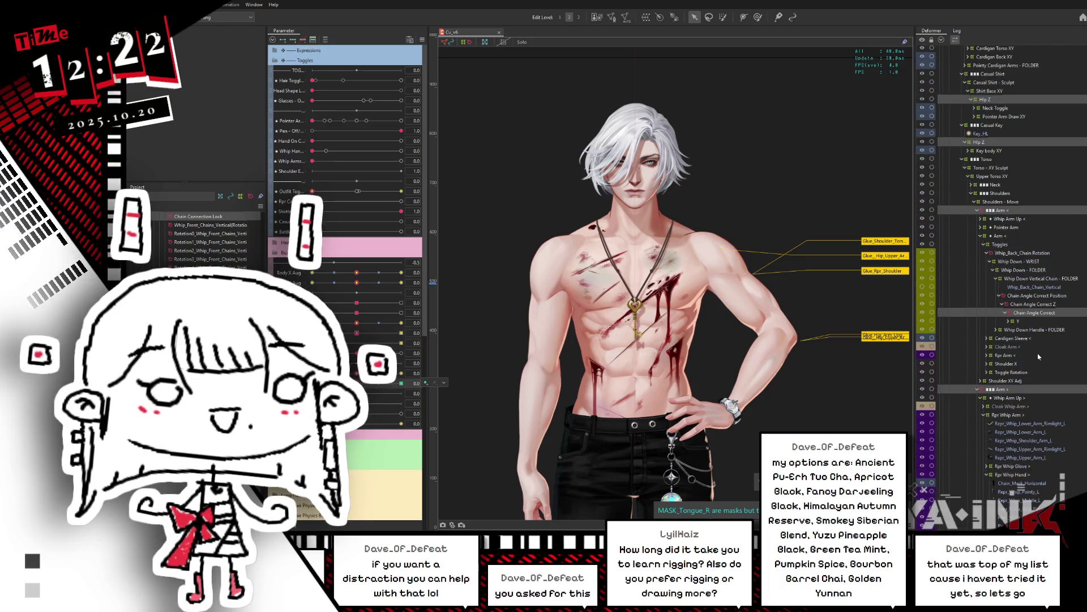
scroll(924, 489, "down", 2)
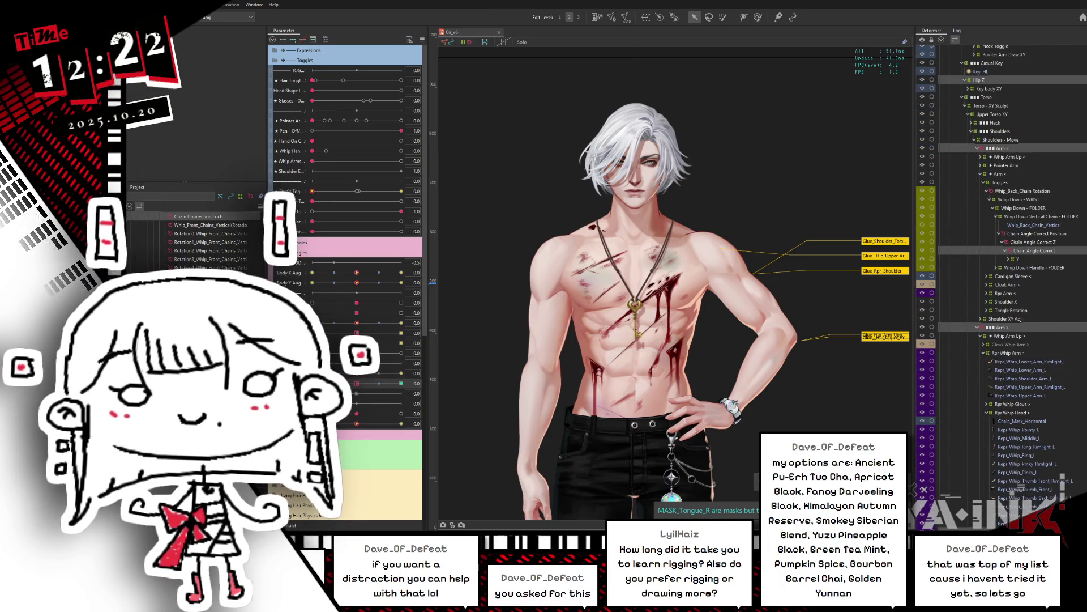
left_click(924, 488)
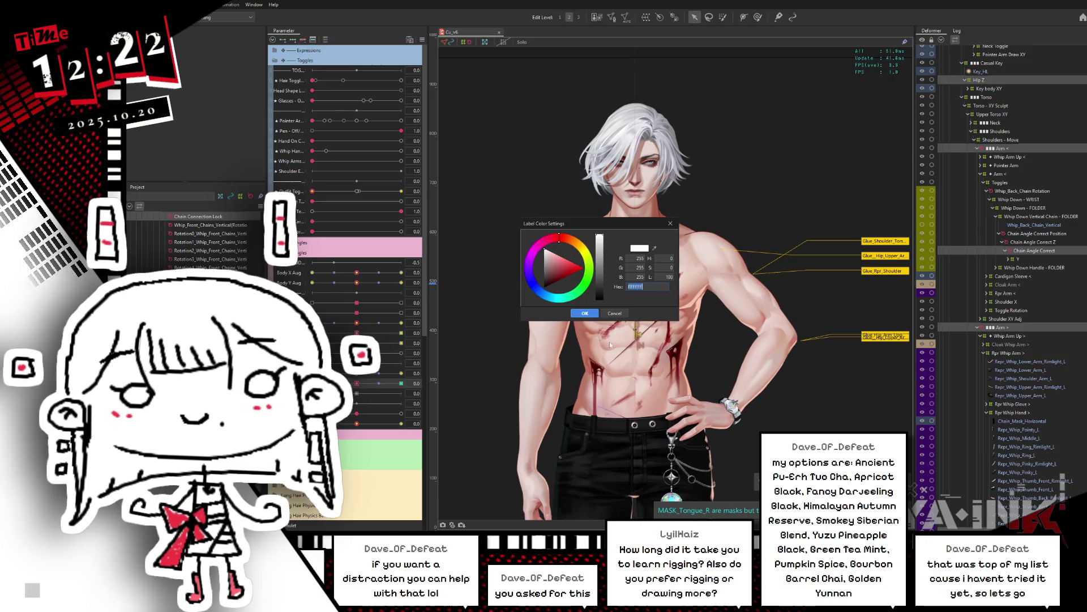
left_click(560, 299)
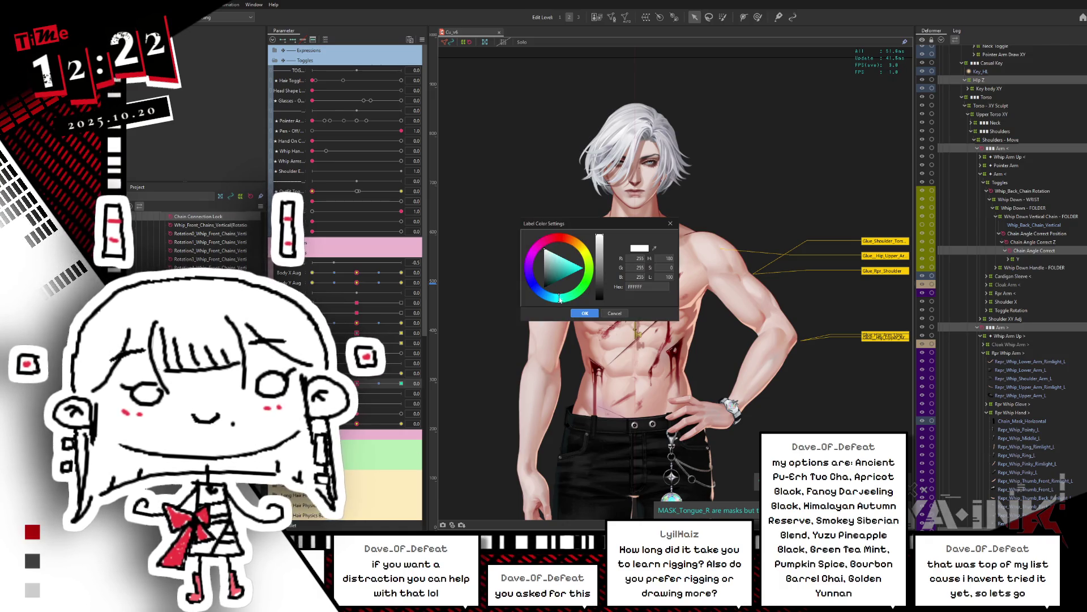
left_click(581, 273)
left_click(586, 314)
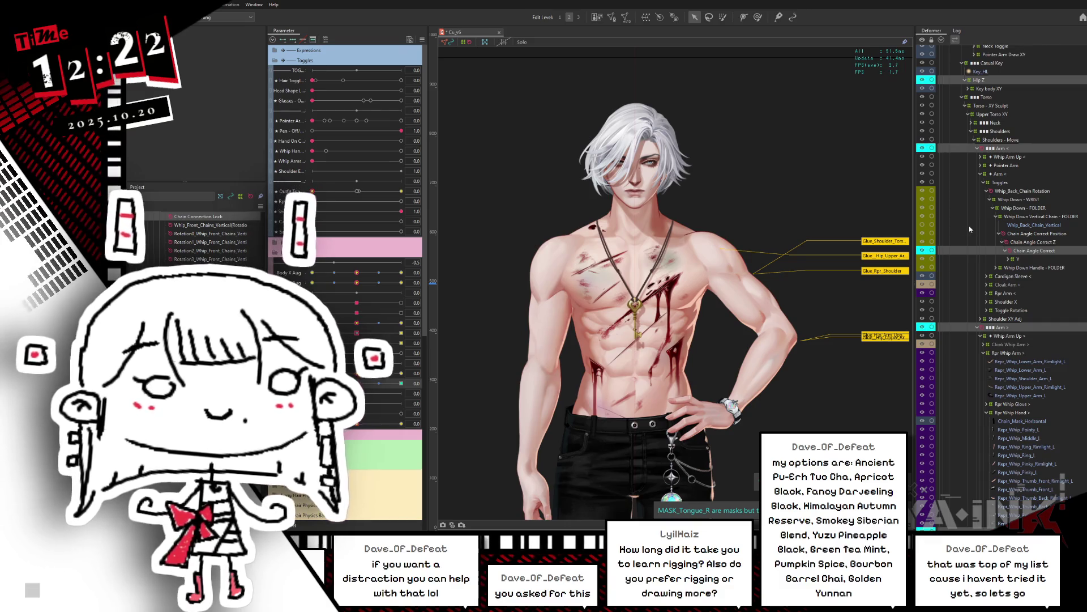
scroll(997, 232, "up", 10)
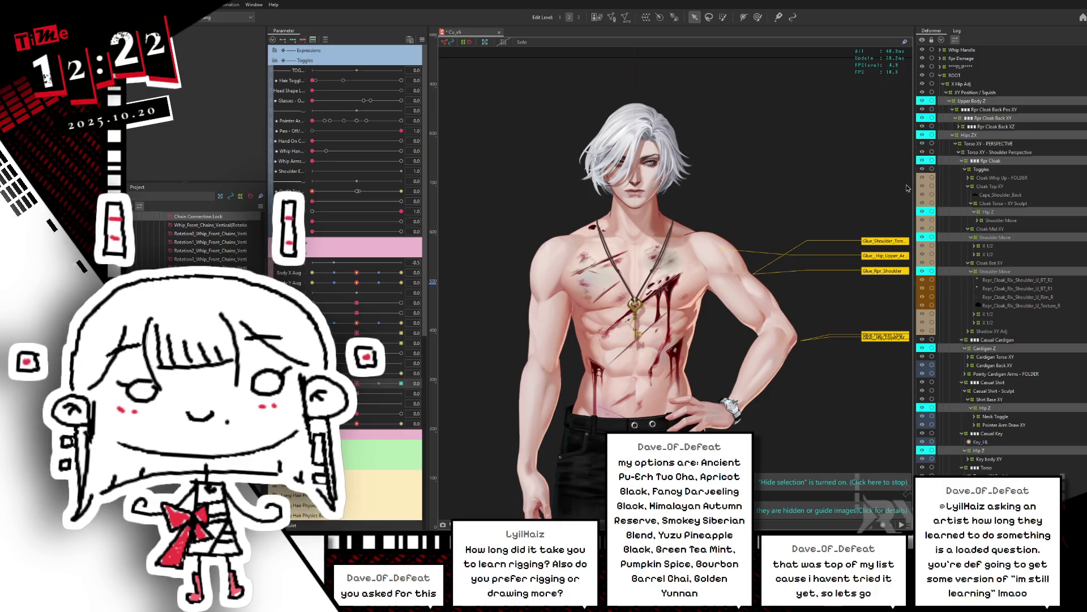
Sweep Hips Z Aug 2 to -1 and back to neutral to check the deformation
left_click(980, 101)
left_click_drag(357, 383, 312, 383)
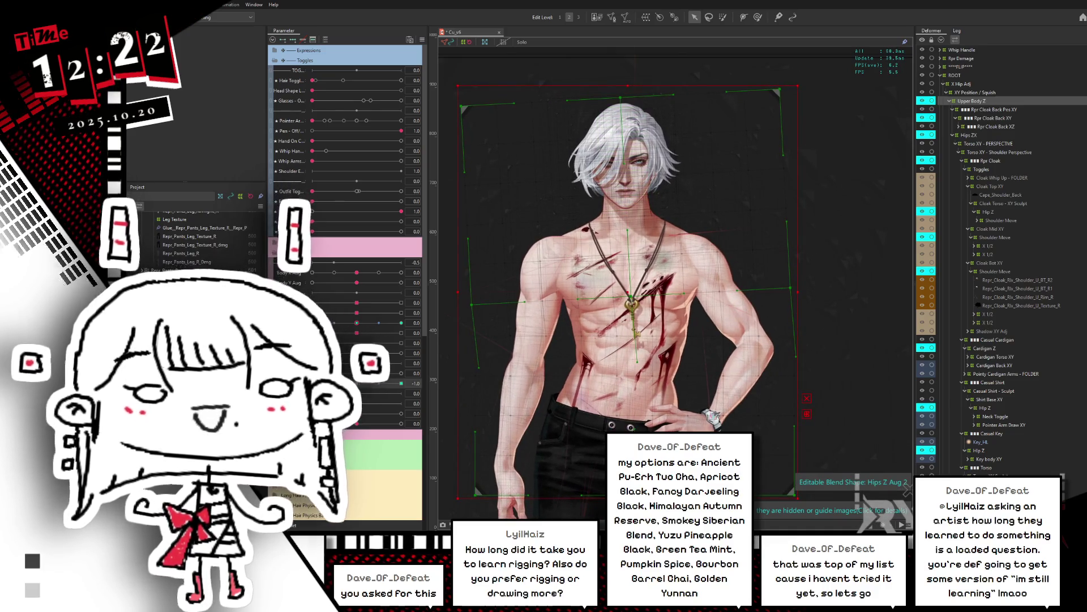
left_click(357, 384)
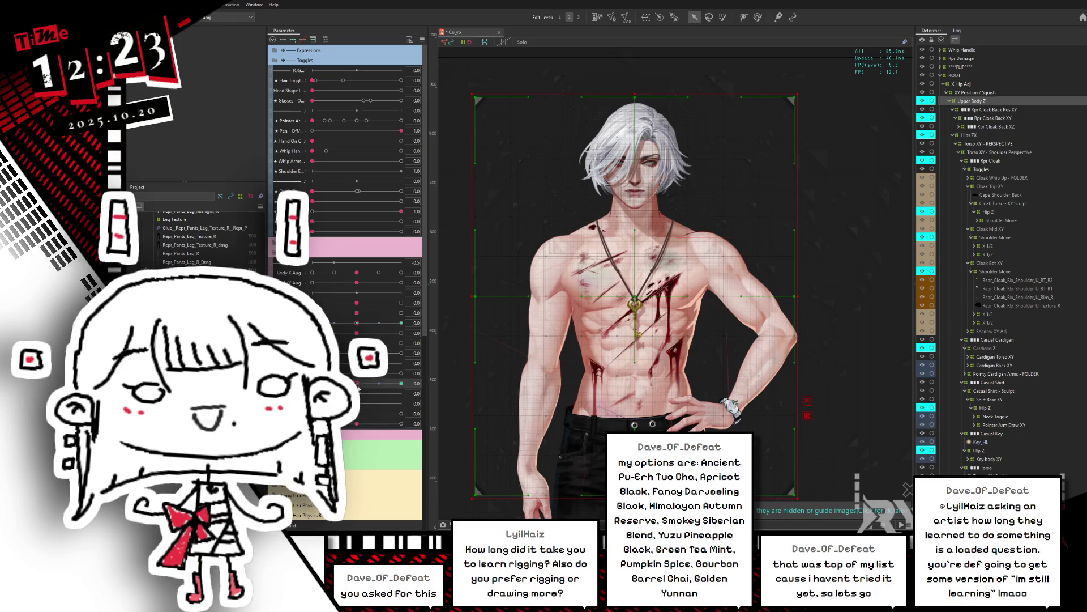
left_click_drag(358, 385, 312, 384)
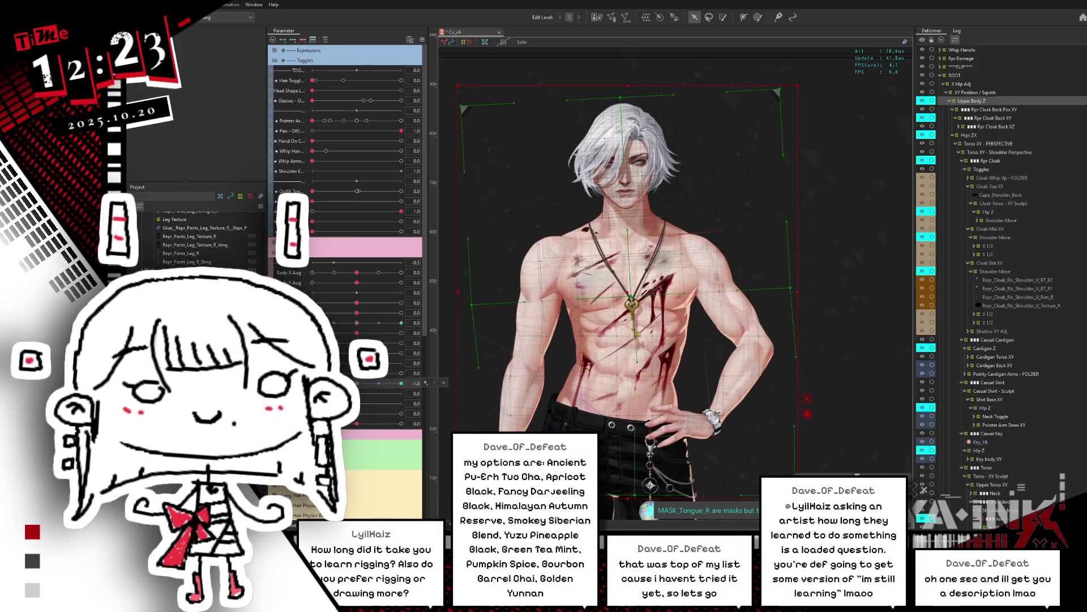
left_click(356, 384)
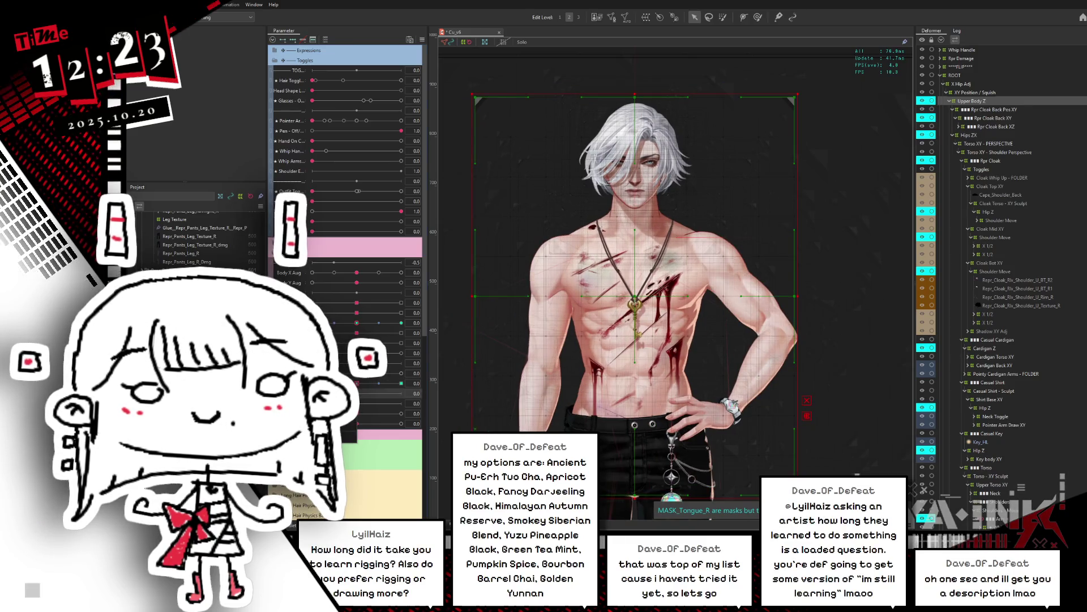
Rename the parameter 'Hips Z Aug 2 - SYMMETRICAL' with a matching ID, and widen the Parameter panel
double_click(289, 384)
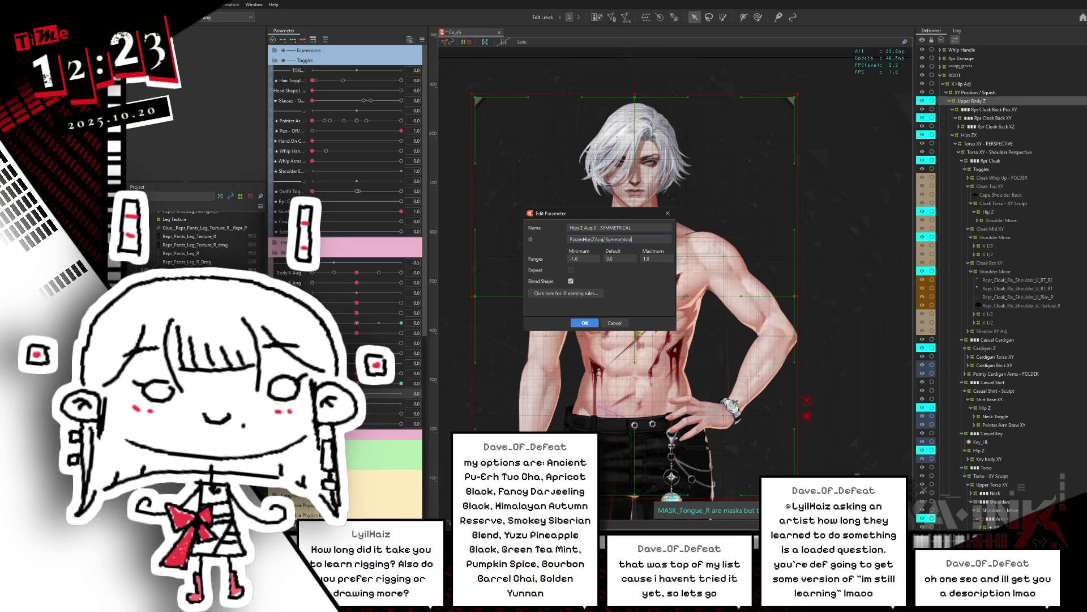
key("Return")
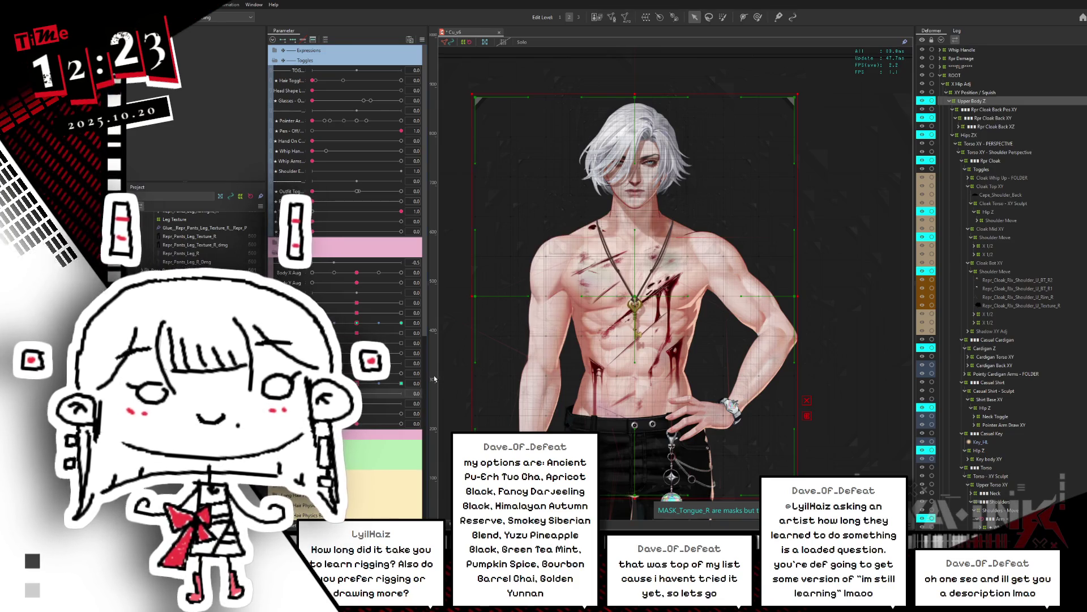
left_click_drag(428, 377, 447, 378)
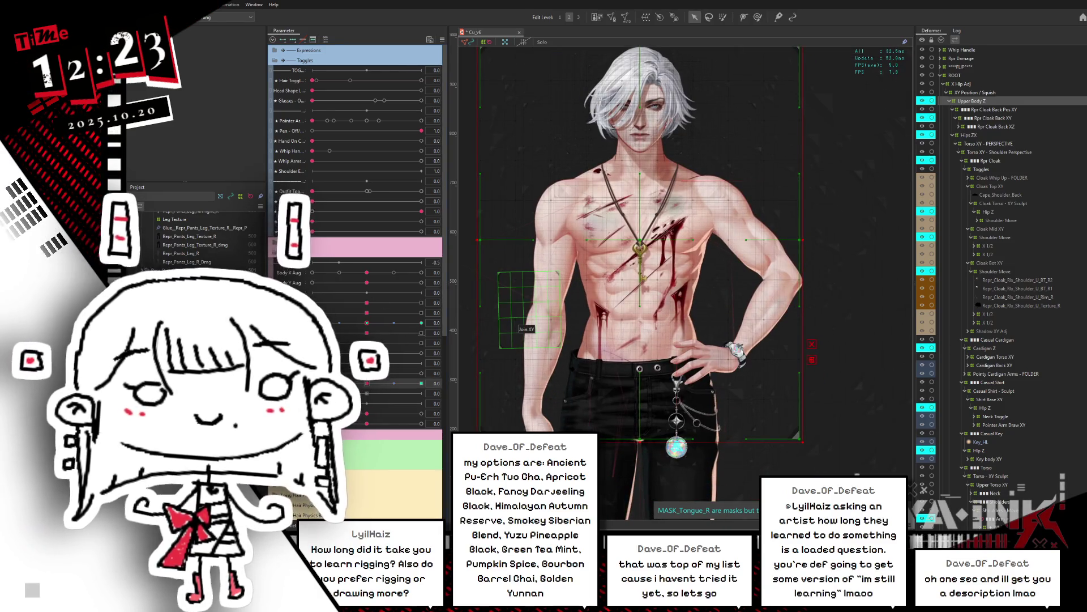
Turn the hips to the -1 extreme, select the hip-resting left arm mesh, then reset to 0
left_click(366, 385)
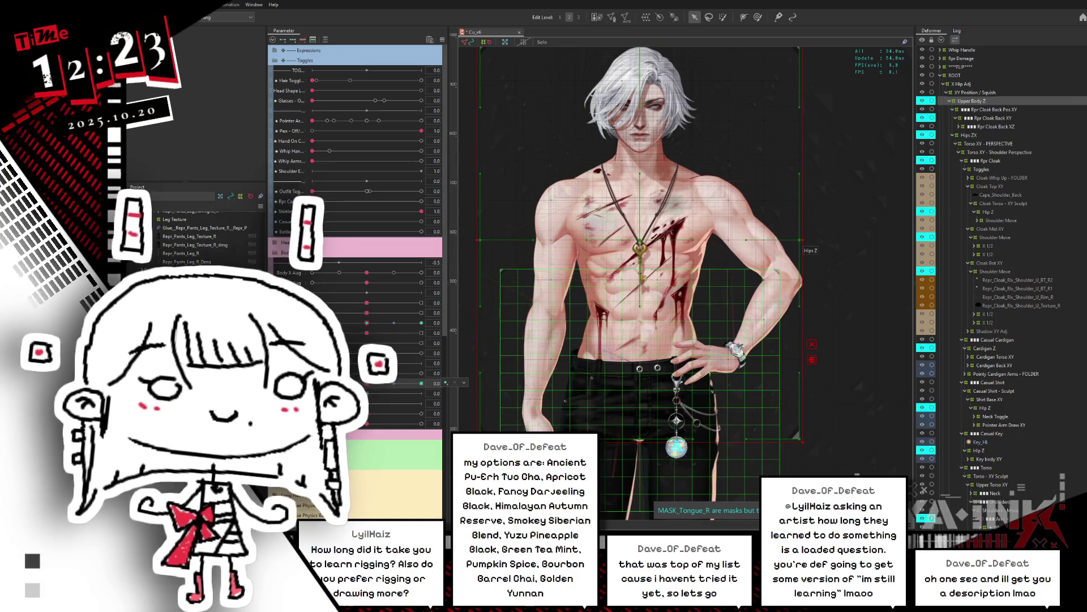
scroll(1086, 233, "down", 10)
scroll(1085, 232, "down", 10)
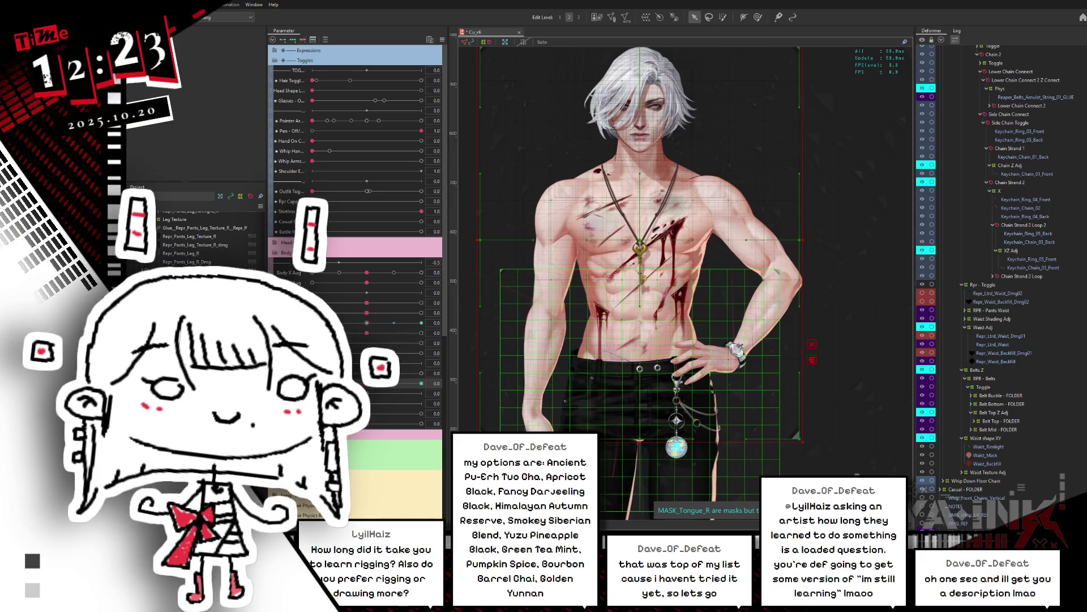
scroll(1081, 493, "up", 1)
scroll(1081, 492, "up", 2)
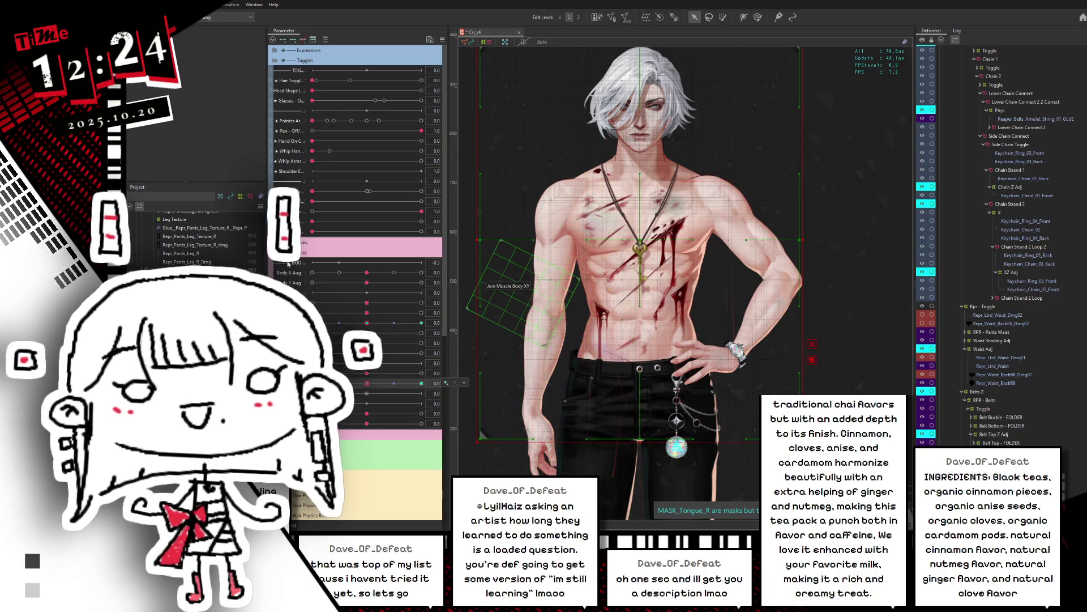
mouse_move(376, 389)
left_mouse_down()
mouse_move(312, 387)
mouse_move(374, 385)
left_mouse_up()
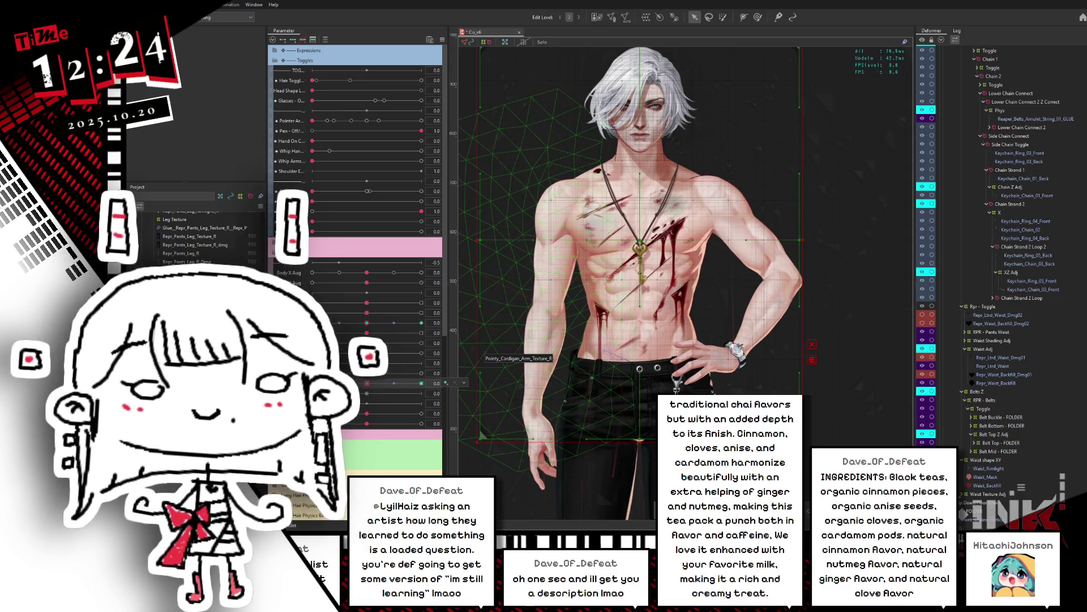
left_click(736, 244)
left_click(367, 383)
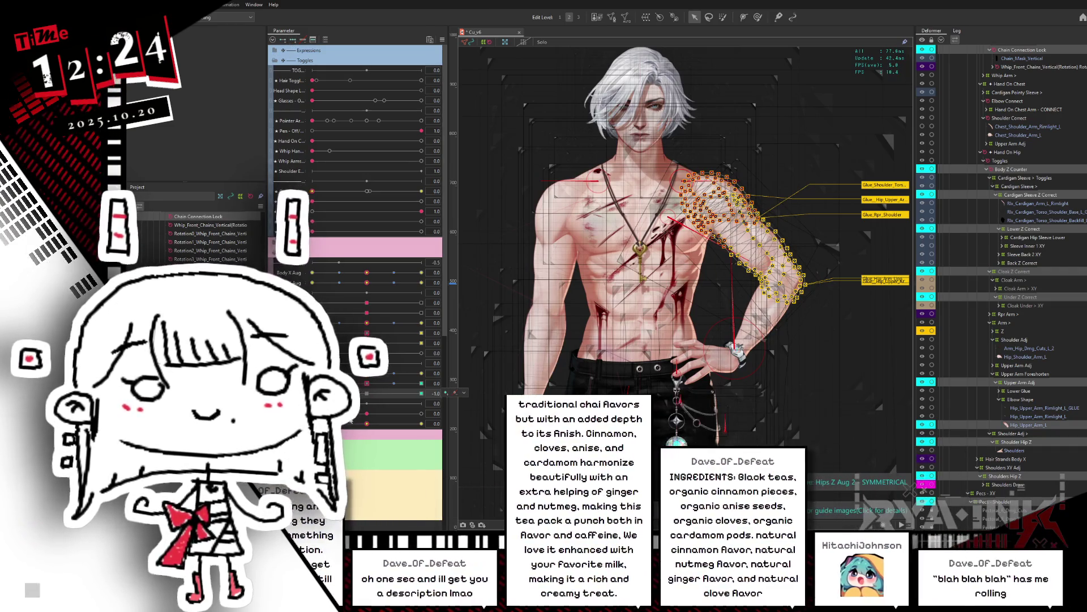
left_click(367, 394)
left_click(422, 384)
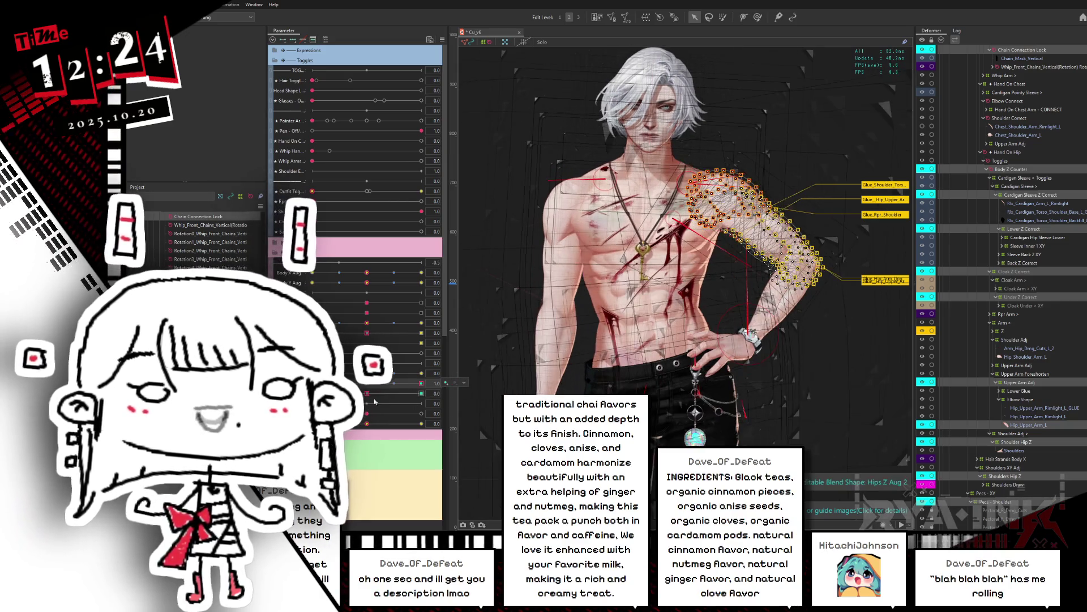
left_click(421, 393)
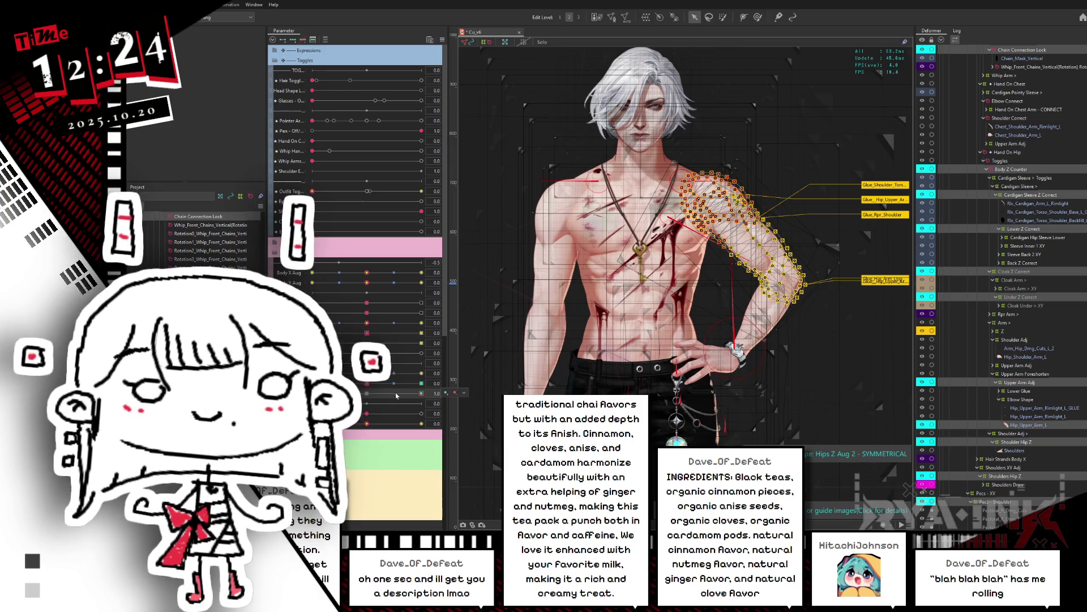
left_click(373, 401)
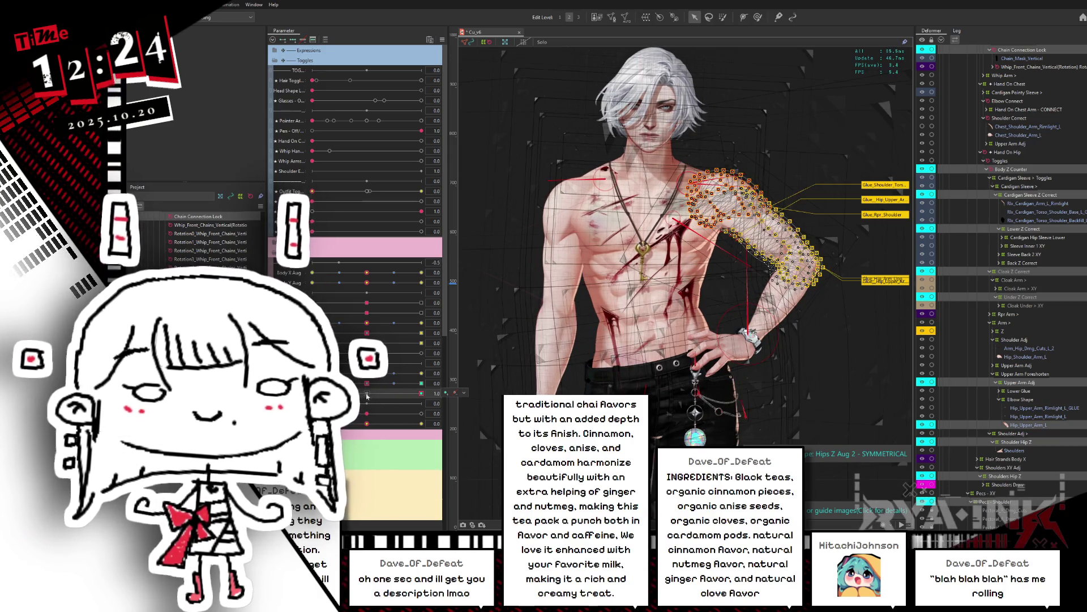
left_click(367, 394)
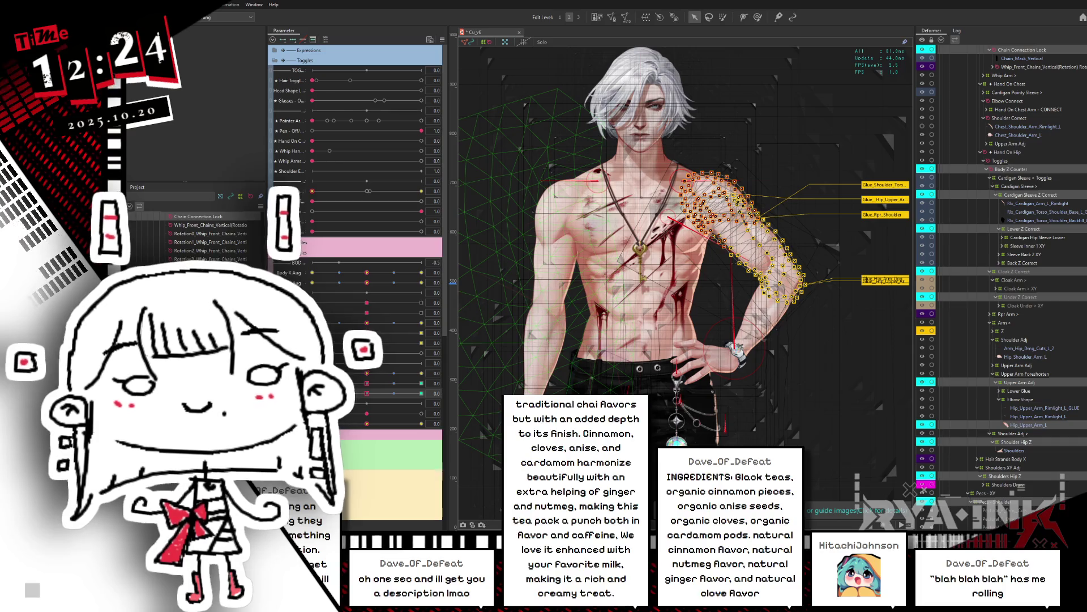
left_click_drag(366, 396, 381, 386)
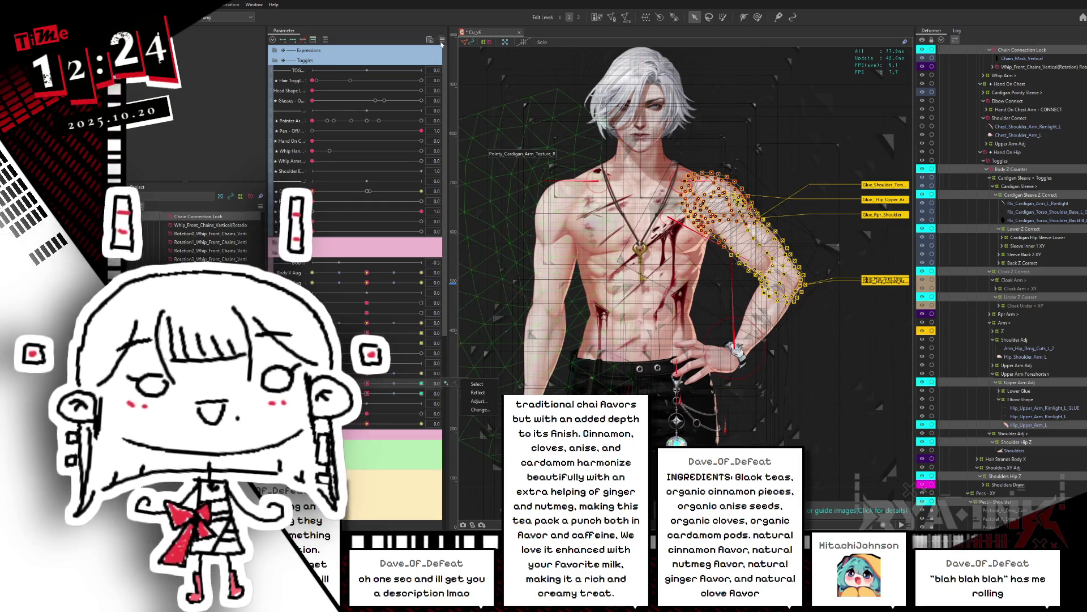
Browse the Outfit Toggle and Body X Aug weight limit graphs for Hips Z Aug 2, then close
left_click(442, 39)
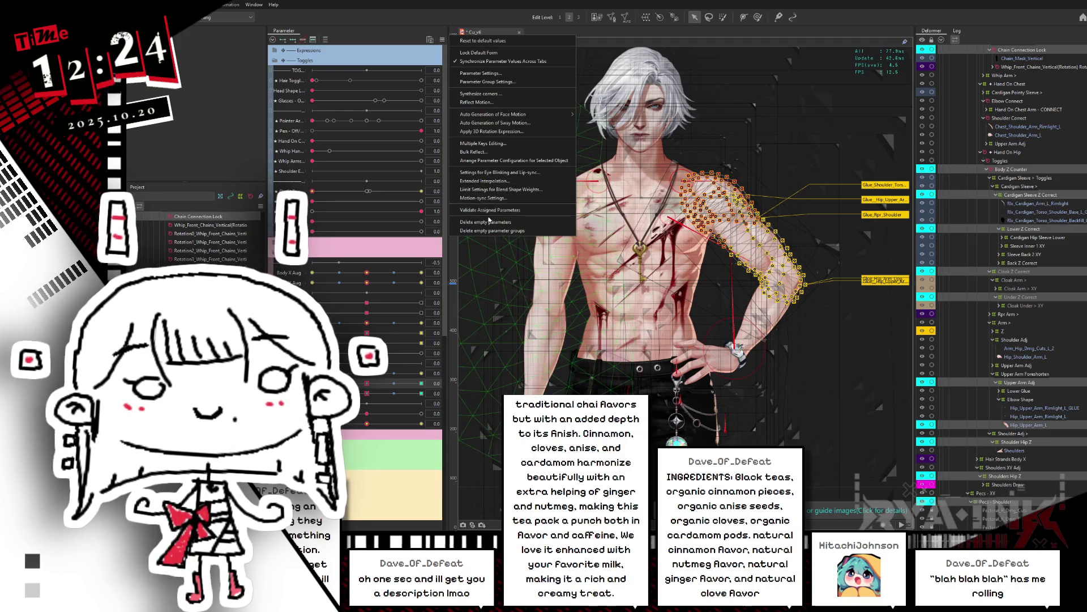
left_click(495, 190)
left_click(606, 158)
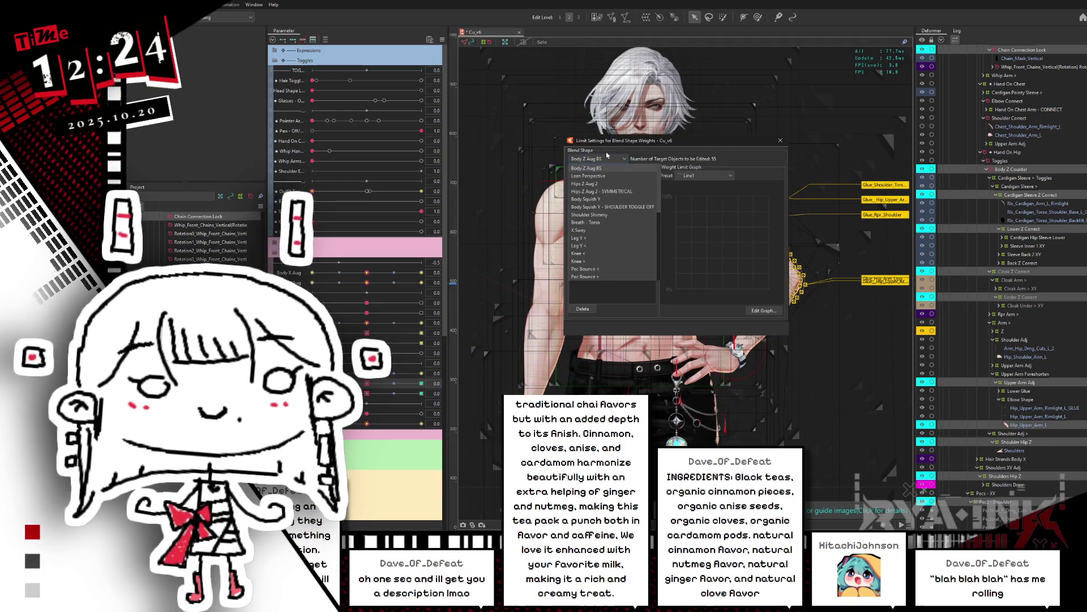
left_click(601, 184)
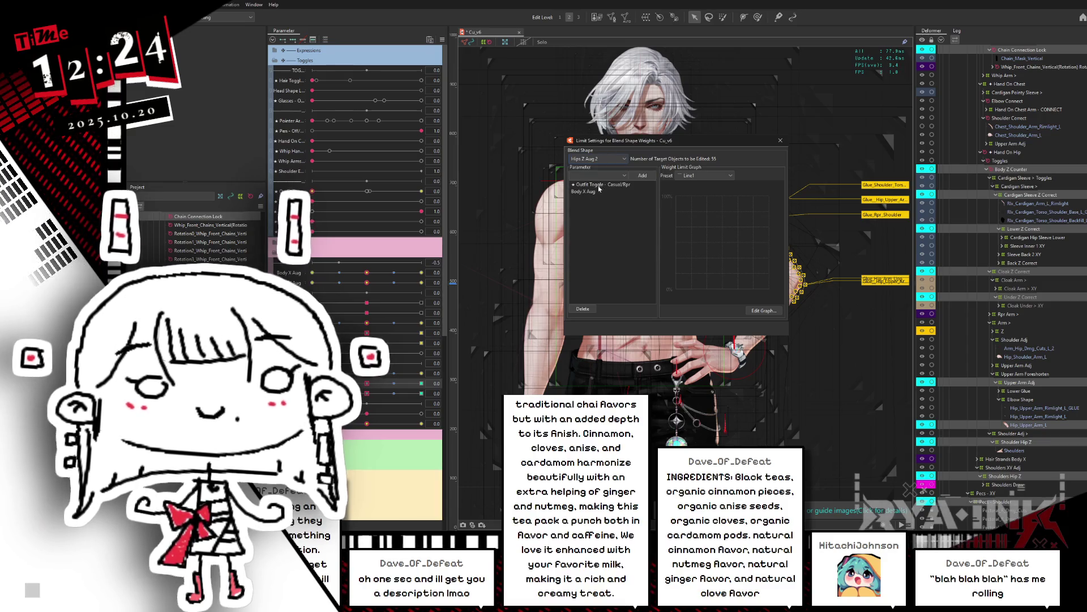
left_click(597, 175)
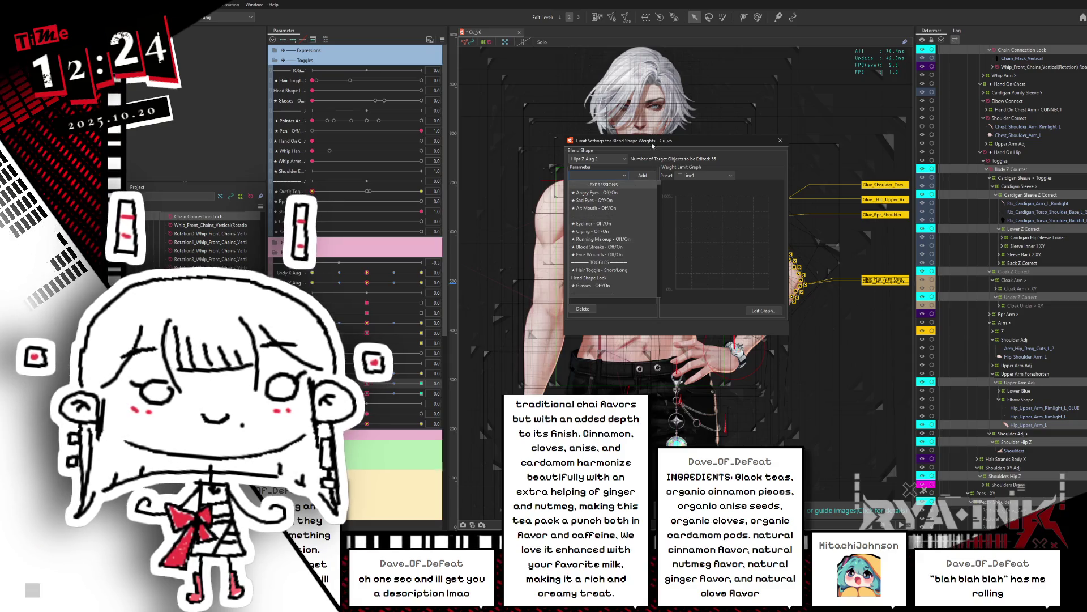
left_click(602, 185)
left_click(602, 185)
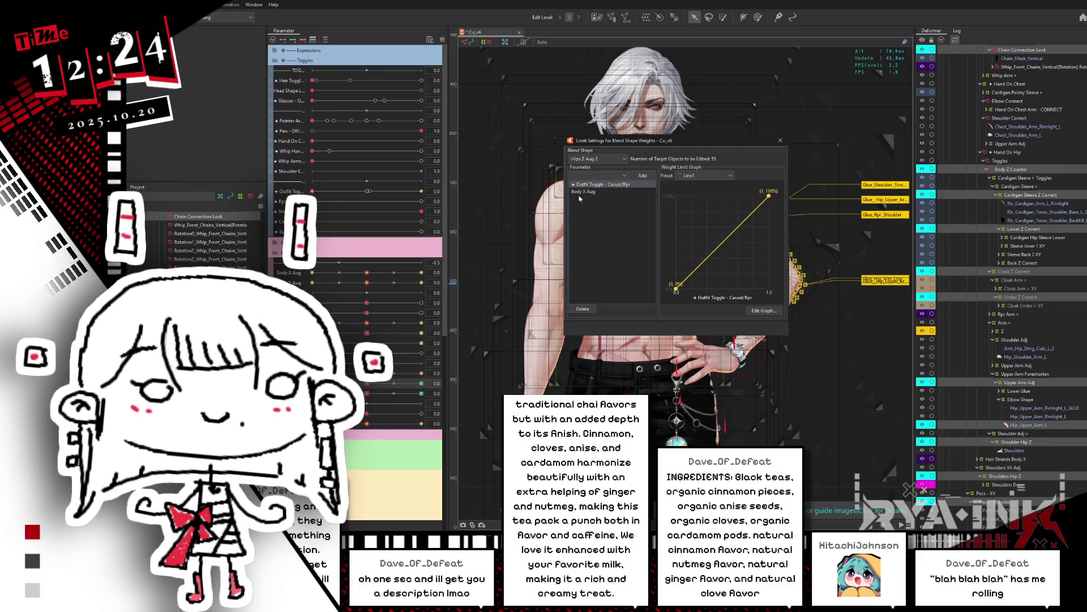
left_click(588, 193)
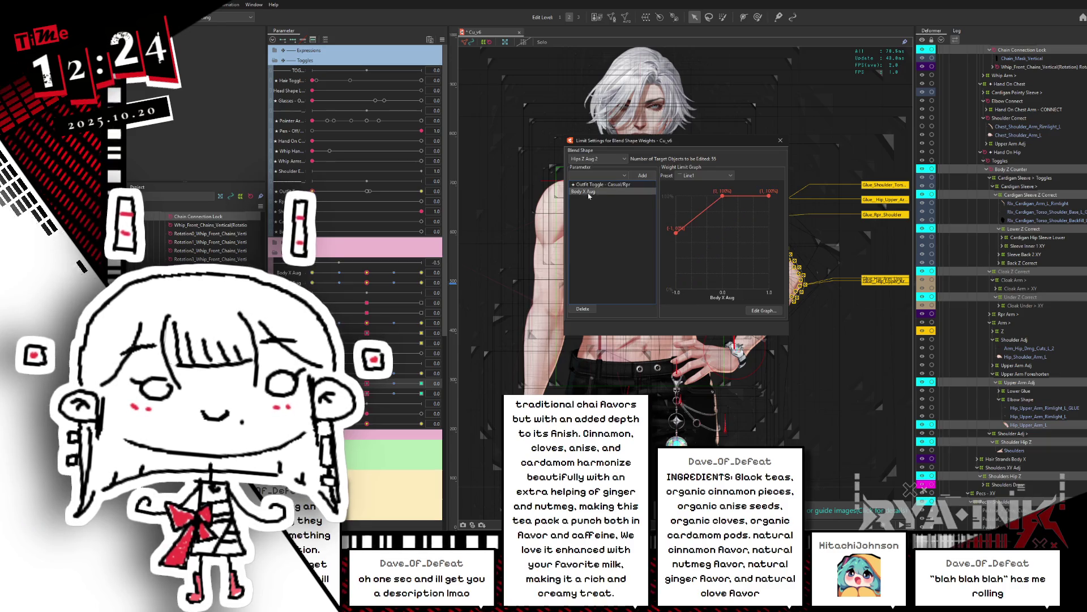
left_click(612, 159)
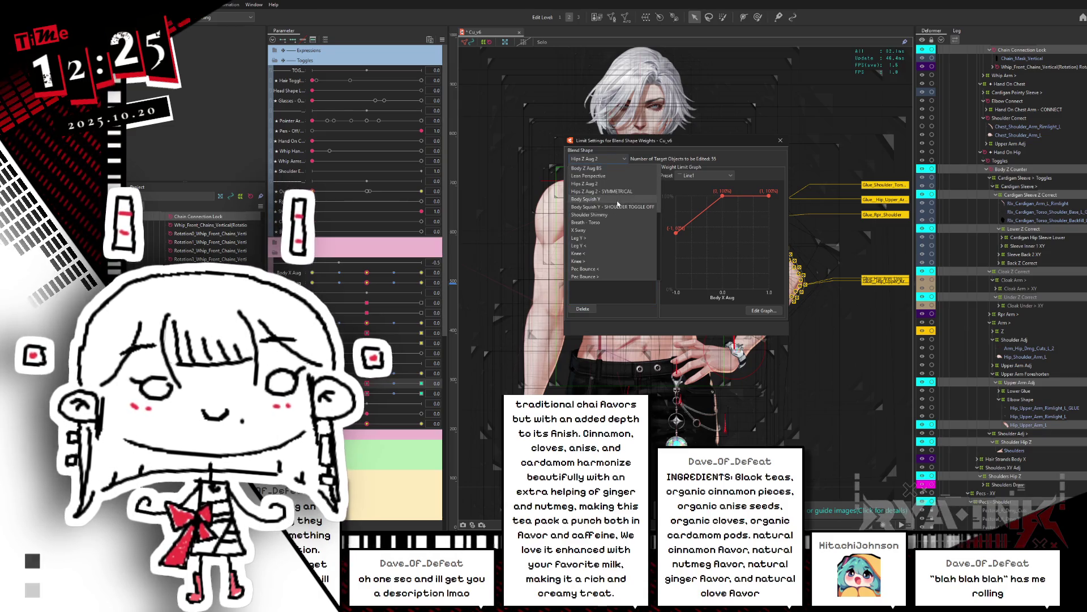
scroll(617, 217, "down", 5)
scroll(617, 254, "up", 5)
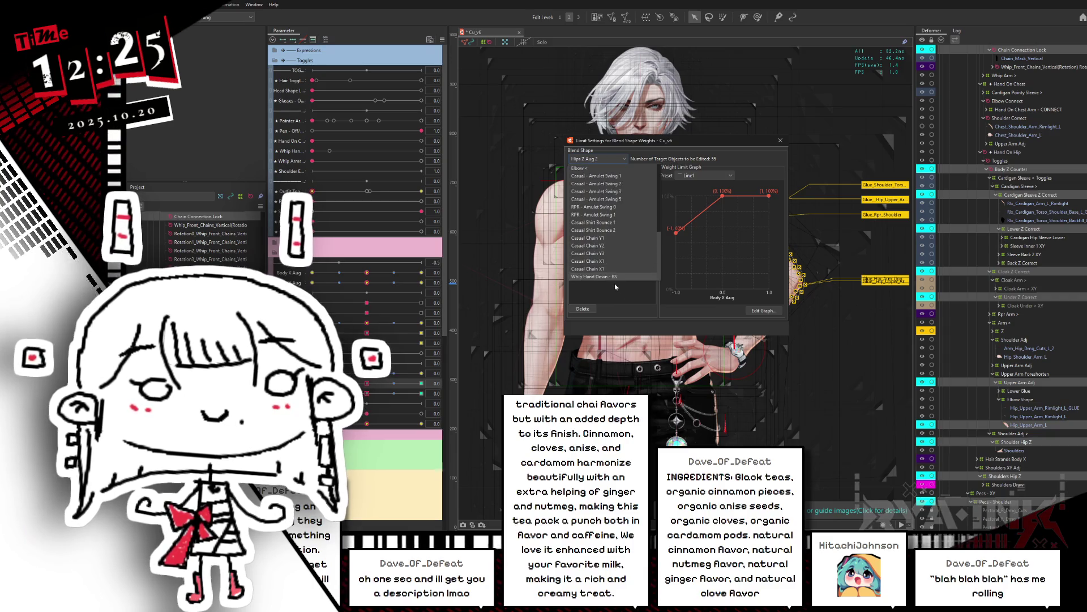
left_click(599, 153)
left_click(781, 140)
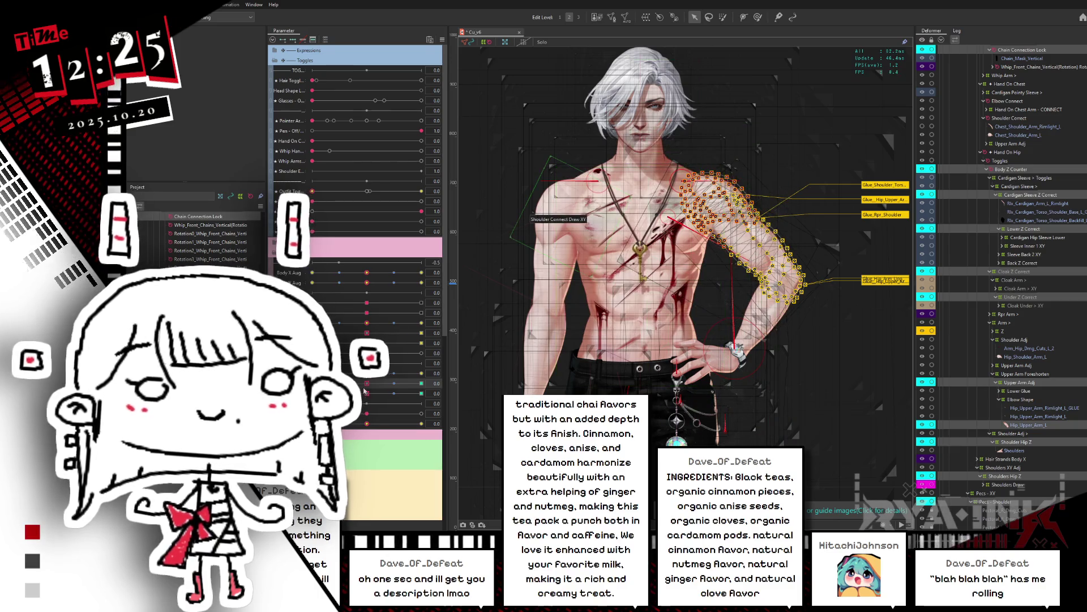
Reopen the blend shape weight limits on Hips Z Aug 2 and preview a parameter at 1.0
left_click(442, 39)
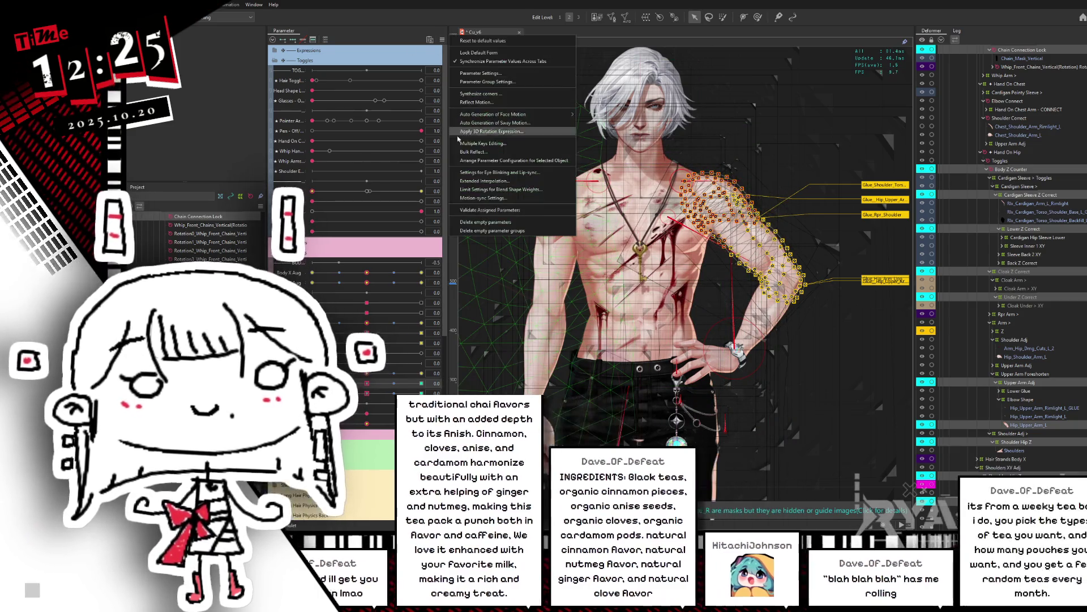
left_click(485, 189)
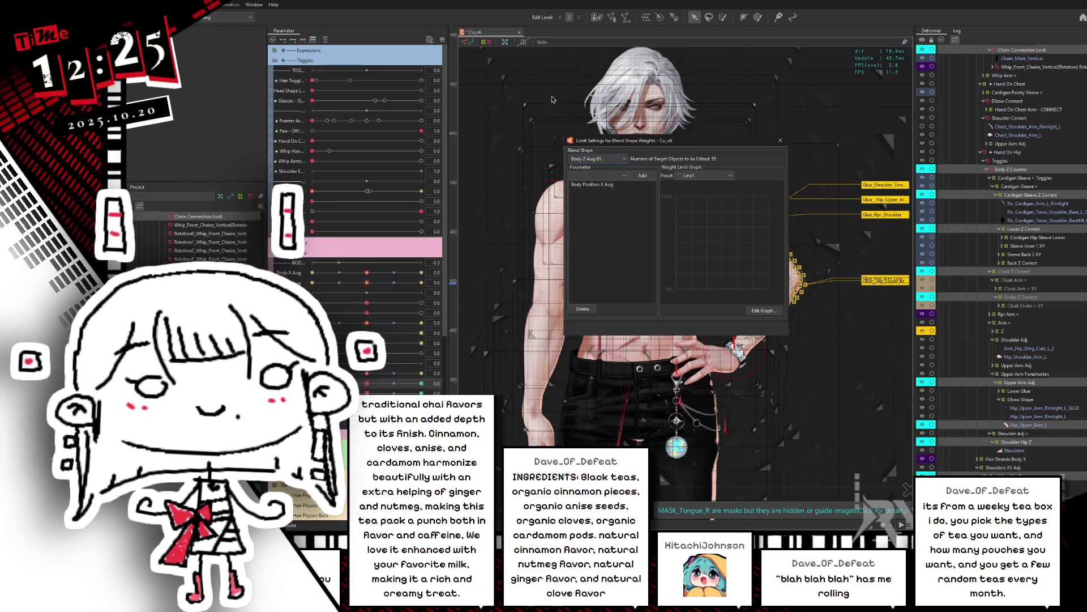
left_click(603, 159)
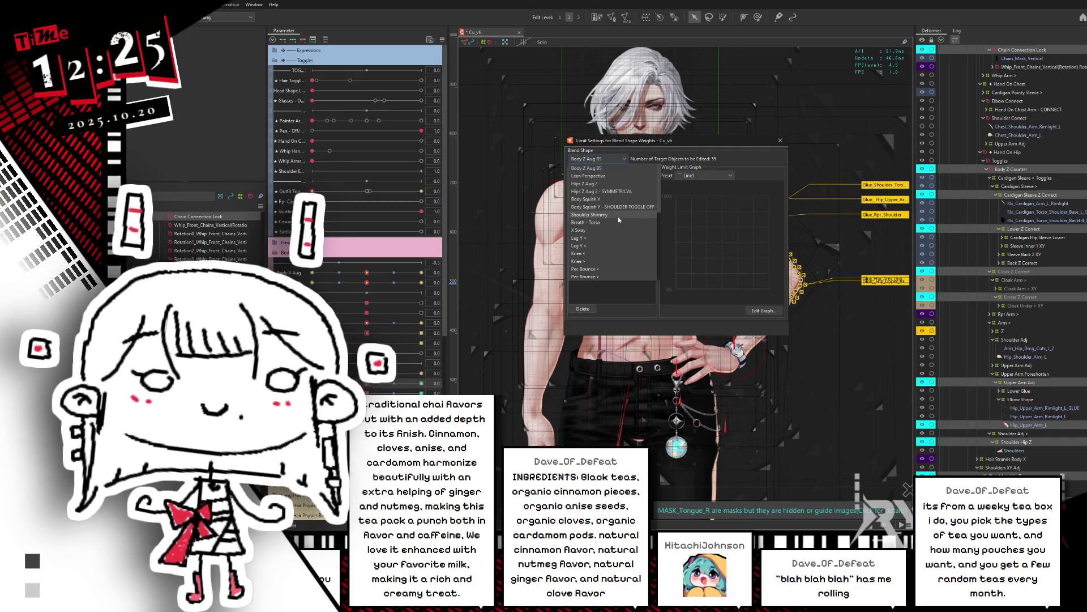
left_click(621, 184)
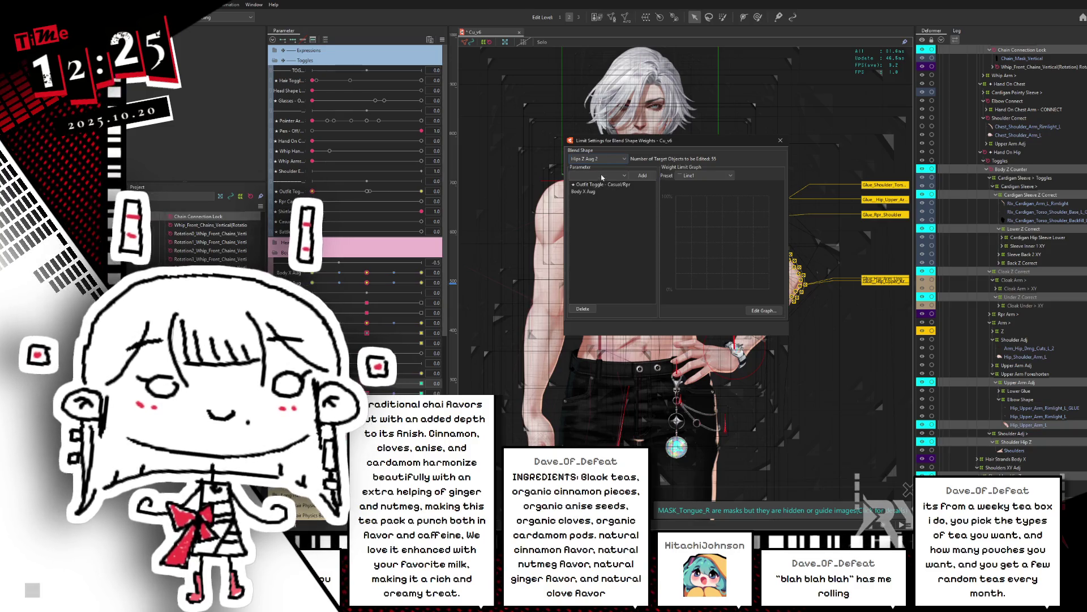
left_click(605, 184)
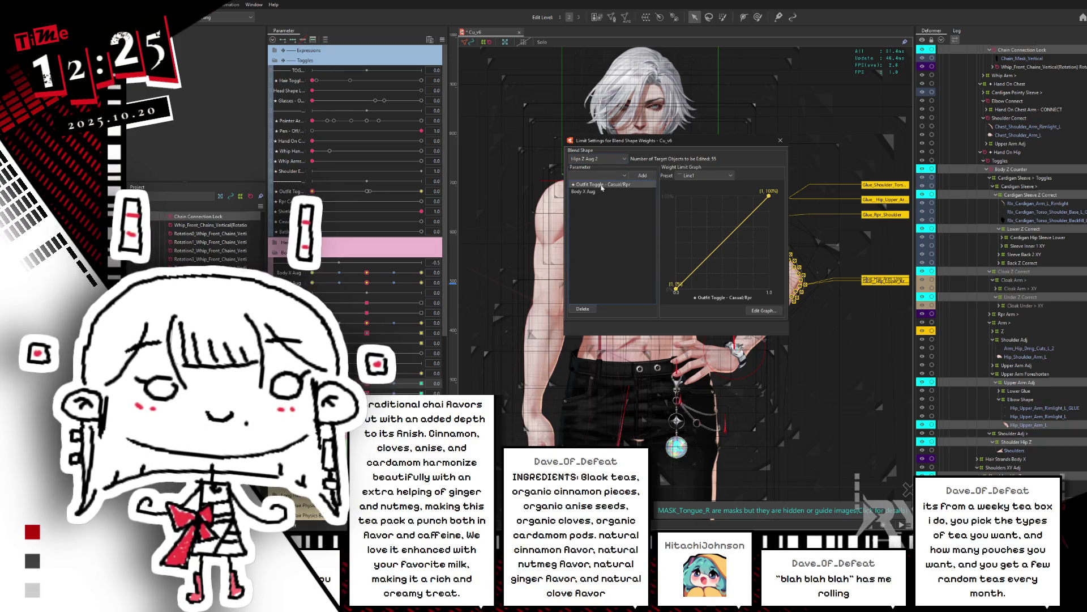
mouse_move(365, 384)
left_mouse_down()
mouse_move(425, 378)
mouse_move(369, 385)
left_mouse_up()
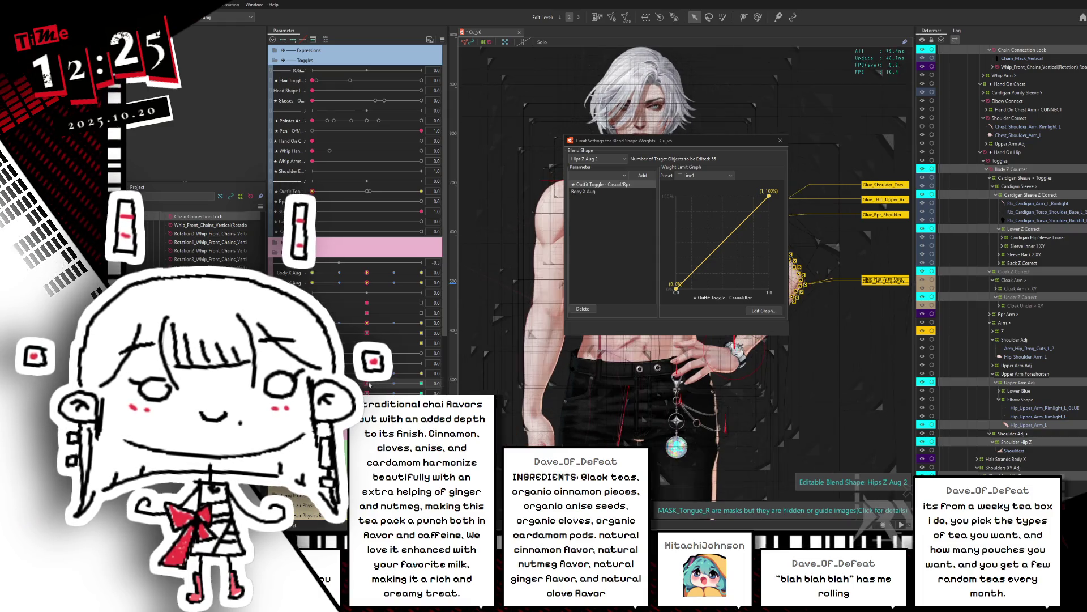
left_click(616, 160)
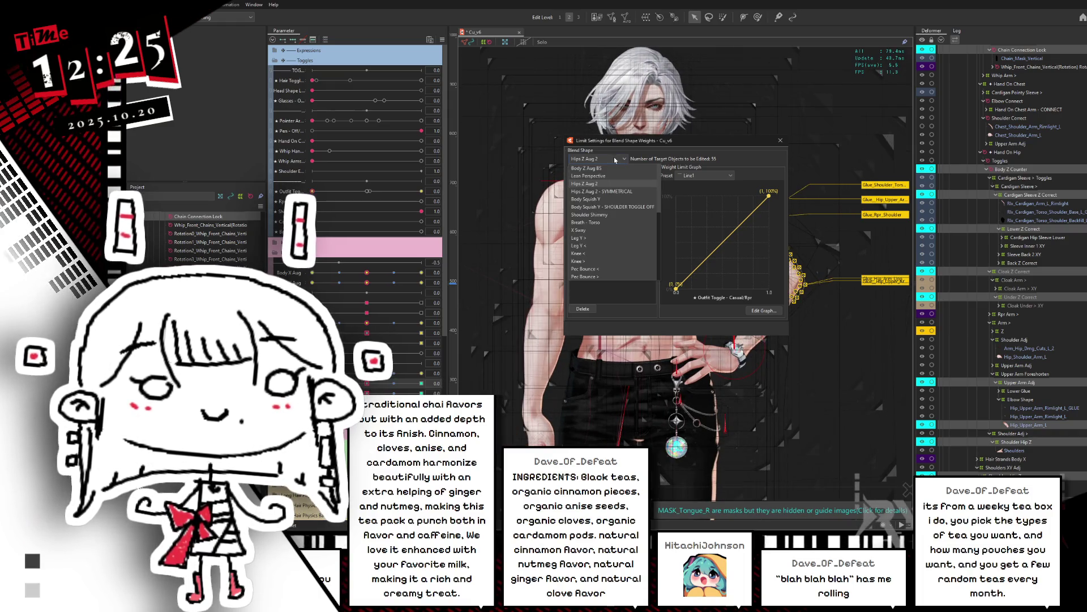
left_click(606, 183)
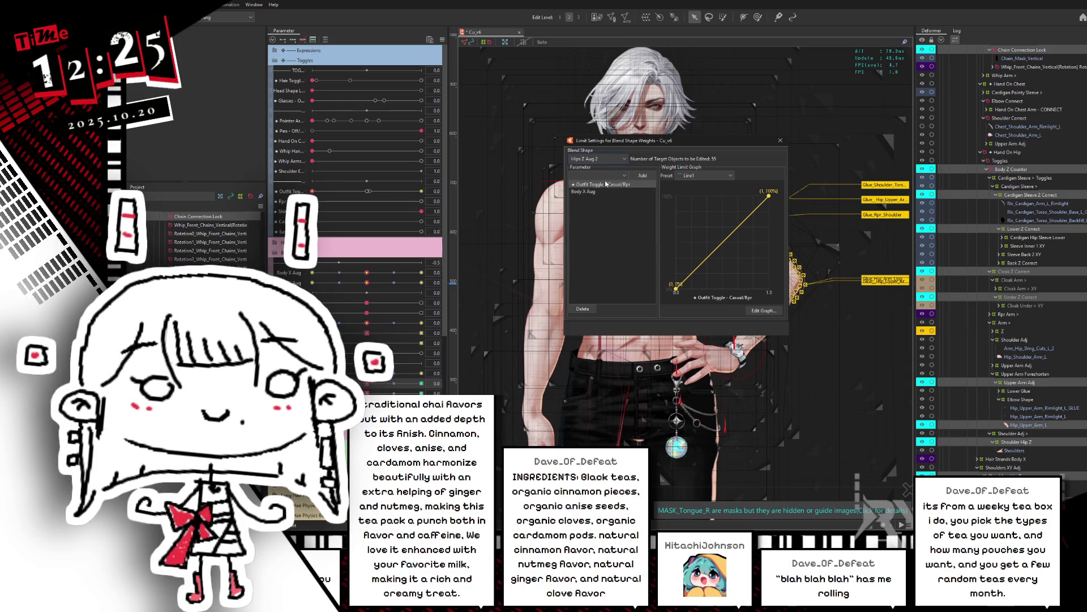
Add Hand On Chest as a limiter with the Line3 preset, fading weight from 100% to 0%
left_click(603, 177)
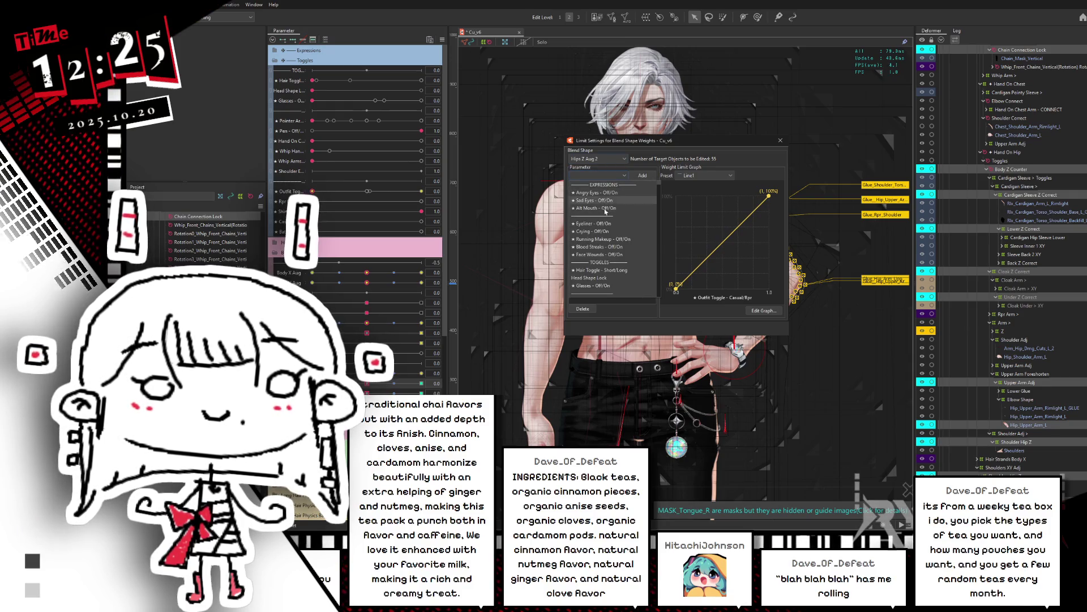
scroll(602, 278, "down", 2)
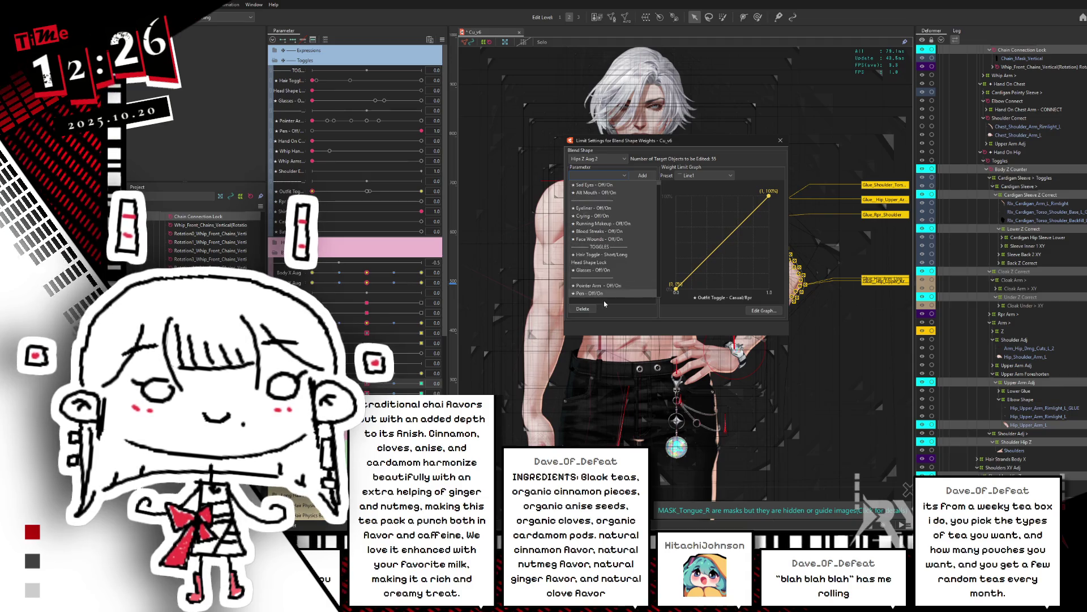
scroll(600, 261, "down", 2)
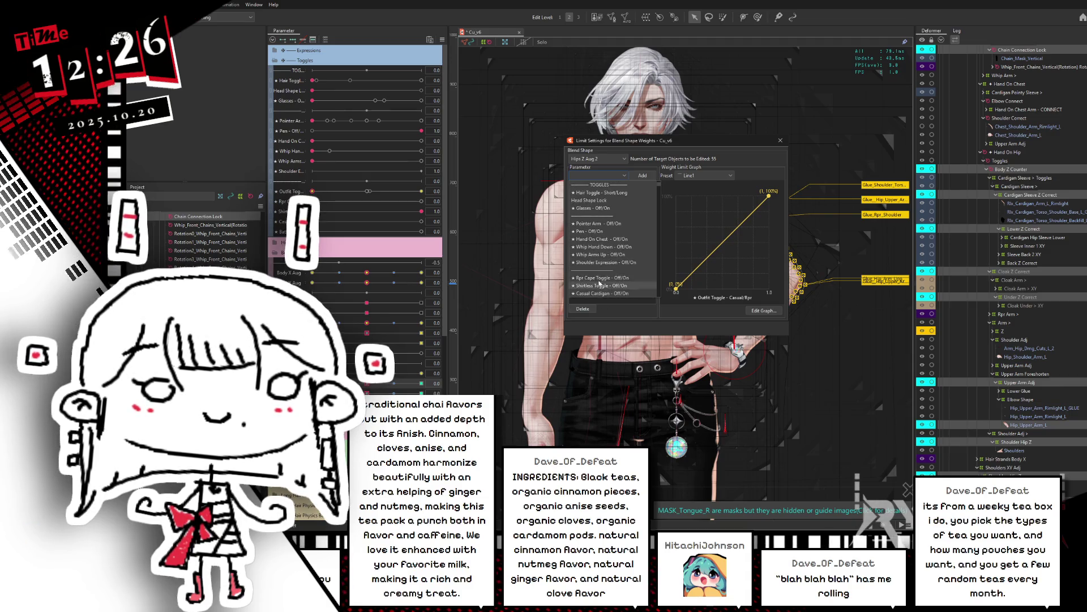
left_click(600, 239)
left_click(641, 176)
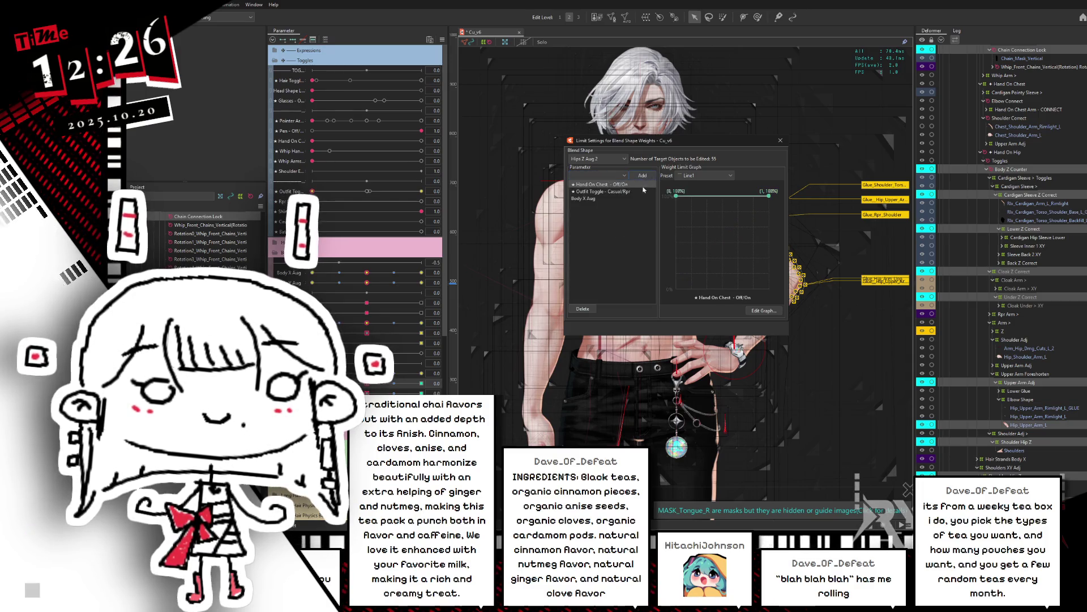
left_click(707, 176)
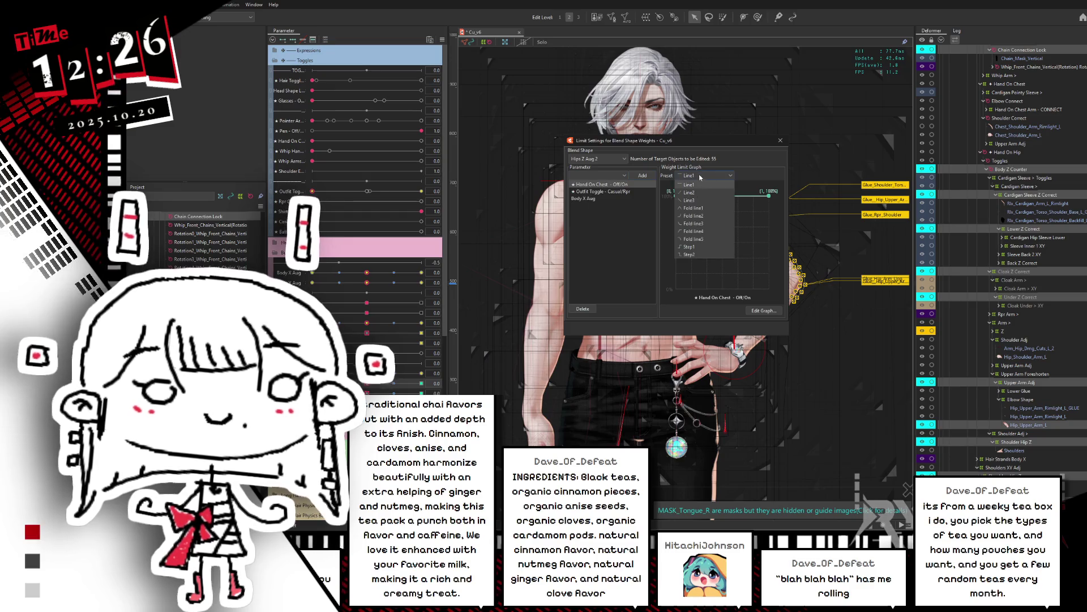
left_click(691, 201)
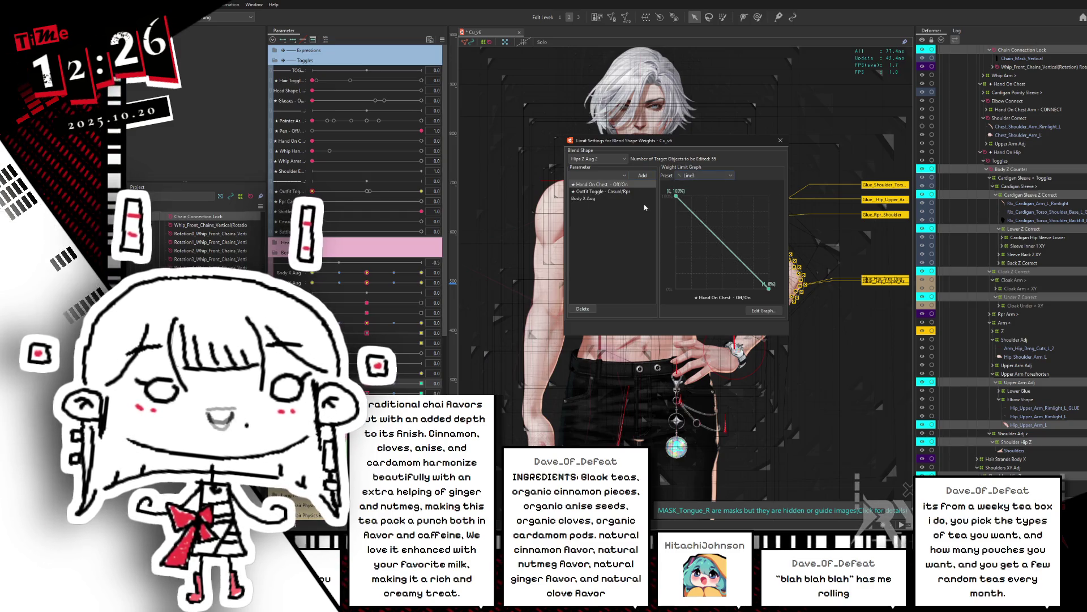
Add Whip Arms Up as a second limiter on Hips Z Aug 2 and close the dialog
left_click(610, 161)
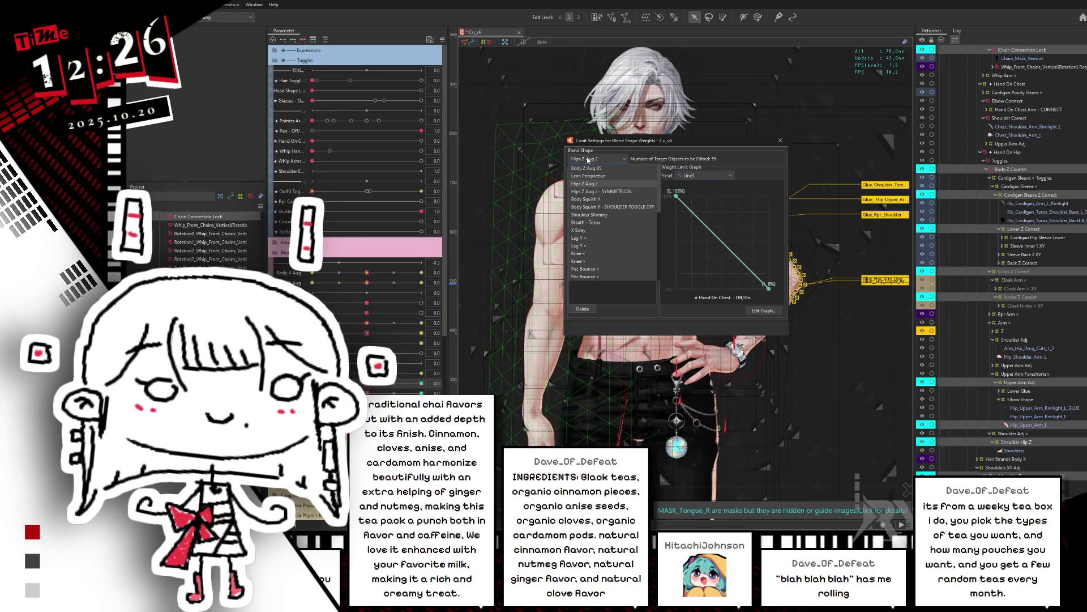
left_click(591, 184)
left_click(598, 175)
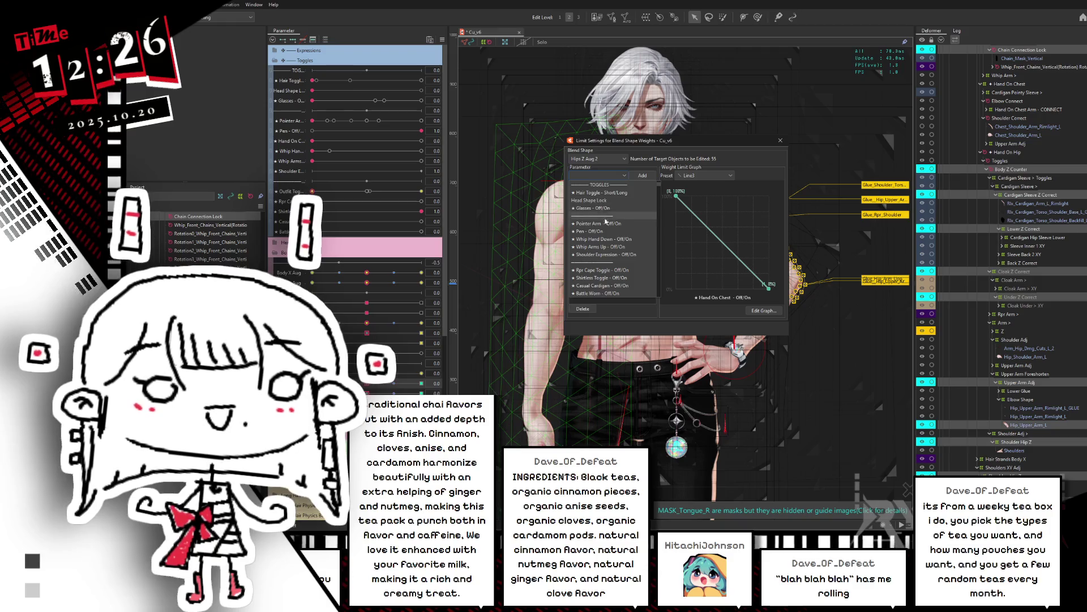
scroll(613, 238, "down", 3)
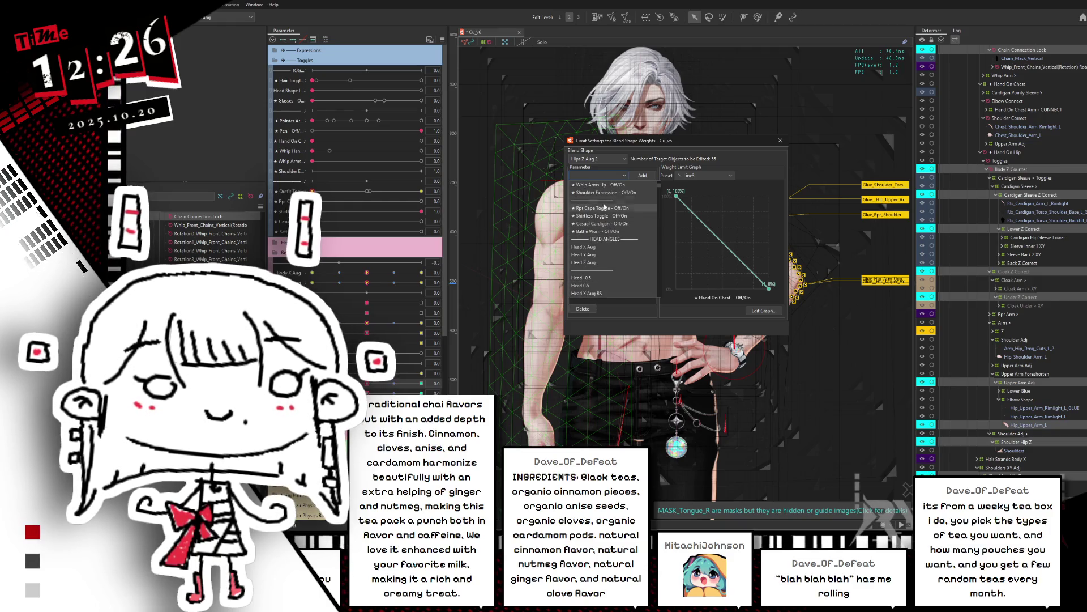
scroll(620, 225, "up", 3)
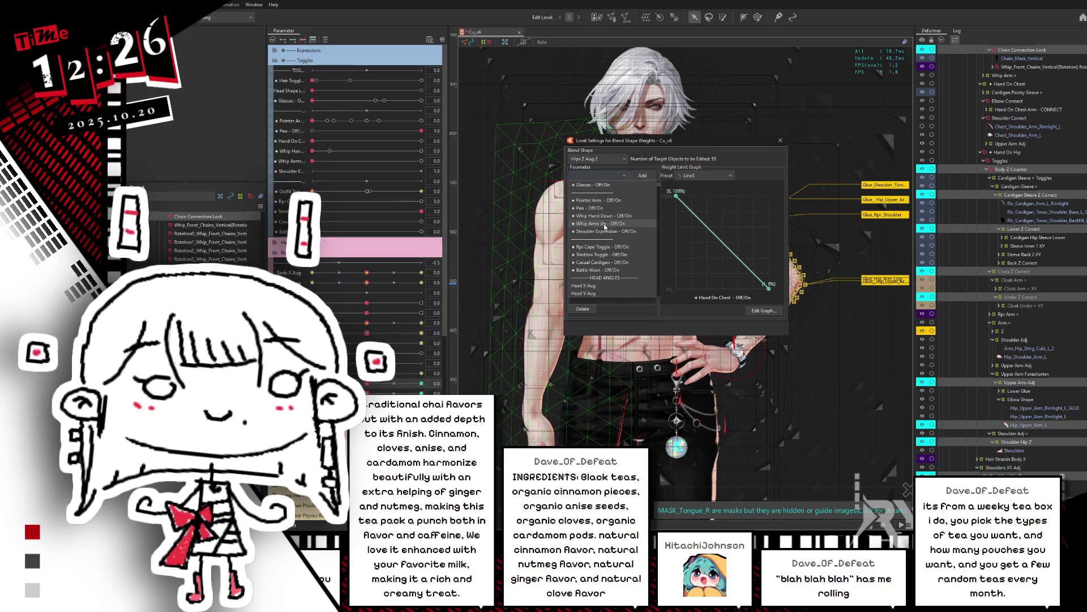
left_click(603, 223)
left_click(641, 175)
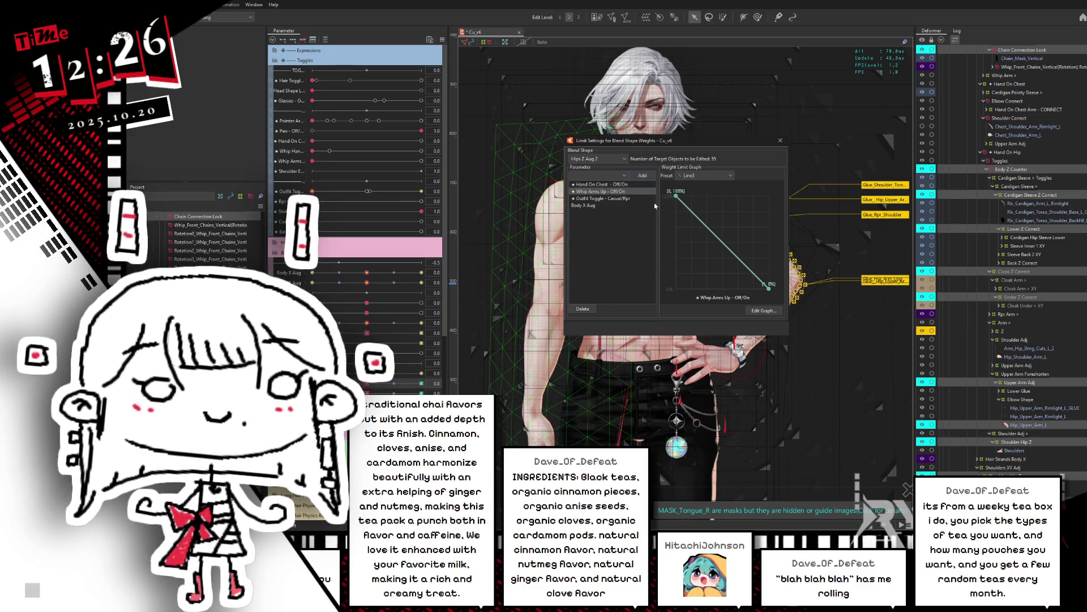
left_click(780, 141)
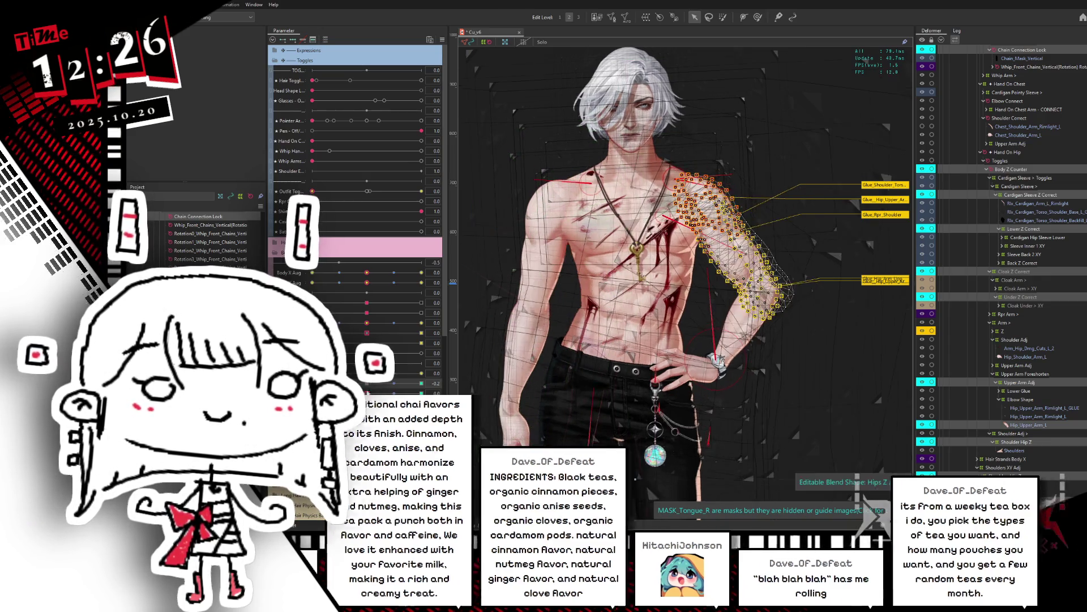
Set Hand On Chest to 1.0, testing a lower parameter at -1.0 and resetting it to 0.0
left_click_drag(317, 144, 422, 141)
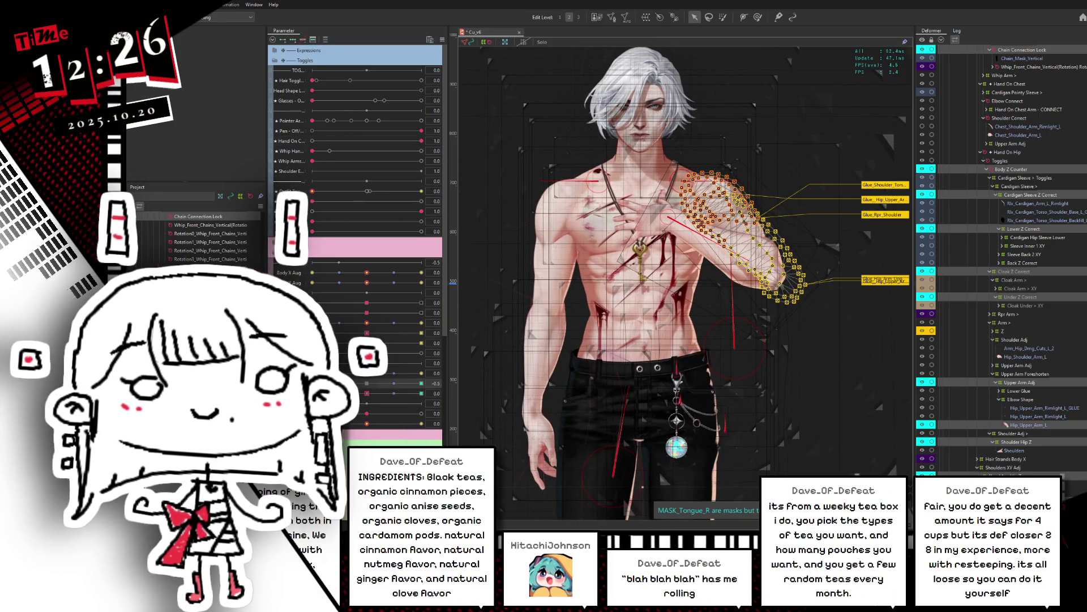
left_click(364, 394)
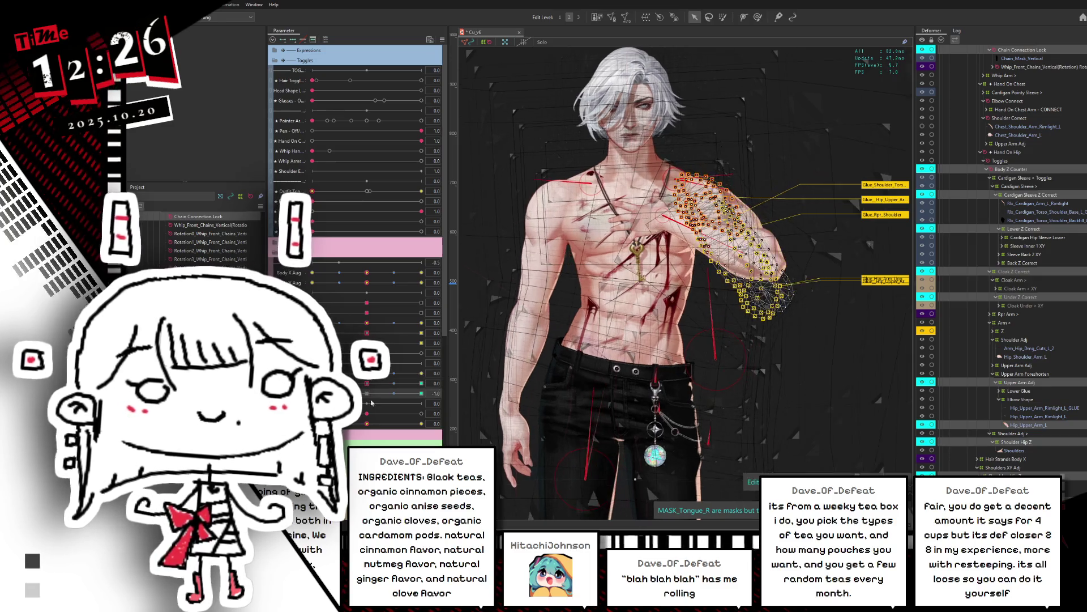
left_click(367, 393)
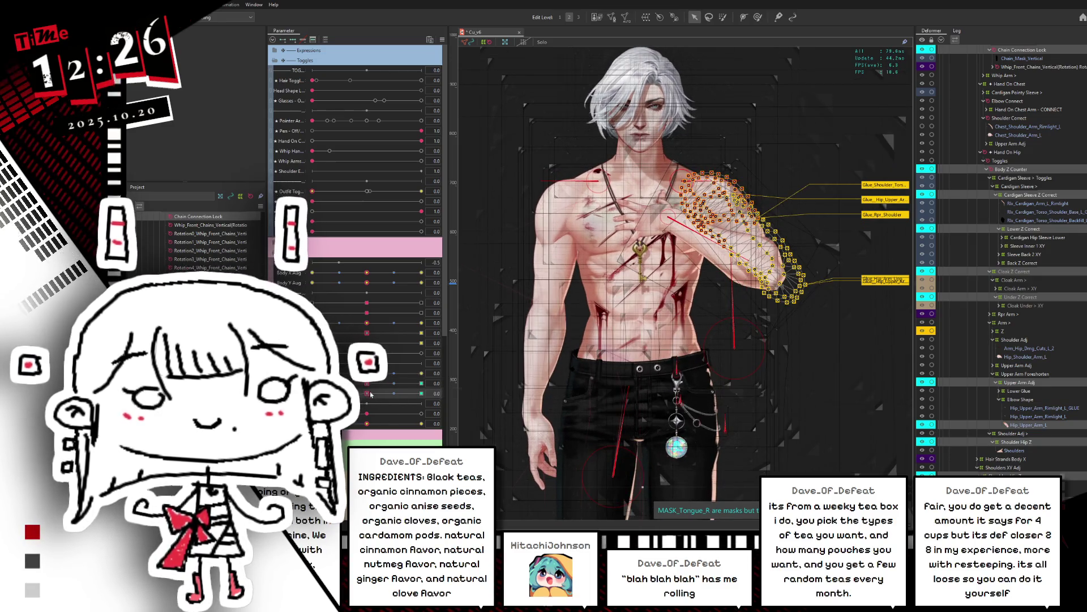
left_click(464, 392)
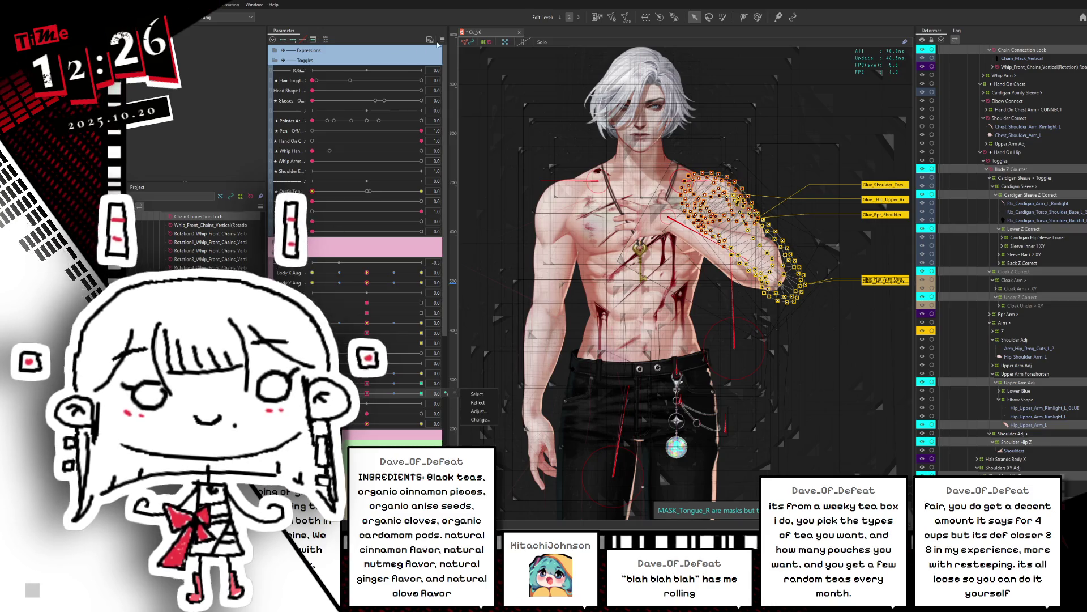
left_click(443, 39)
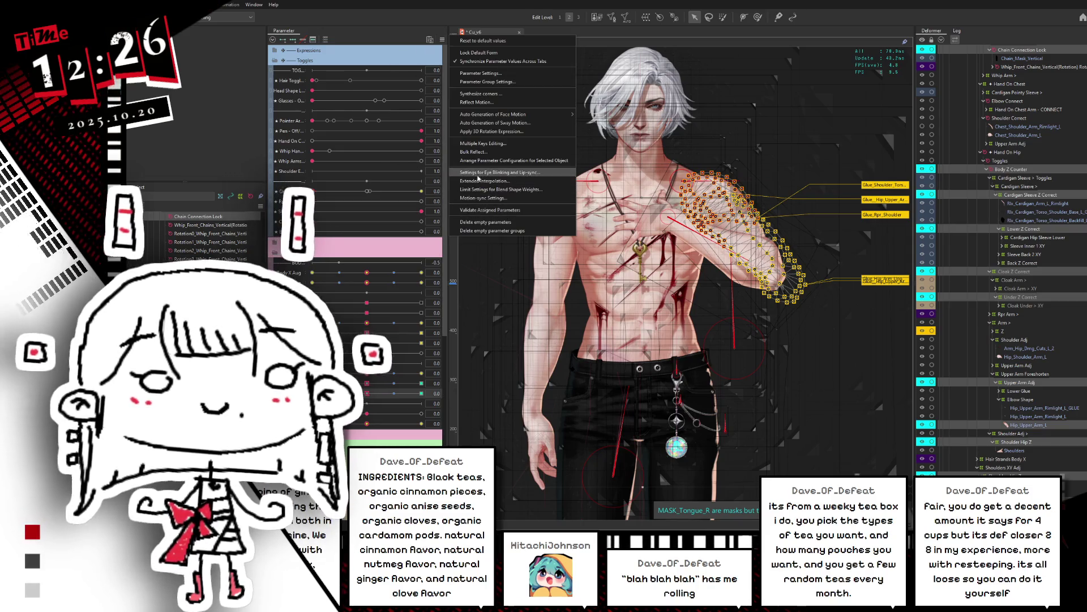
Limit Hips Z Aug 2 - SYMMETRICAL by Hand On Chest using the Line2 weight curve
left_click(492, 190)
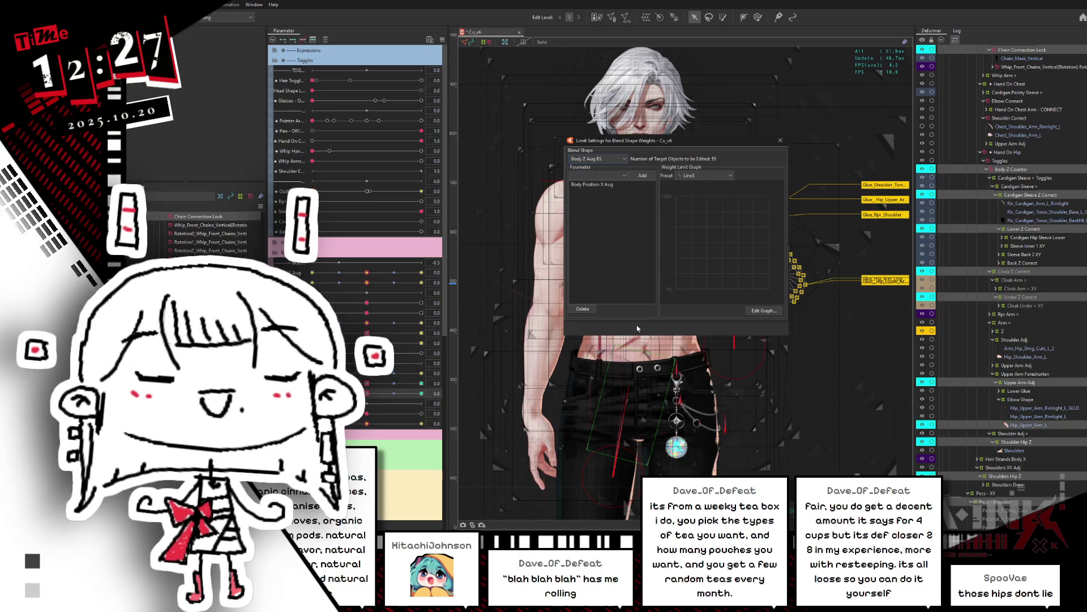
left_click(616, 161)
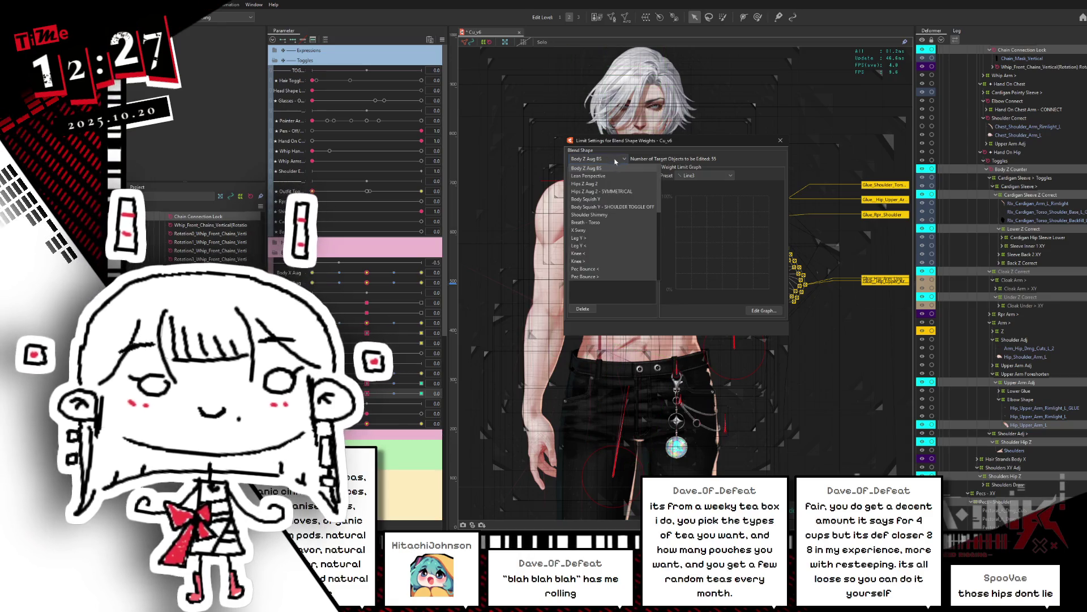
left_click(603, 193)
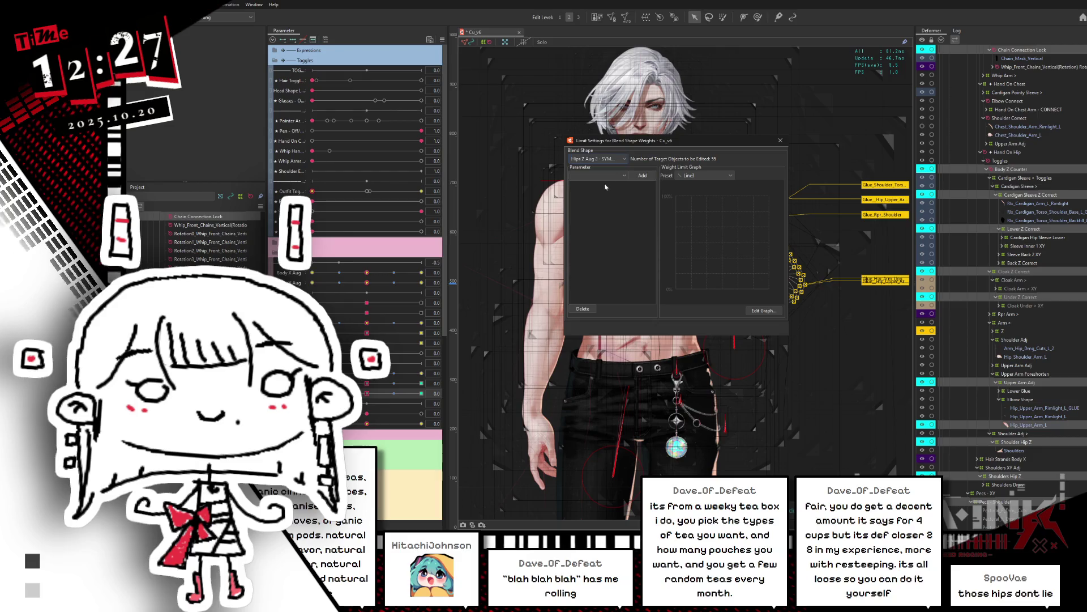
left_click(609, 175)
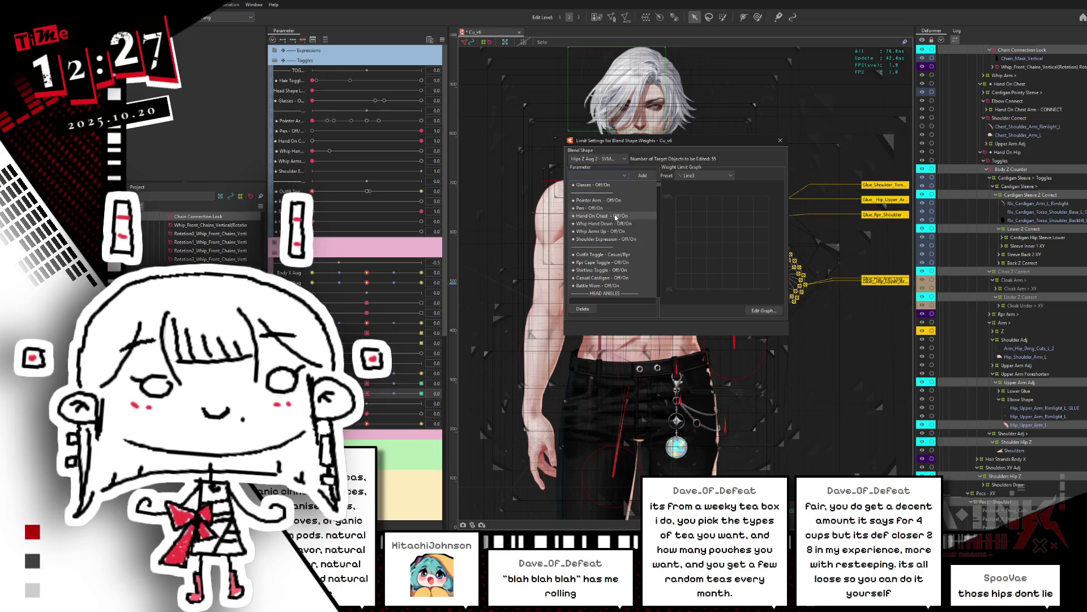
left_click(616, 216)
left_click(692, 176)
left_click(690, 194)
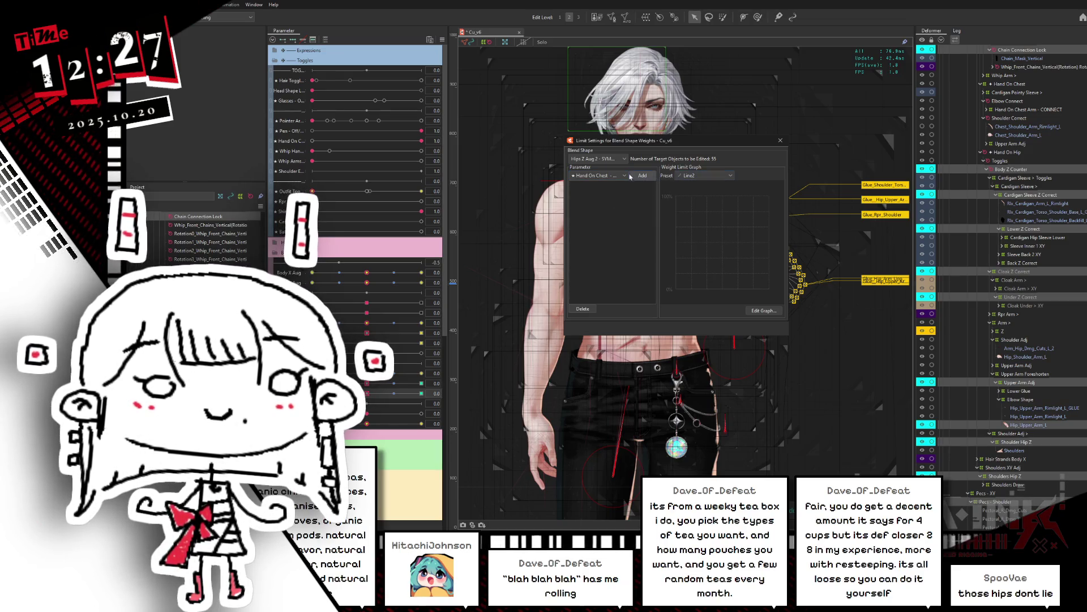
Add Whip Arms Up as another limiter on Hips Z Aug 2 - SYMMETRICAL and close the dialog
left_click(610, 159)
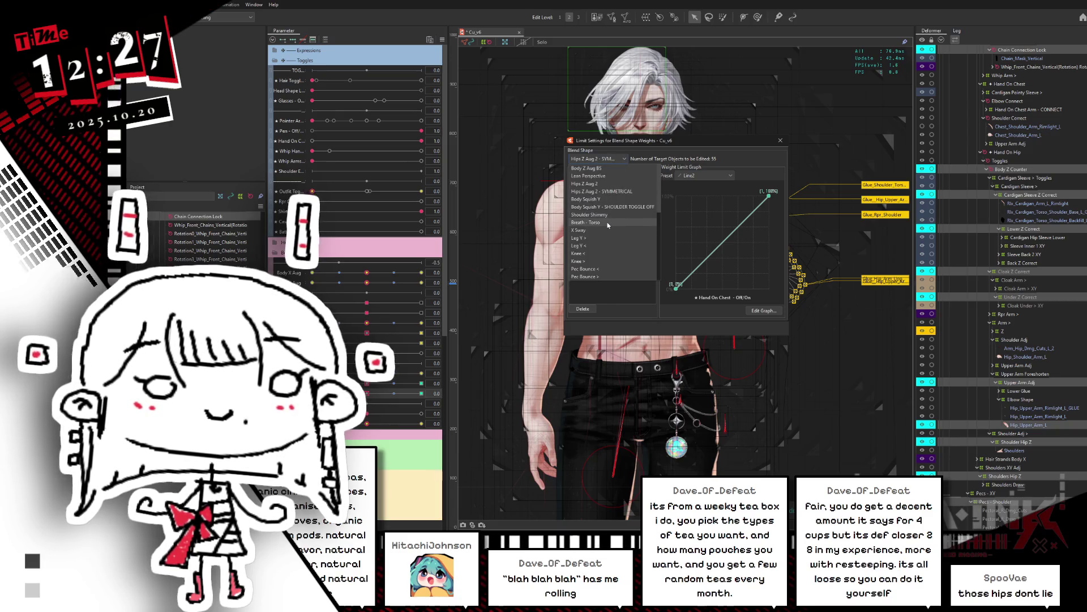
left_click(617, 192)
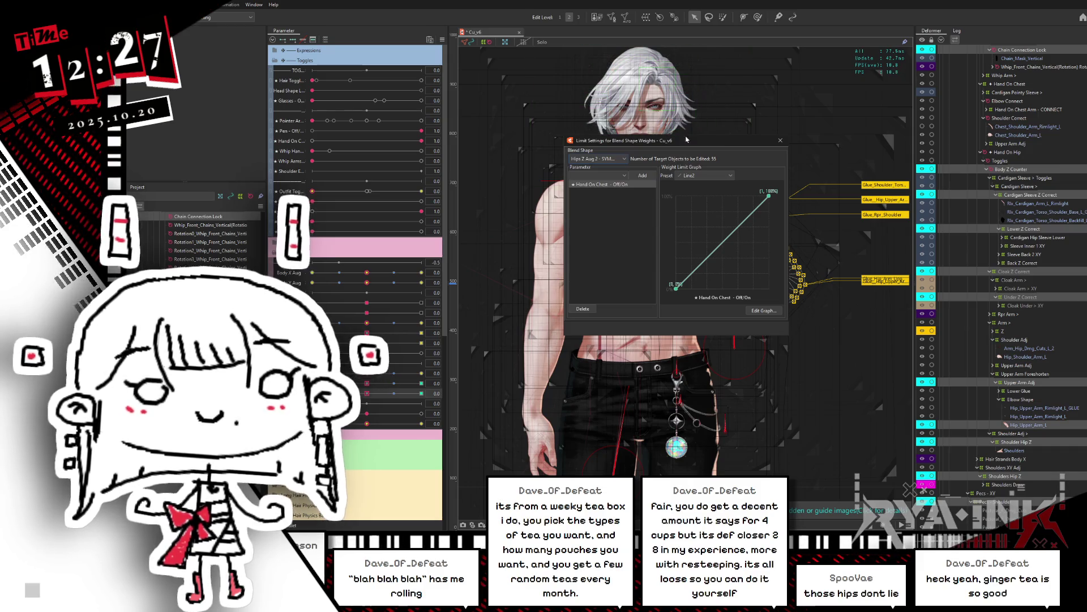
left_click_drag(698, 142, 847, 105)
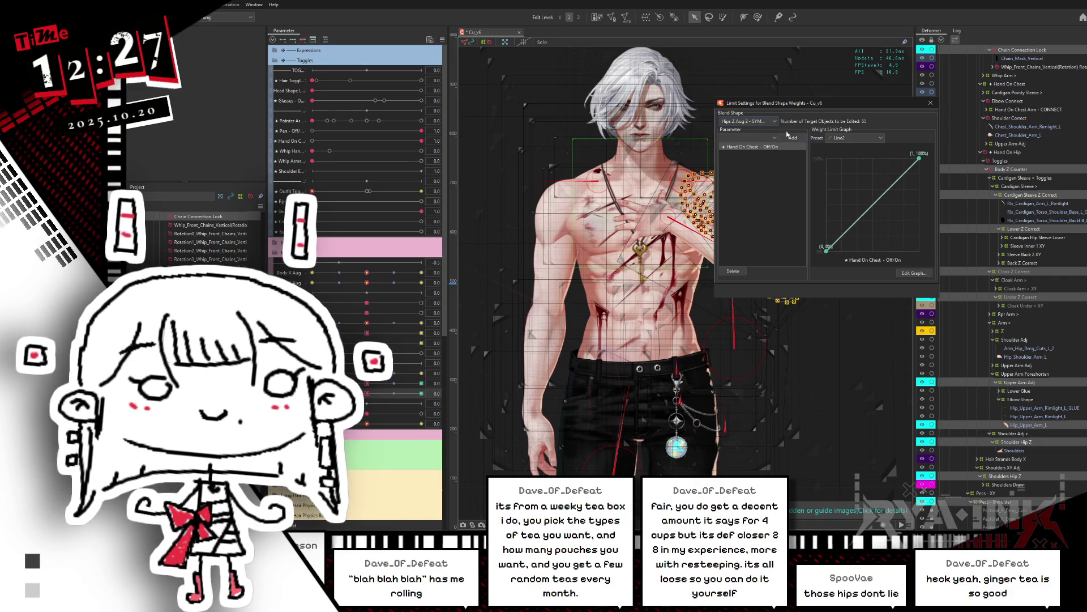
left_click(764, 122)
left_click(771, 120)
left_click(773, 138)
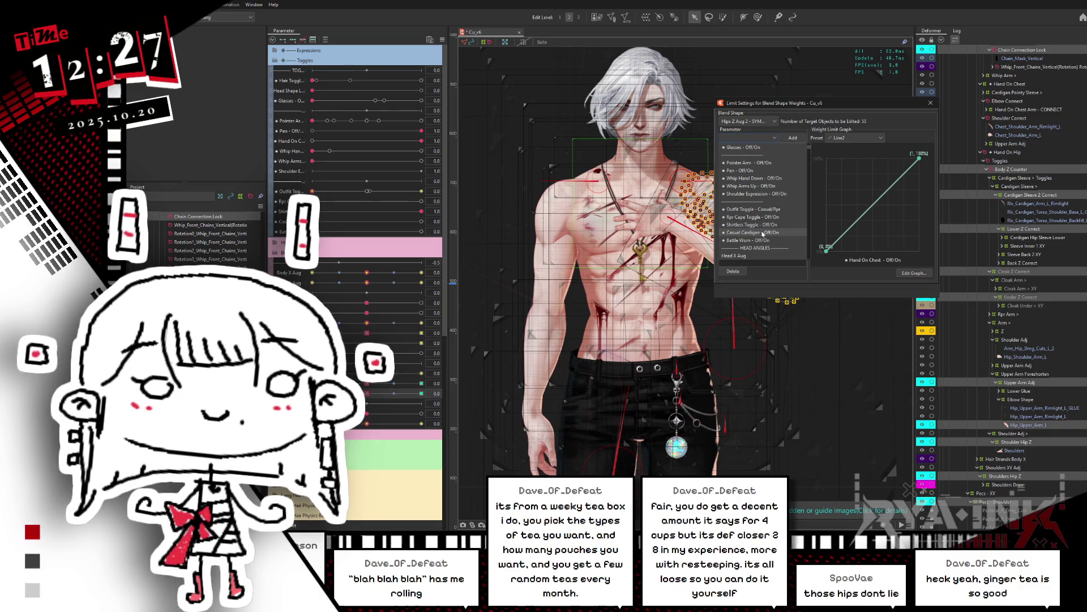
left_click(762, 185)
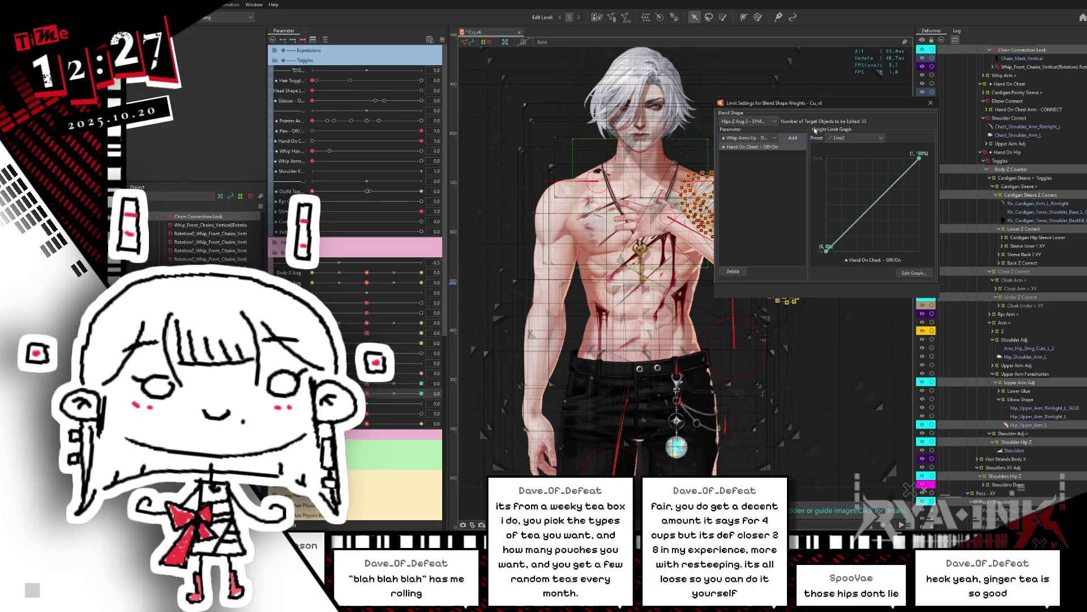
left_click(793, 137)
left_click(932, 103)
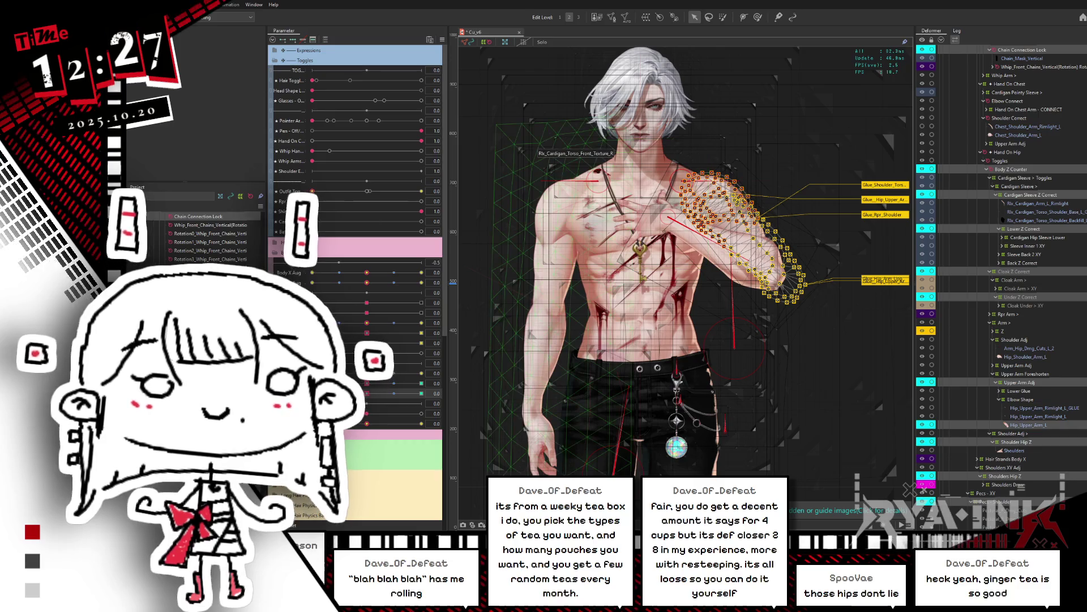
Swing the torso parameter to -1.0 and then 1.0 to check the deformation
left_click_drag(366, 396, 312, 393)
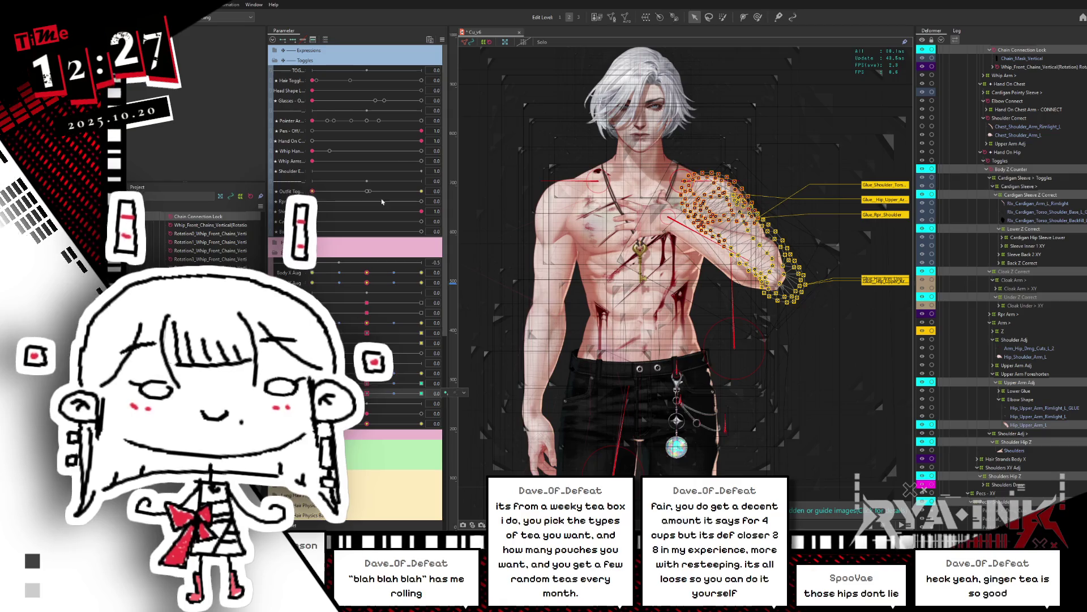
left_click(442, 39)
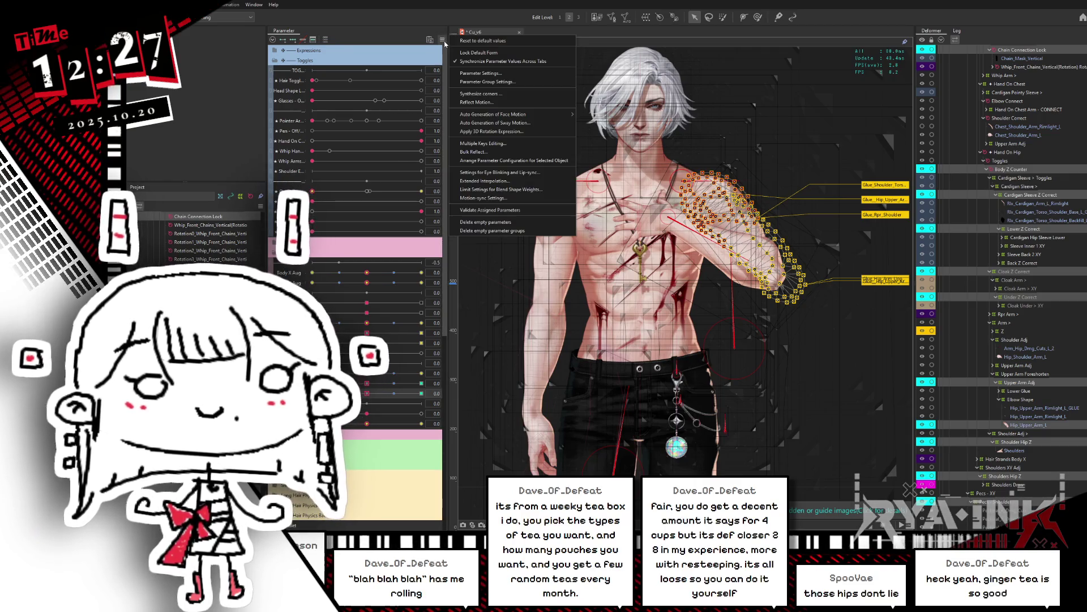
left_click(382, 264)
left_click_drag(367, 393, 422, 393)
left_click(441, 39)
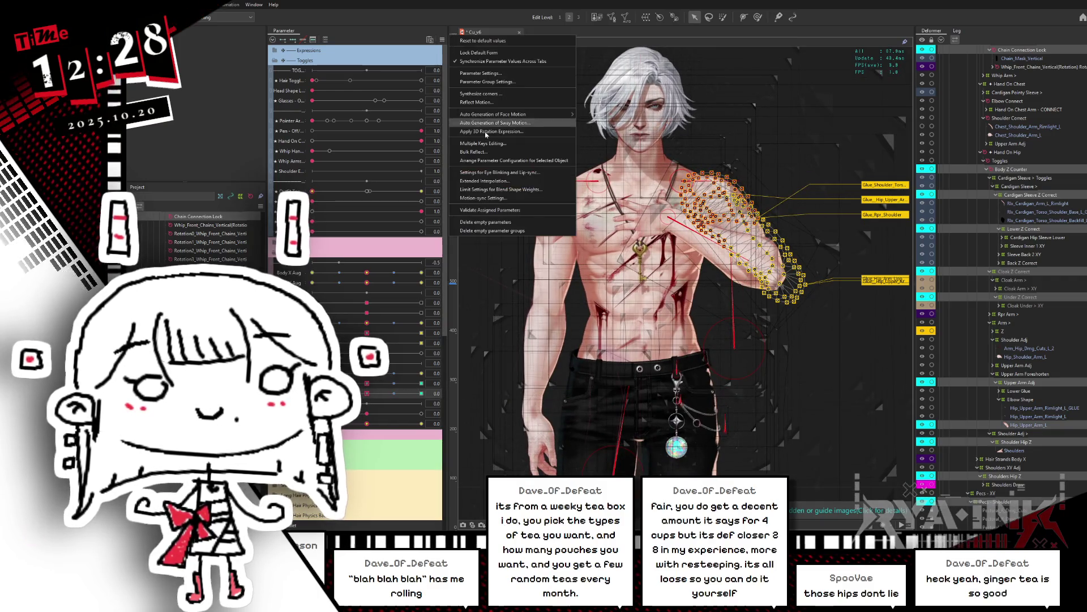
left_click(496, 189)
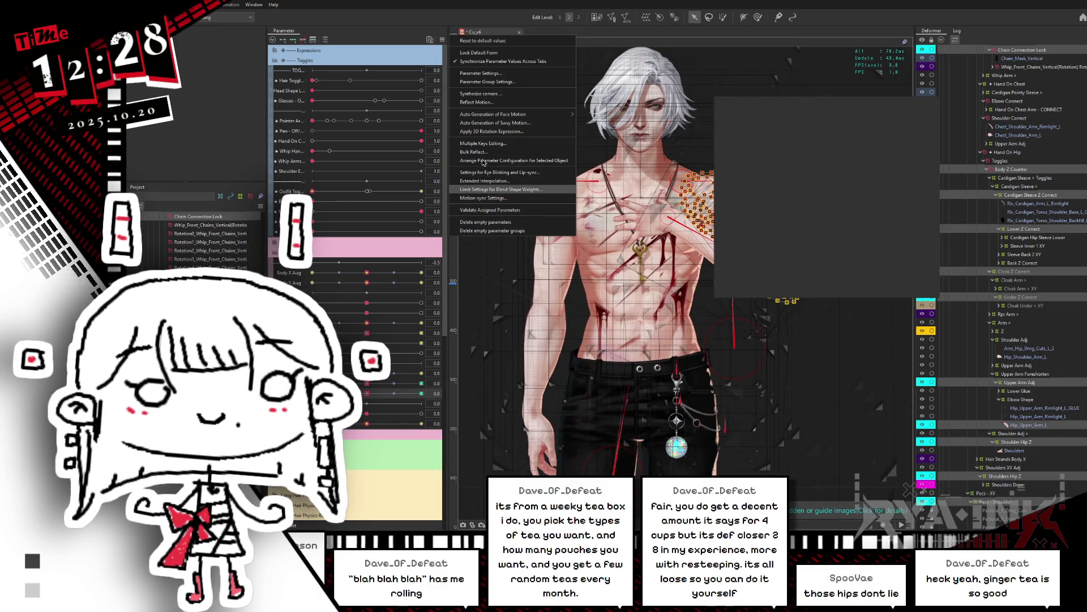
On Hips Z Aug 2 - SYMMETRICAL, add Whip Arms Up below Hand On Chest, previewing a toggle at 1.0
left_click(748, 122)
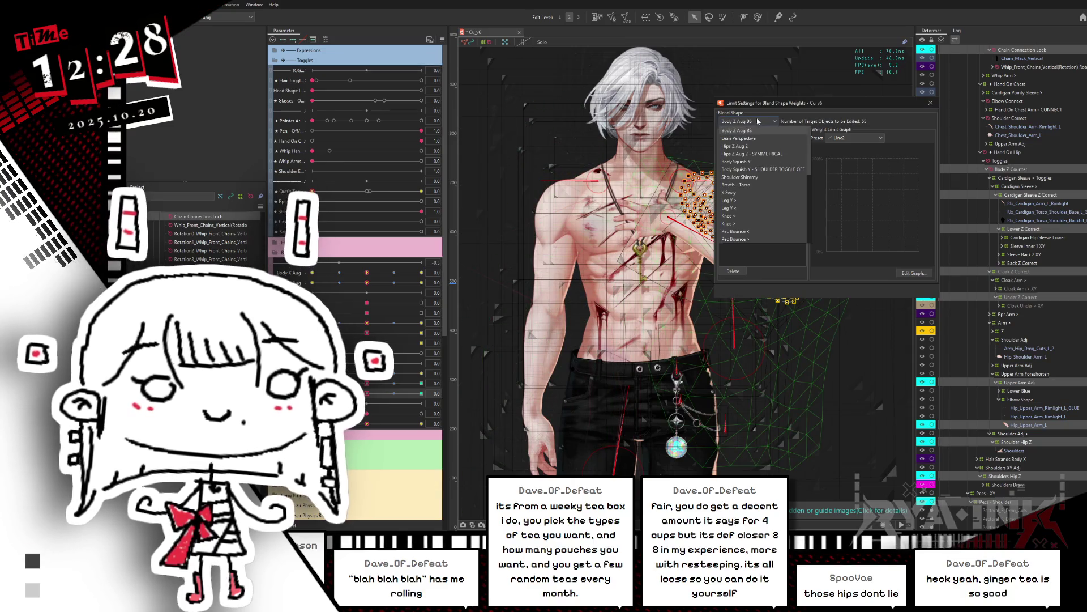
left_click(748, 154)
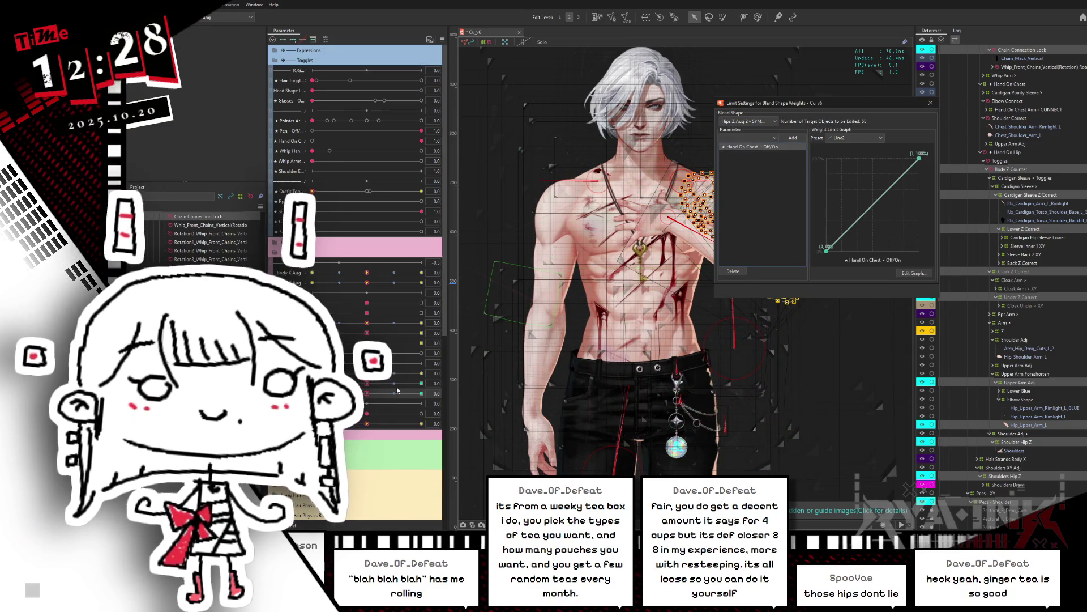
left_click(421, 331)
left_click(329, 141)
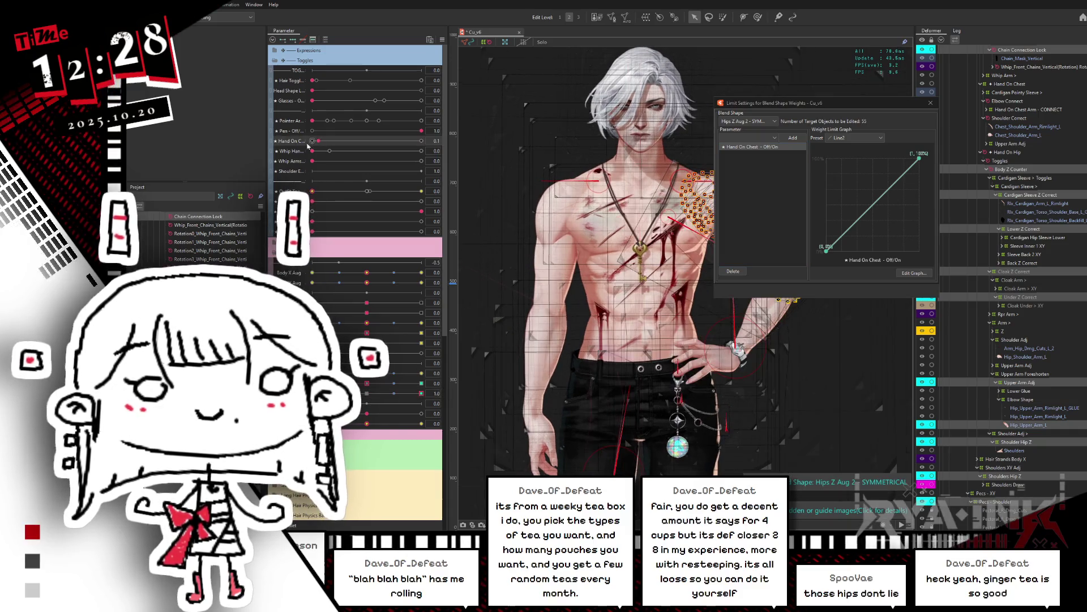
left_click(747, 138)
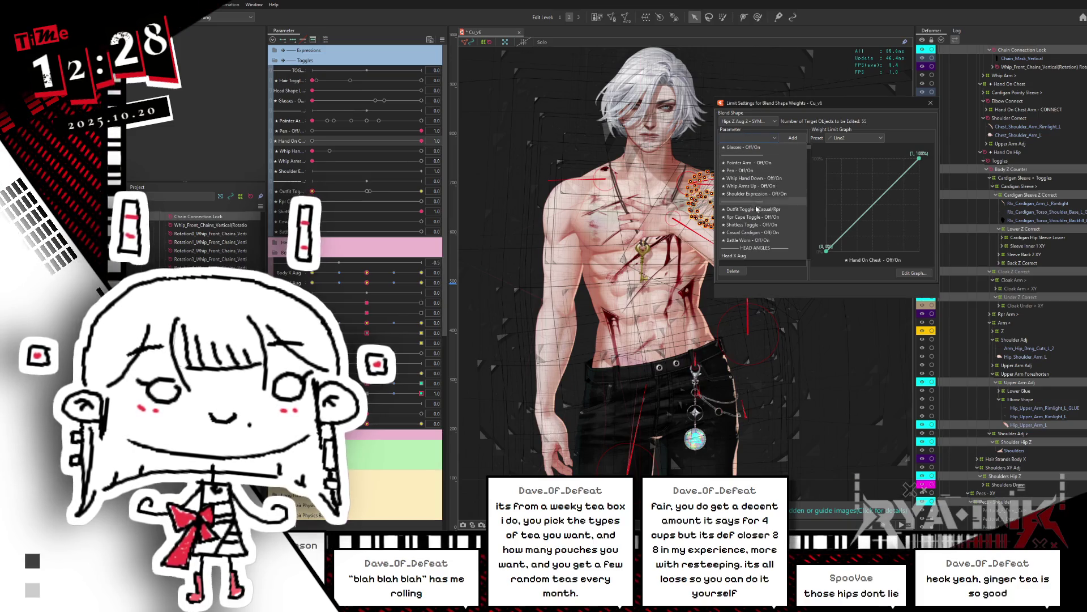
left_click(752, 186)
left_click(793, 138)
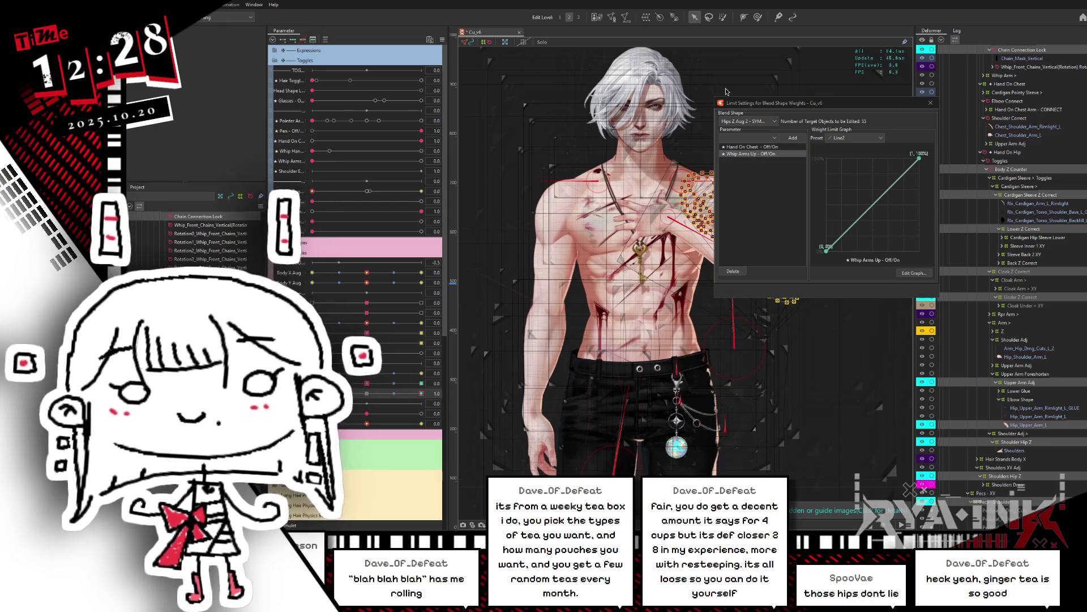
left_click(930, 105)
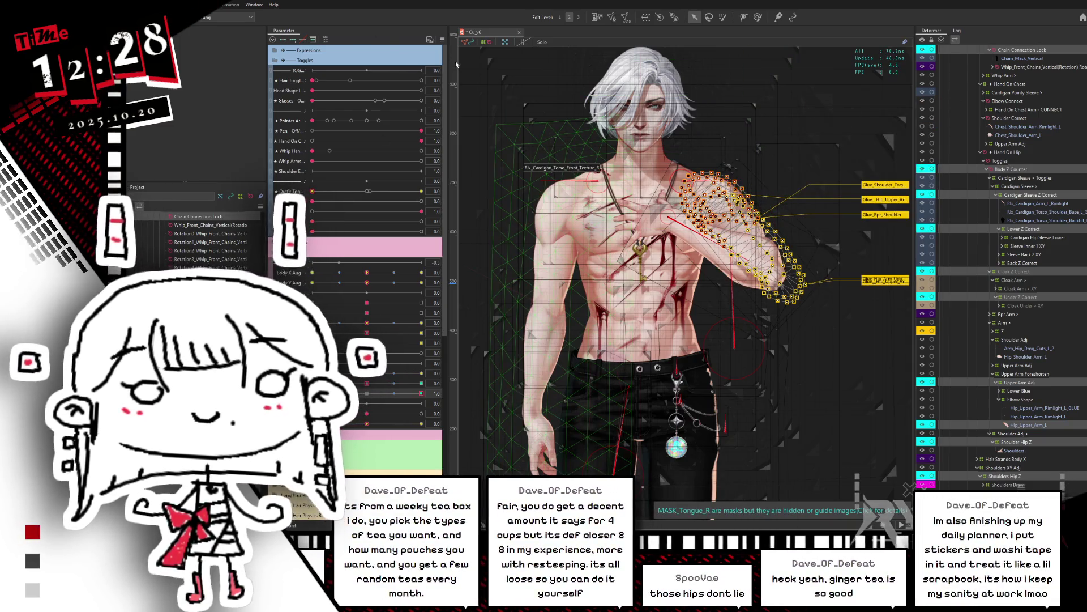
Delete the Whip Arms Up limit from Hips Z Aug 2 - SYMMETRICAL, keeping only Hand On Chest
left_click(442, 40)
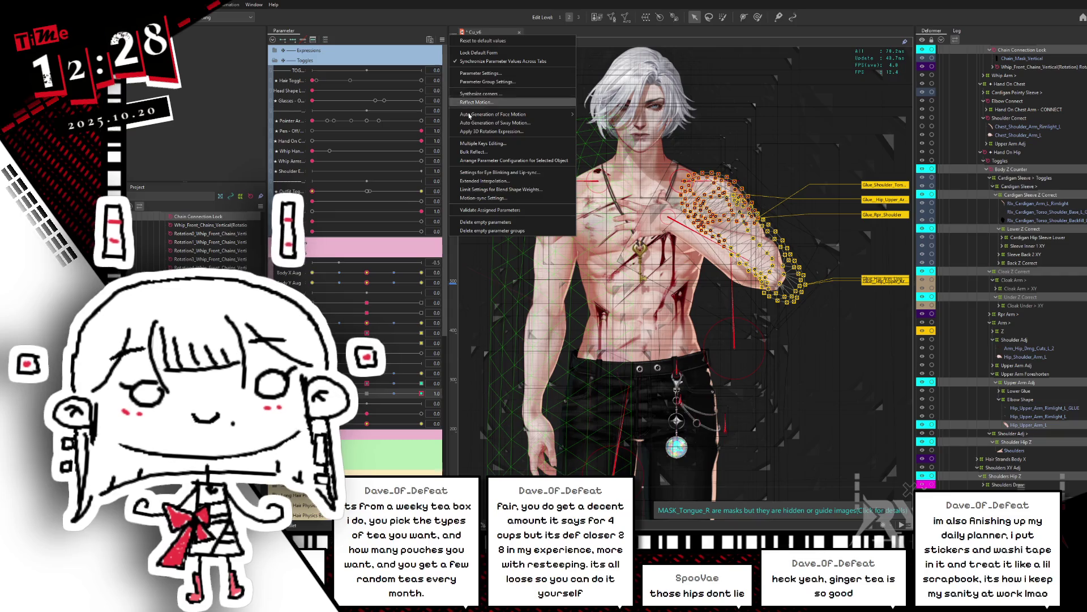
left_click(484, 190)
left_click(748, 121)
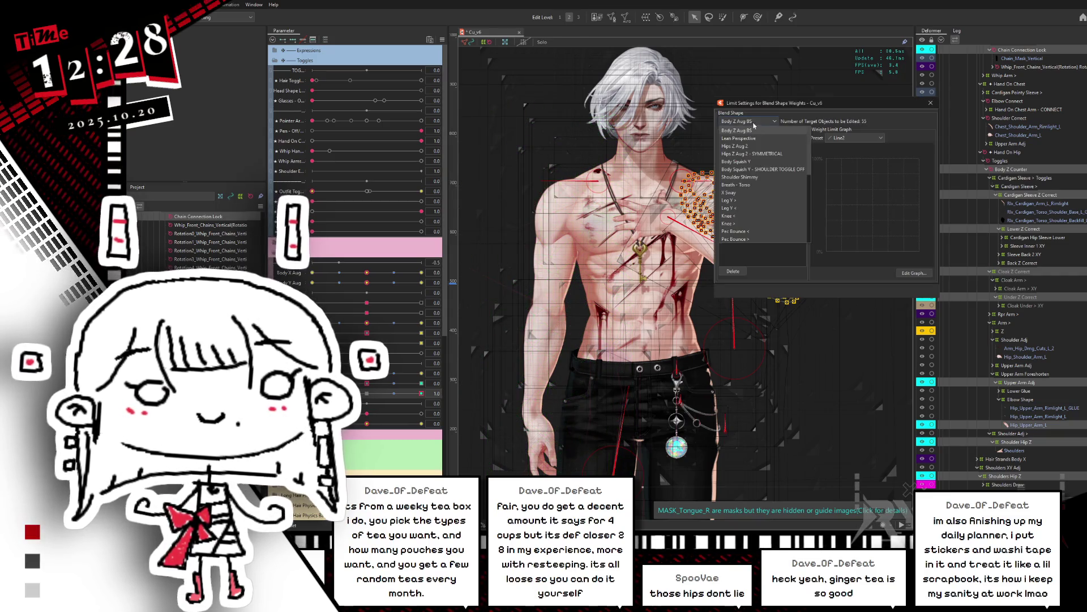
left_click(742, 146)
left_click(747, 121)
left_click(749, 154)
left_click(744, 154)
left_click(733, 271)
left_click(931, 104)
type("ParamHipsZAug2ArmO")
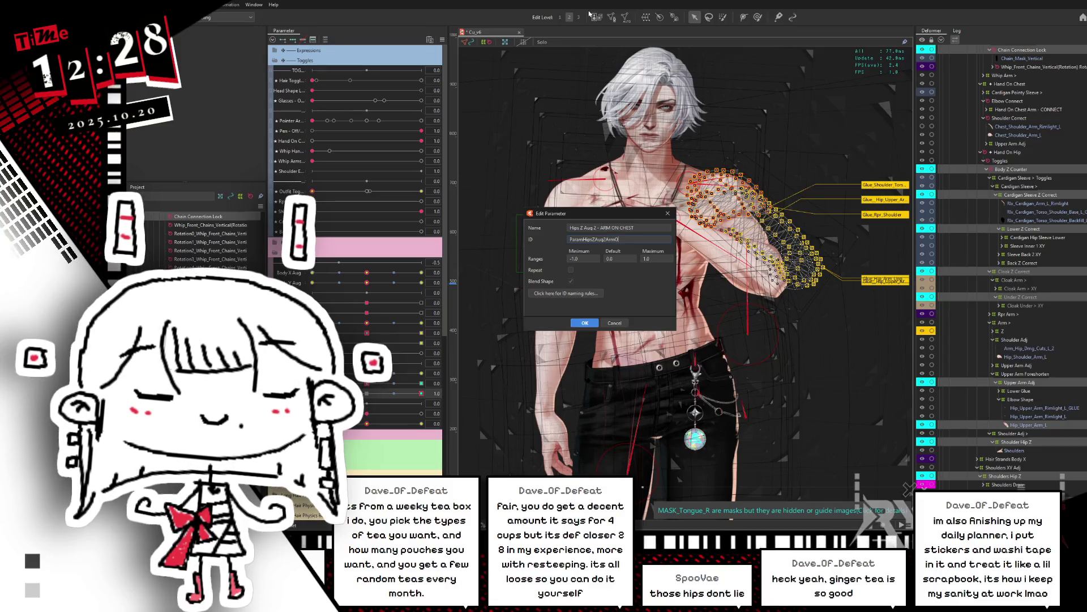
Confirm the Hips Z Aug 2 - ARM ON CHEST name and ID, then begin renaming the next parameter
type("nChest")
key("Return")
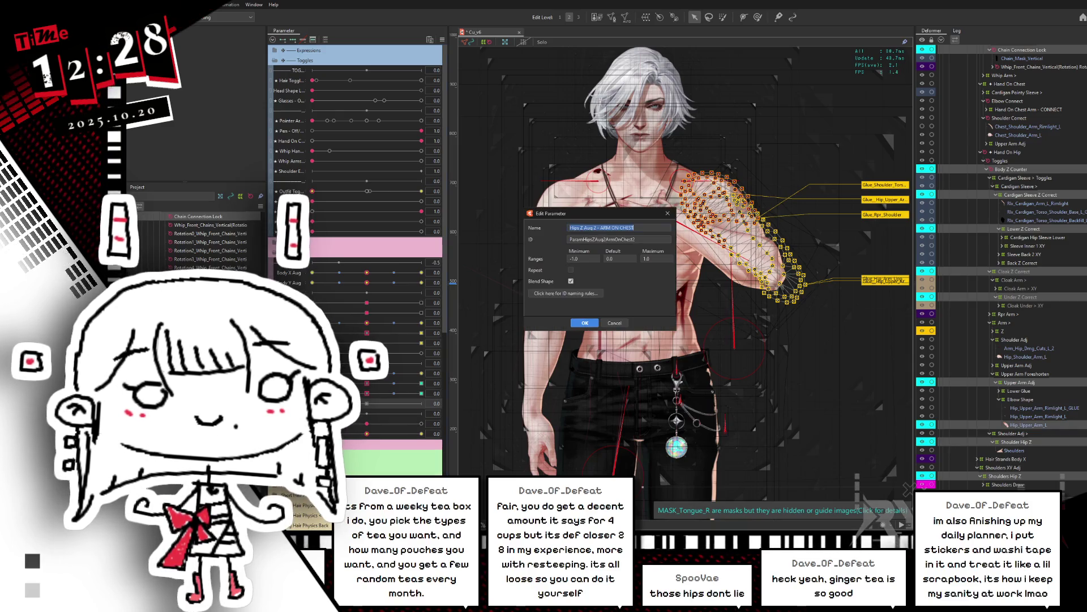
left_click(629, 227)
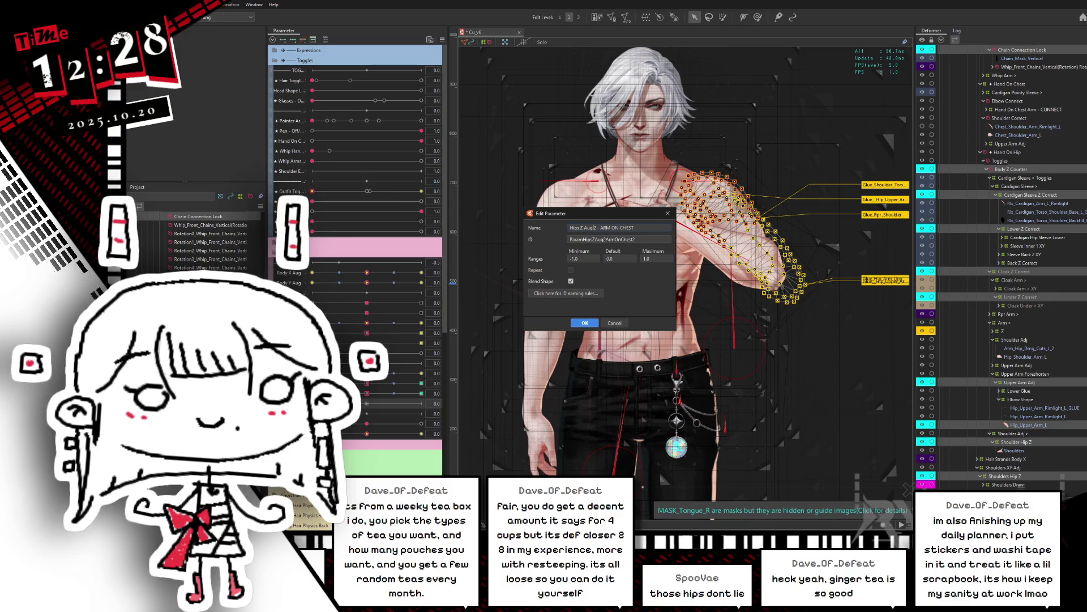
type("WHIP ARM ON CHEST")
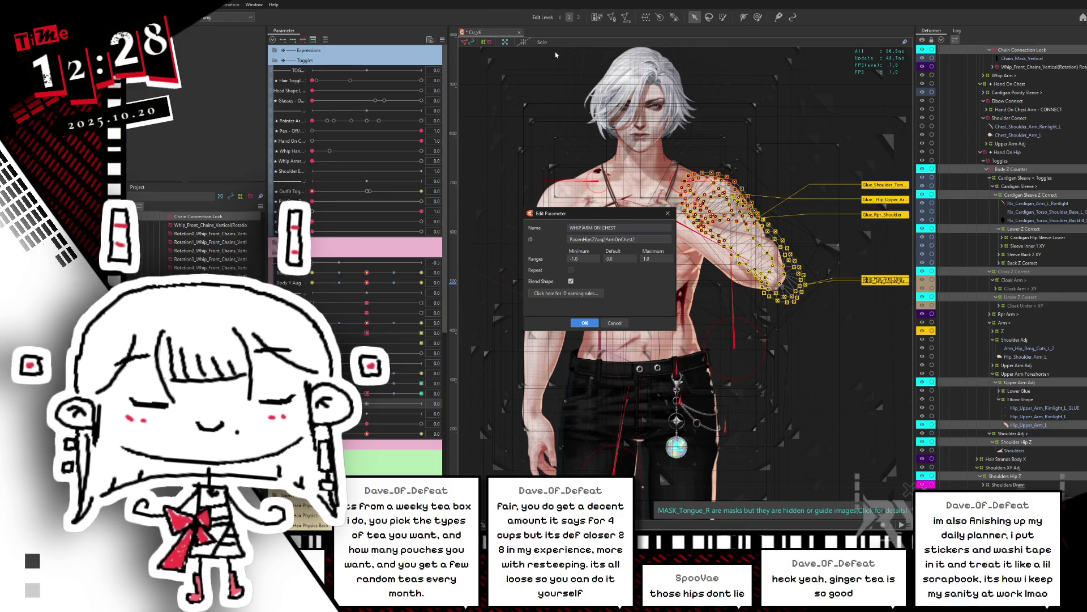
type("ips Z Aug 2 -")
key("Return")
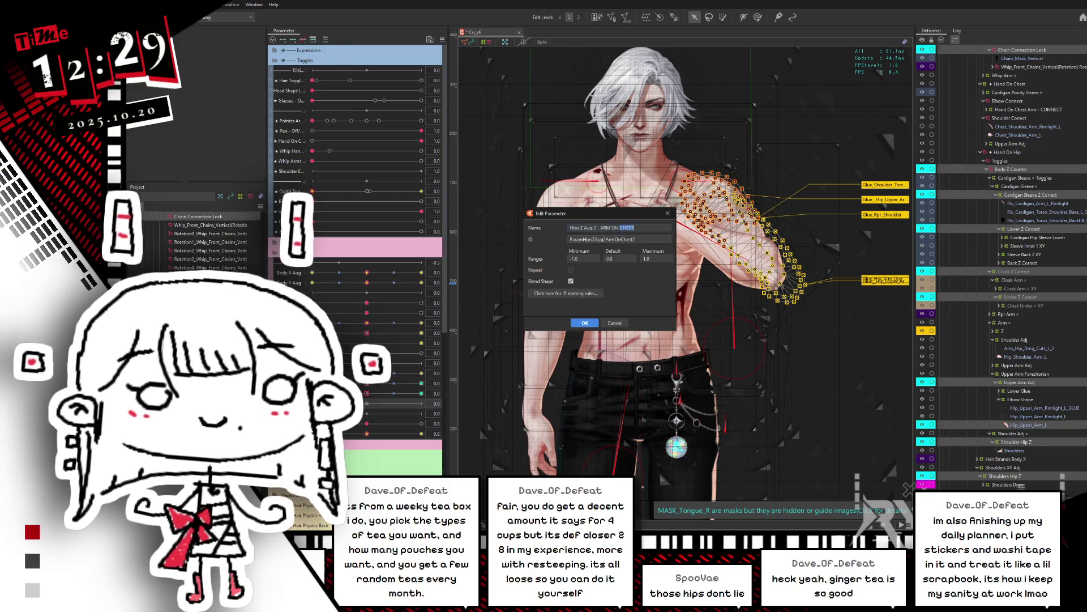
Finish the name 'Hips Z Aug 2 - WHIP ARMS UP' and trim its ID to match
type("WHIP")
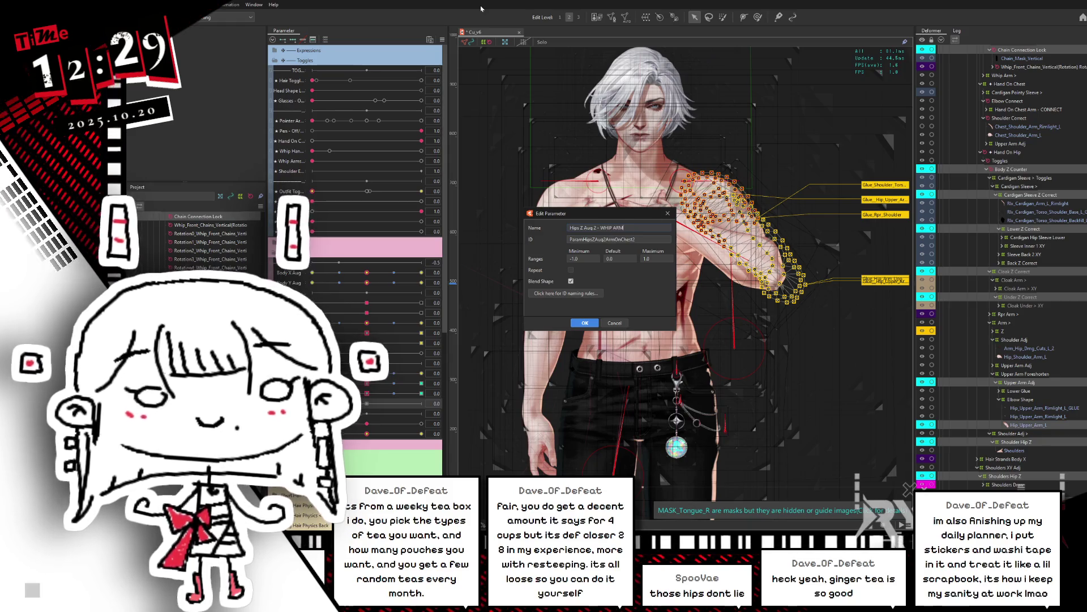
key("Tab")
key("End")
key("BackSpace")
key("BackSpace")
key("BackSpace")
key("BackSpace")
key("BackSpace")
type("WHIPAR")
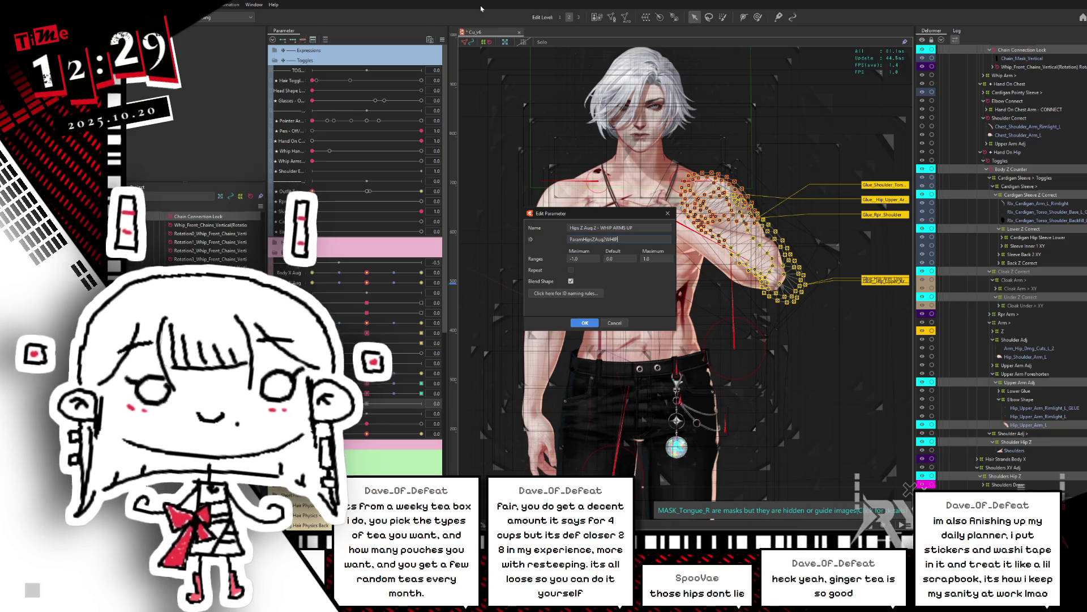
key("Return")
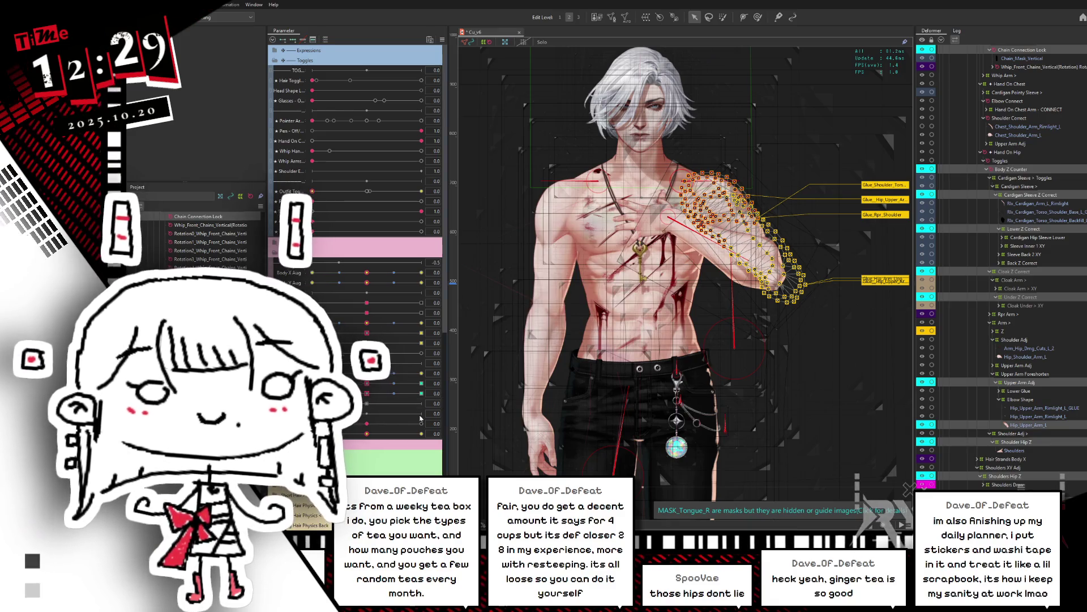
mouse_move(367, 393)
left_mouse_down()
mouse_move(406, 393)
mouse_move(313, 393)
mouse_move(422, 403)
left_mouse_up()
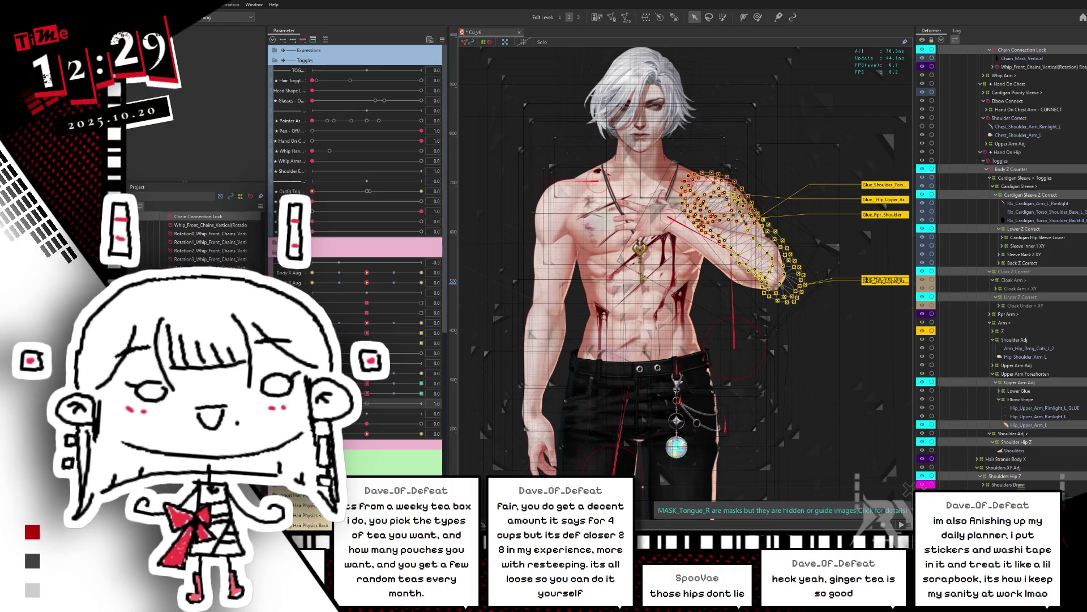
mouse_move(367, 374)
left_mouse_down()
mouse_move(457, 374)
mouse_move(446, 373)
left_mouse_up()
key("ctrl+h")
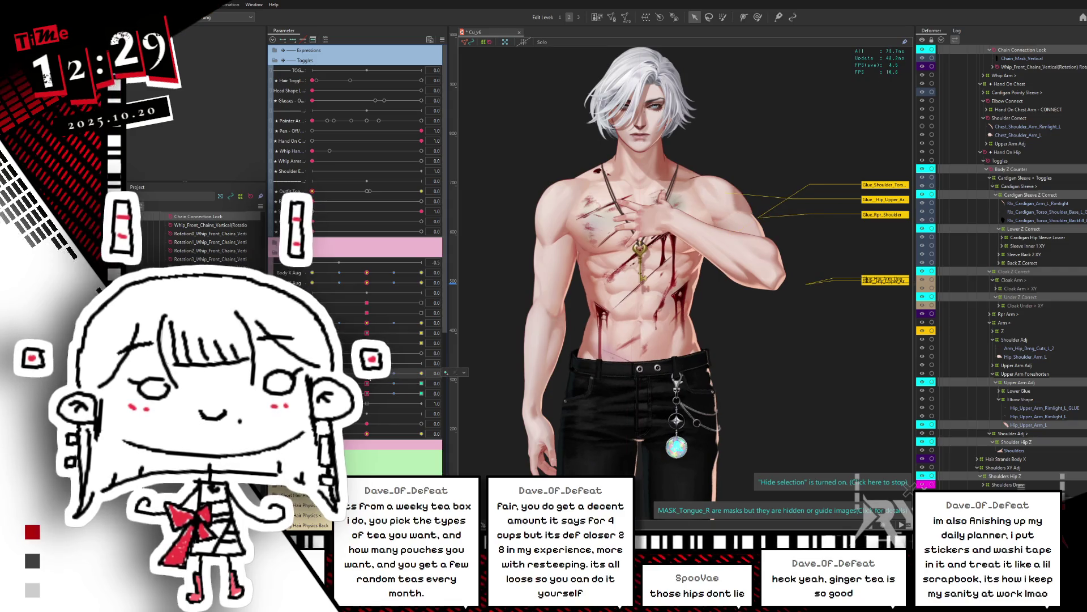
left_click(422, 373)
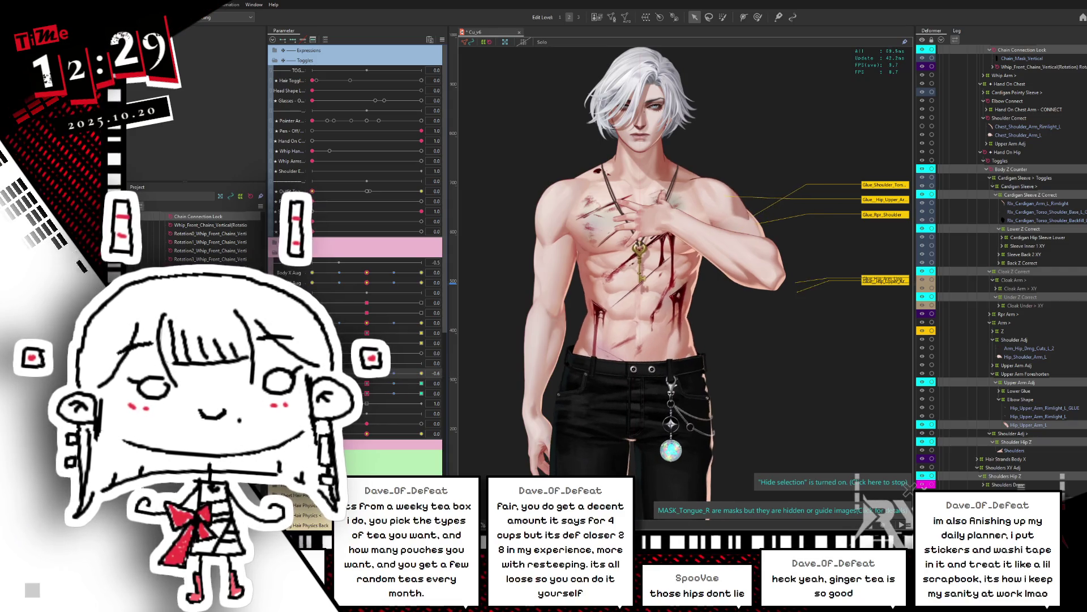
left_click(367, 374)
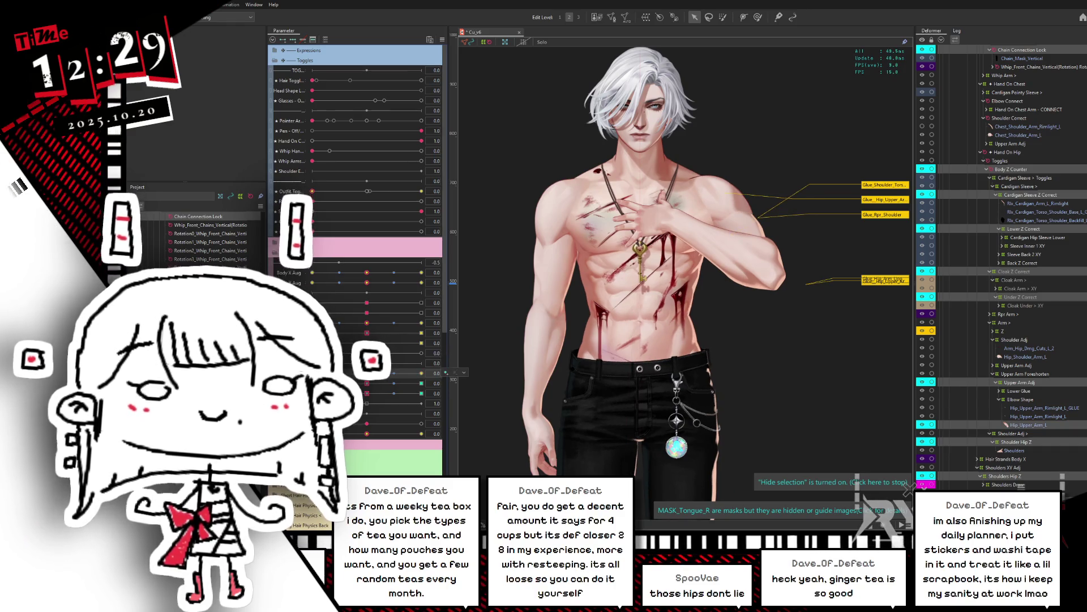
left_click(422, 393)
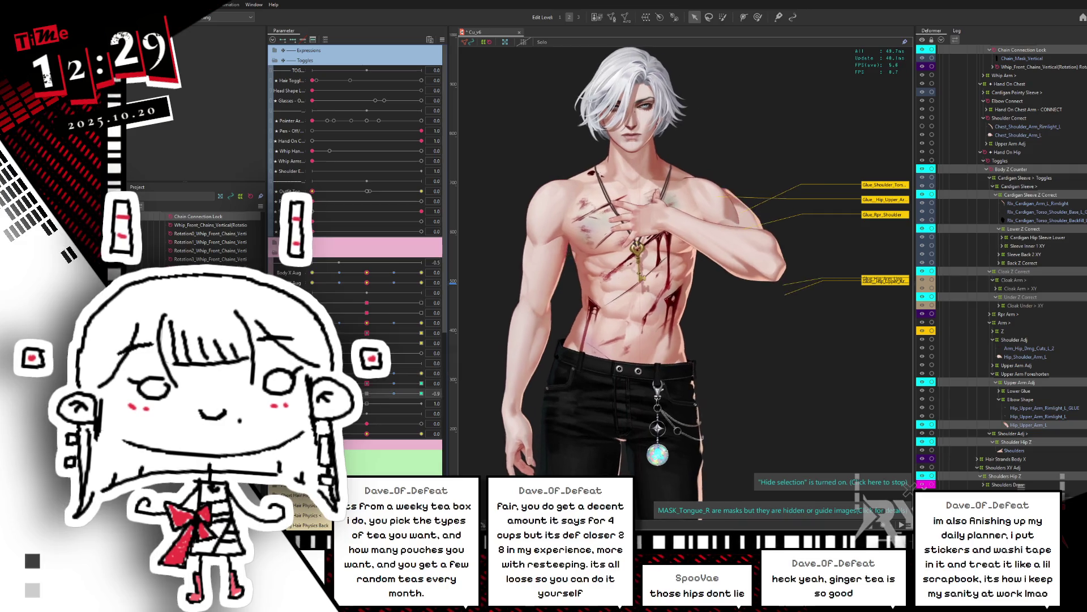
key("ctrl+z")
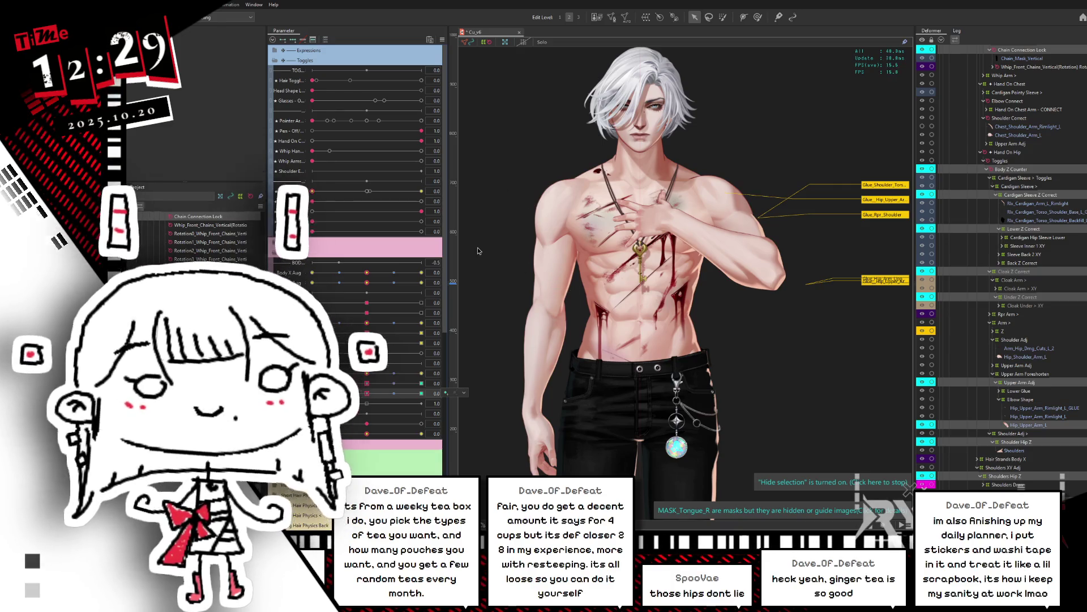
Collapse the Waist Adj, Belts Z and Waist shape XY groups in the Deformer palette
scroll(717, 189, "up", 2)
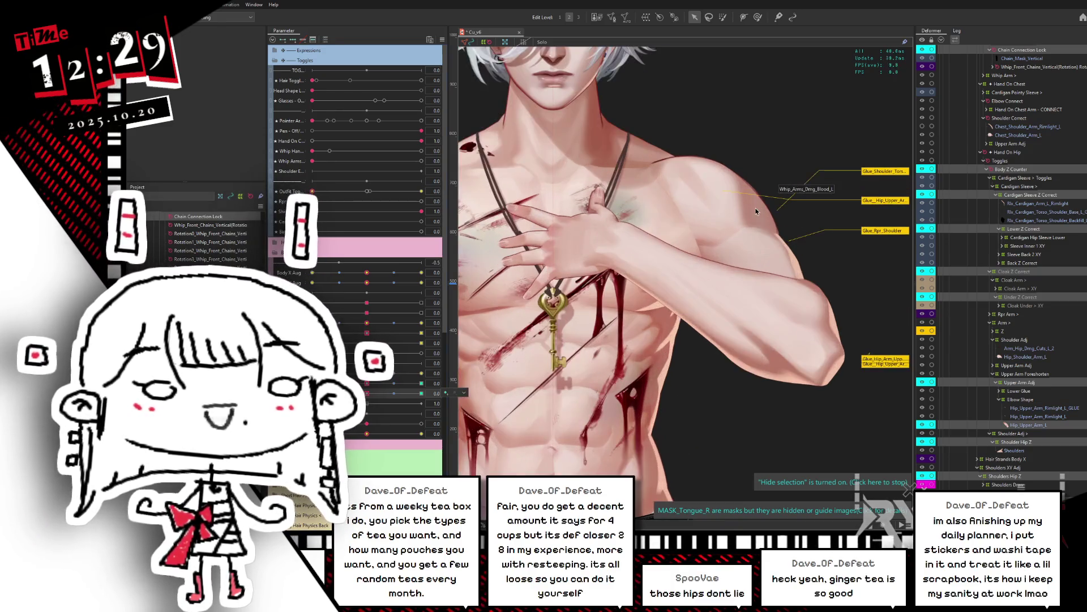
scroll(997, 267, "up", 15)
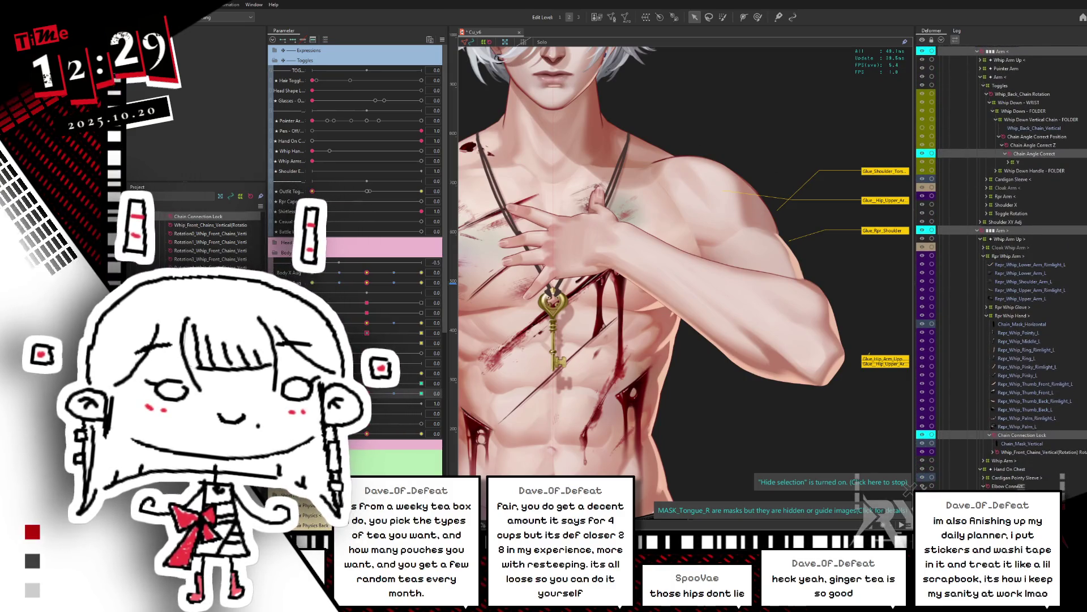
scroll(1008, 266, "down", 2)
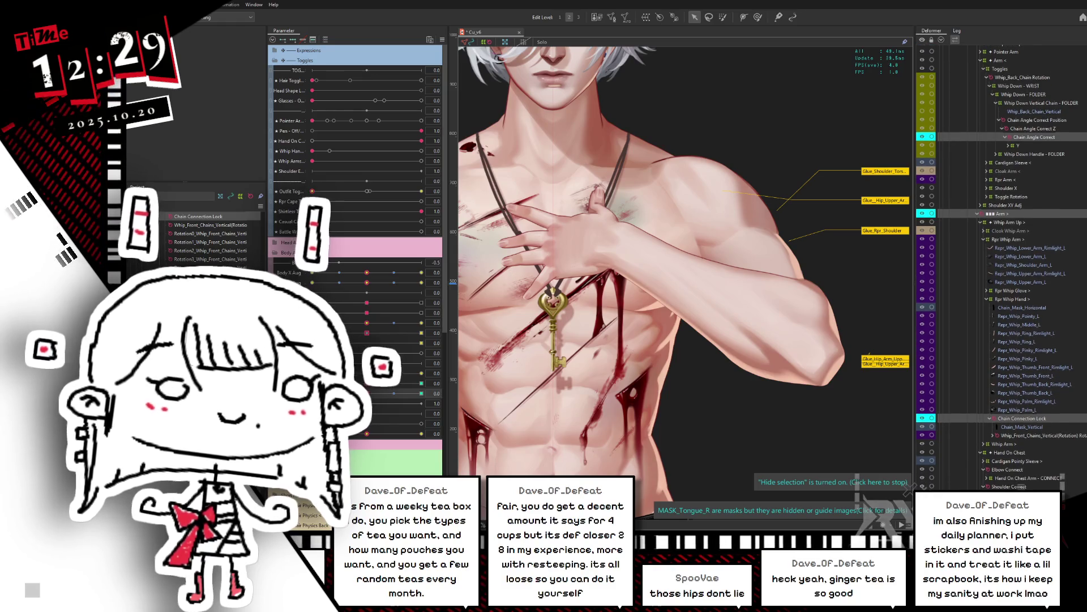
scroll(944, 343, "down", 15)
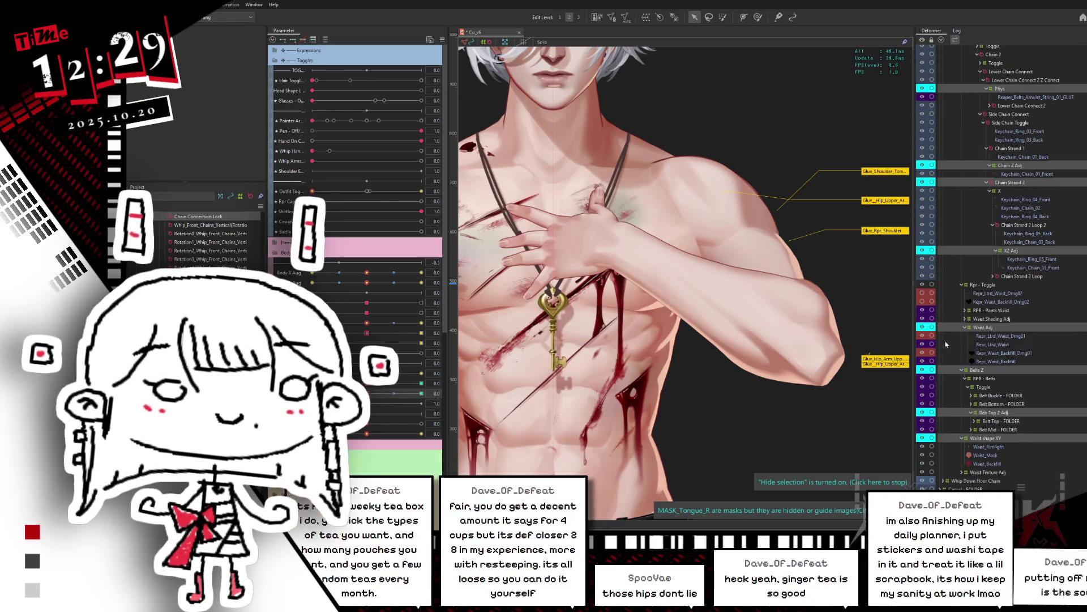
left_click(964, 328)
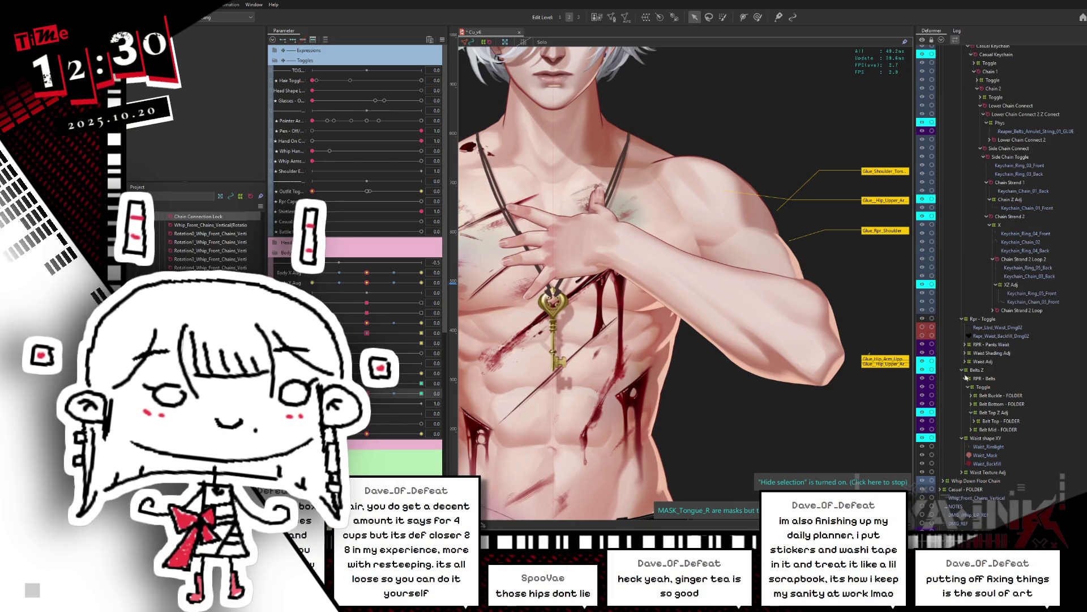
left_click(963, 371)
left_click(961, 439)
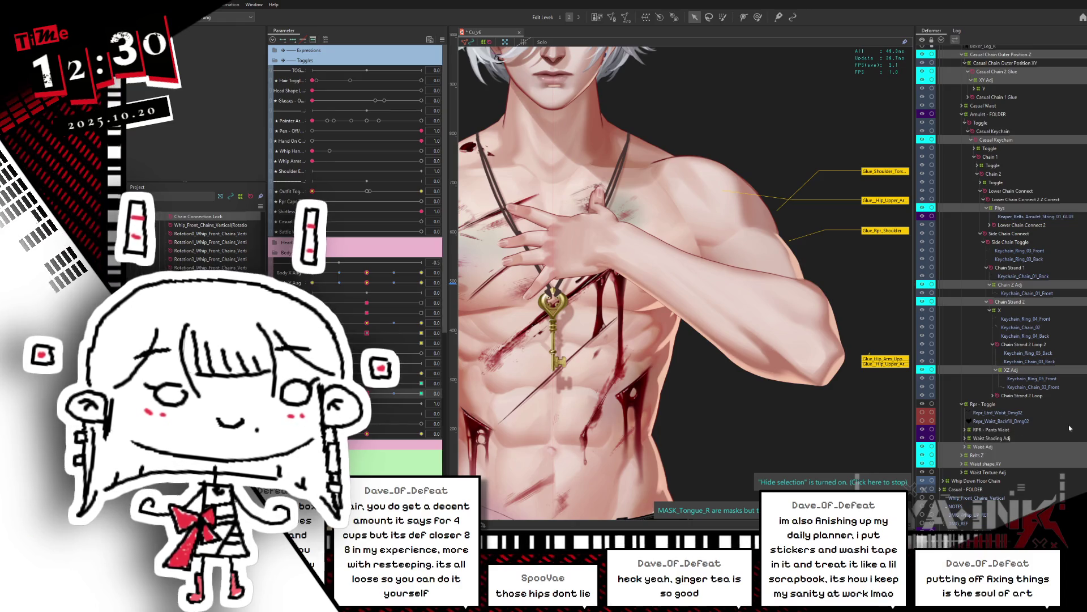
Collapse the Casual Chain Outer Position Z, amulet, Hips Z, leg and Lower Body - Hips ZX groups
scroll(1002, 267, "up", 3)
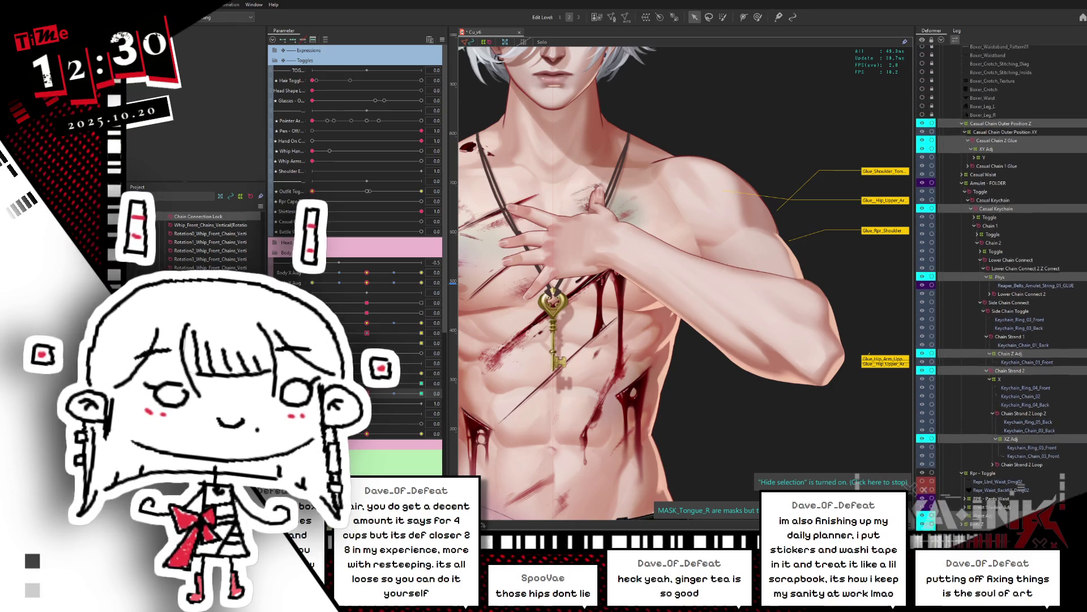
left_click(961, 124)
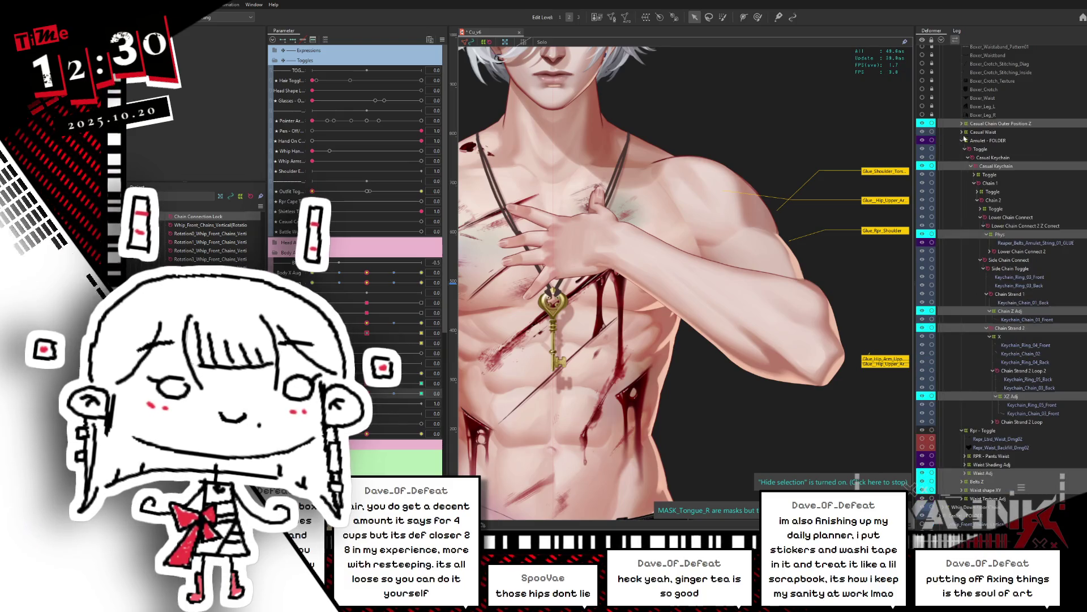
left_click(963, 141)
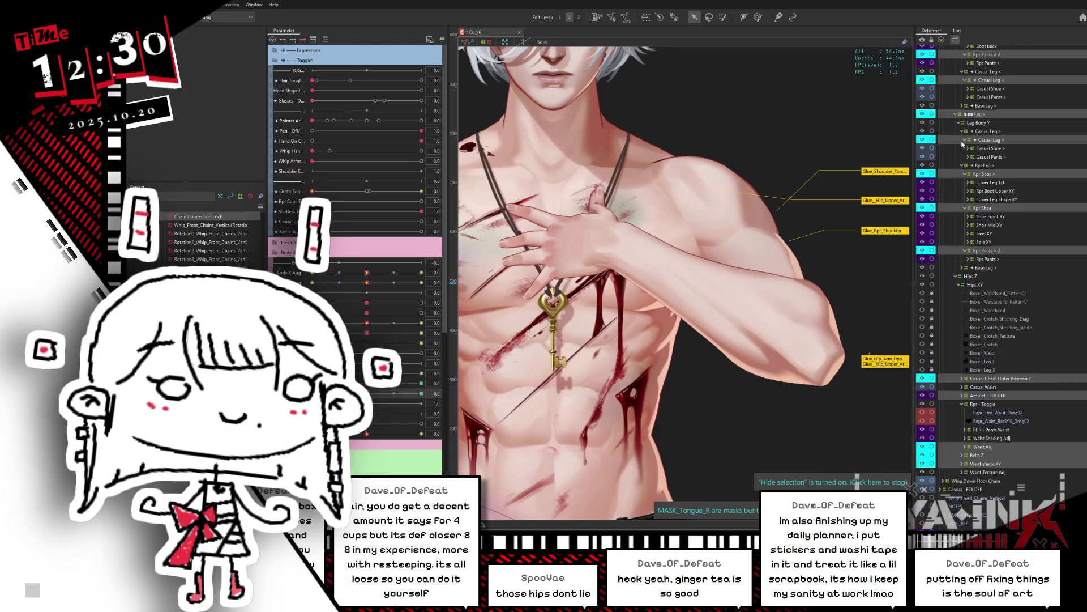
left_click(958, 277)
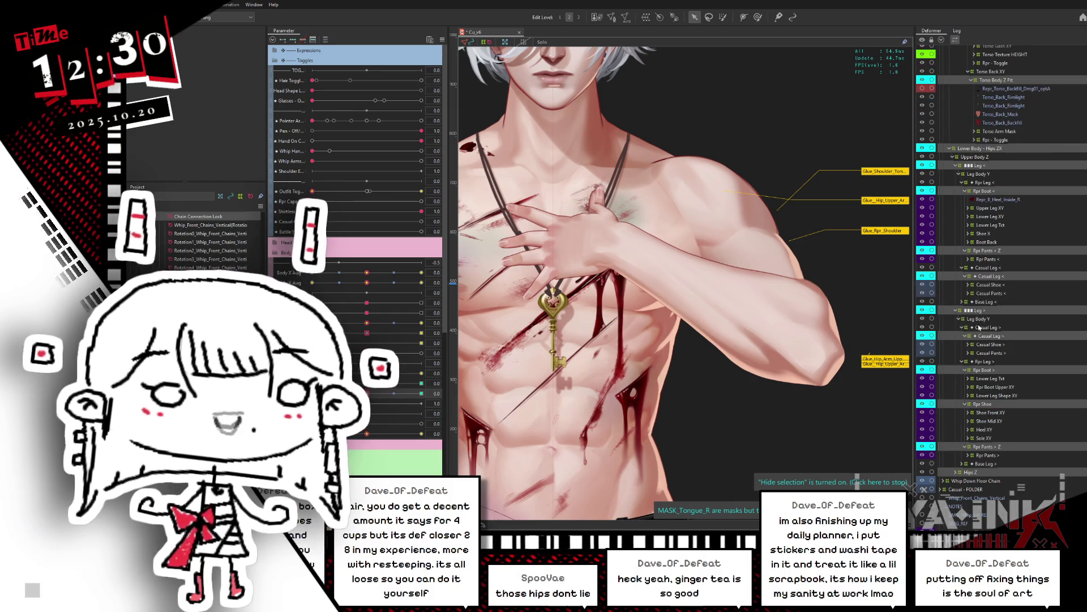
left_click(954, 311)
left_click(950, 302)
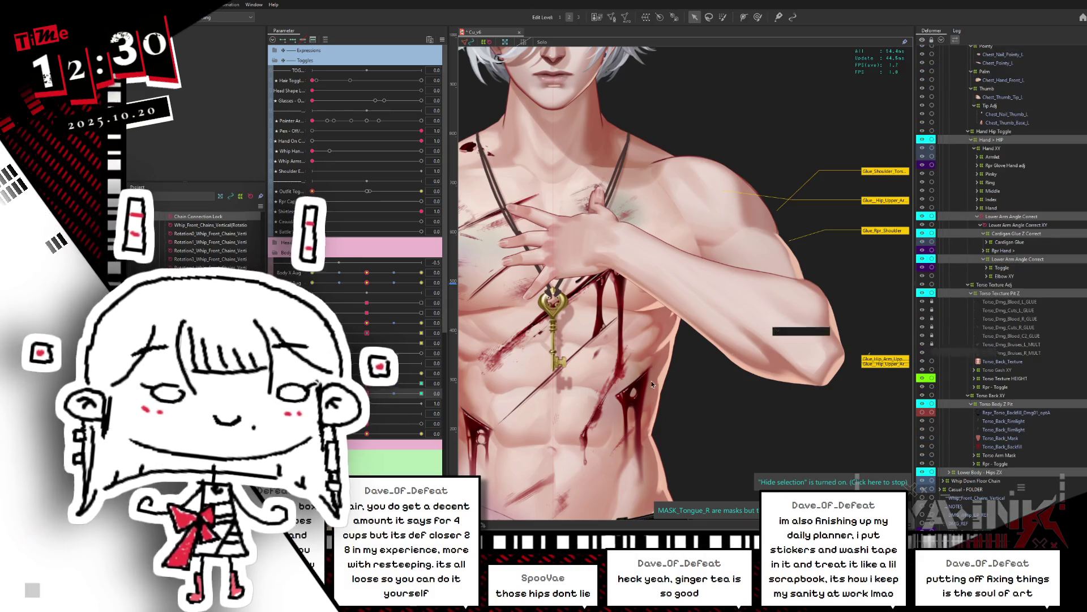
scroll(632, 303, "down", 3)
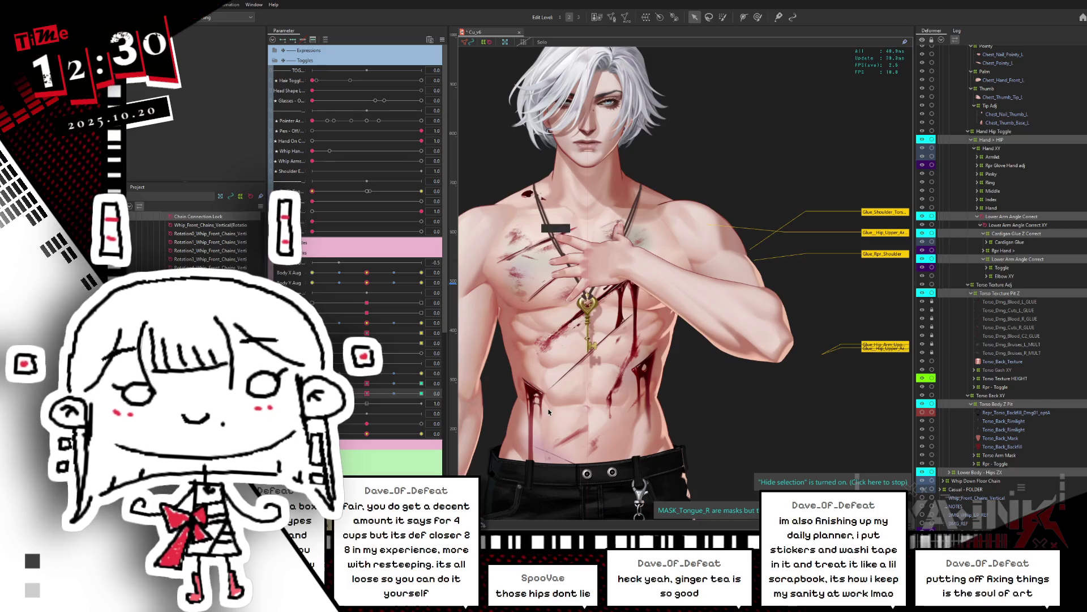
scroll(631, 303, "up", 1)
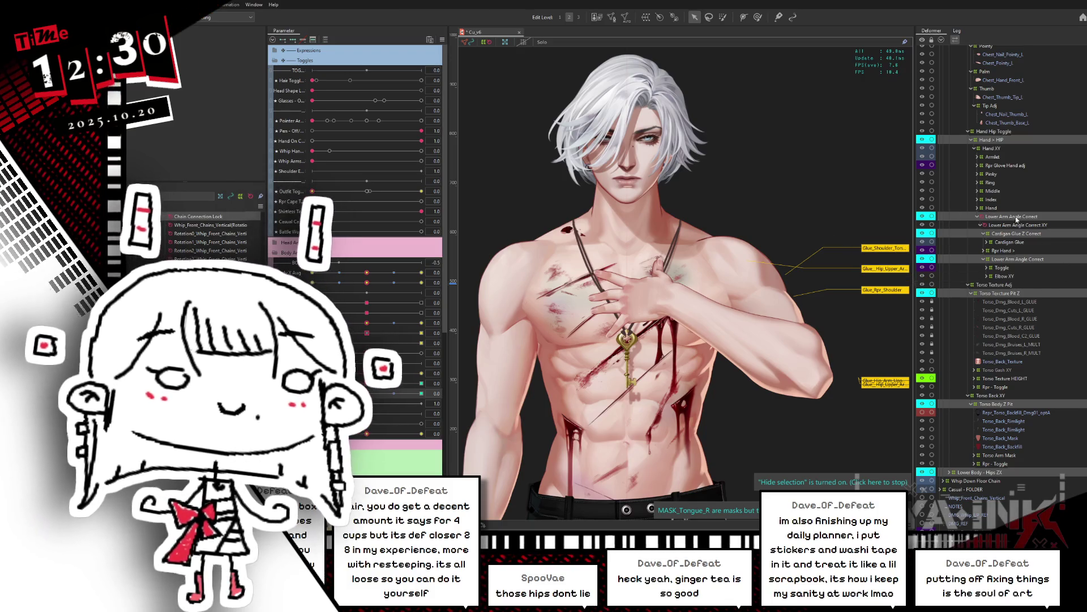
scroll(1083, 409, "up", 2)
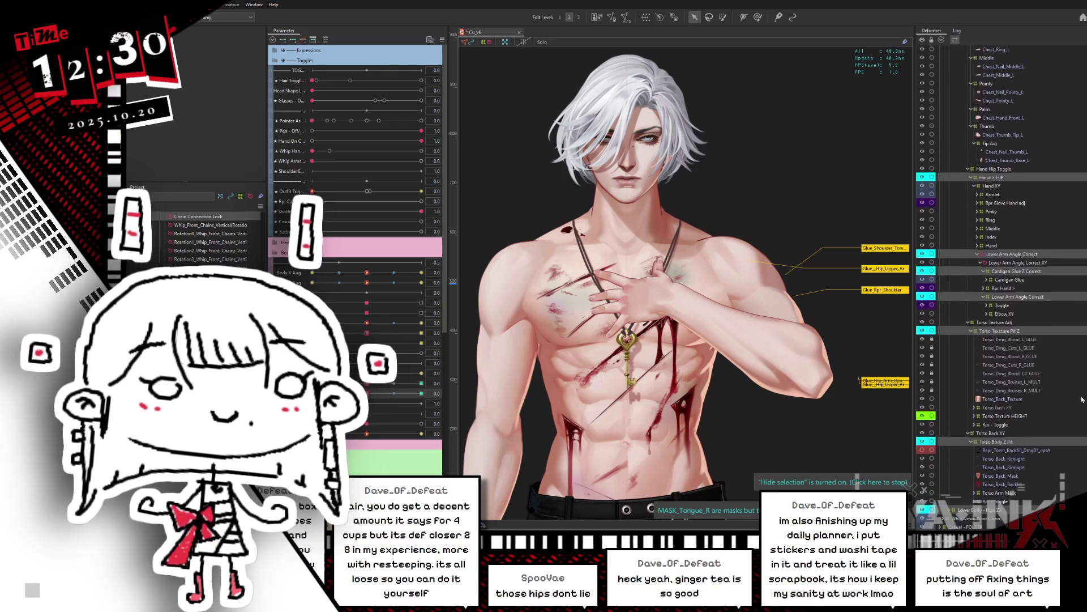
Collapse Hand > HIP and Hand Hip Toggle, then select Torso Texture Pit Z to show its grid
left_click(997, 177)
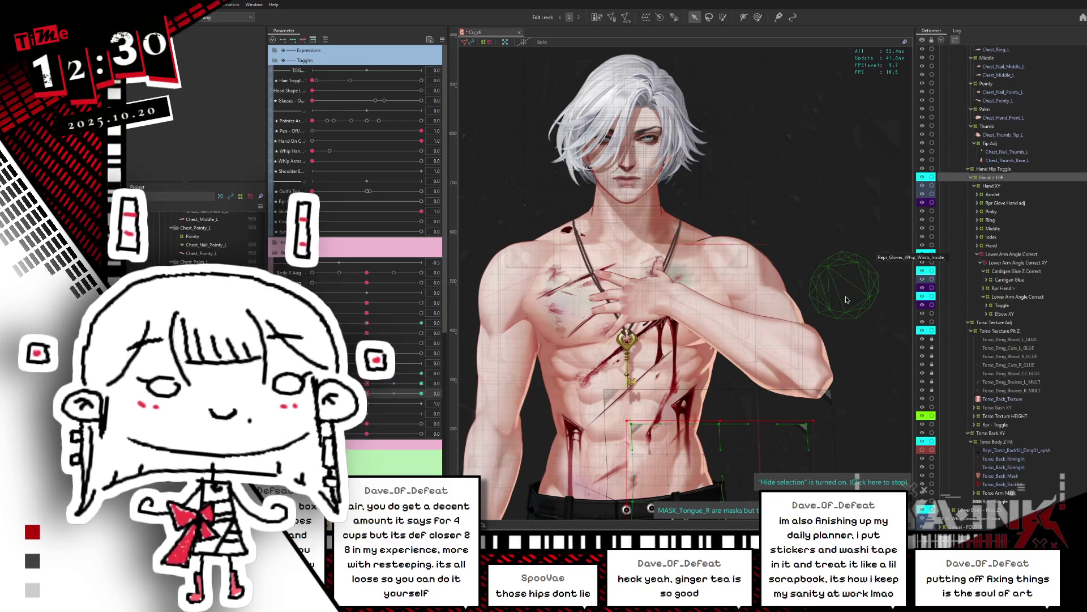
left_click_drag(833, 292, 845, 134)
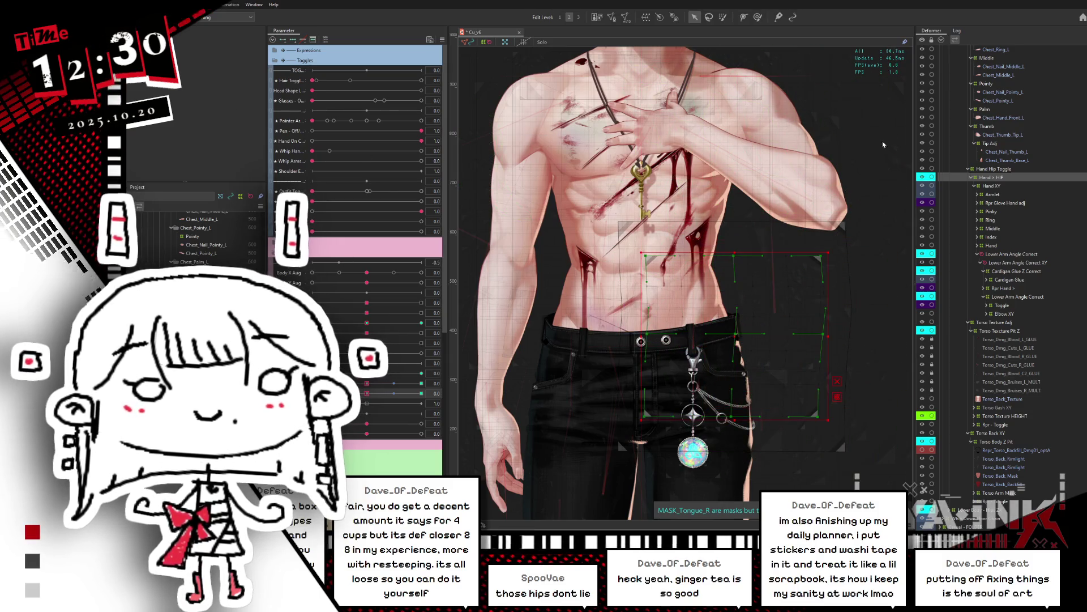
left_click(972, 178)
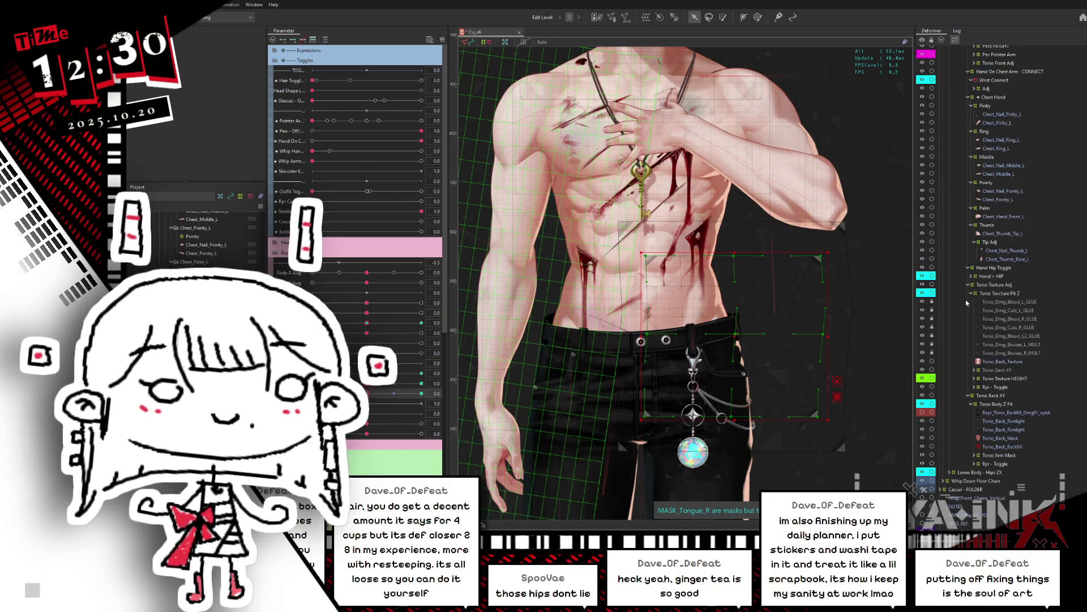
left_click(968, 268)
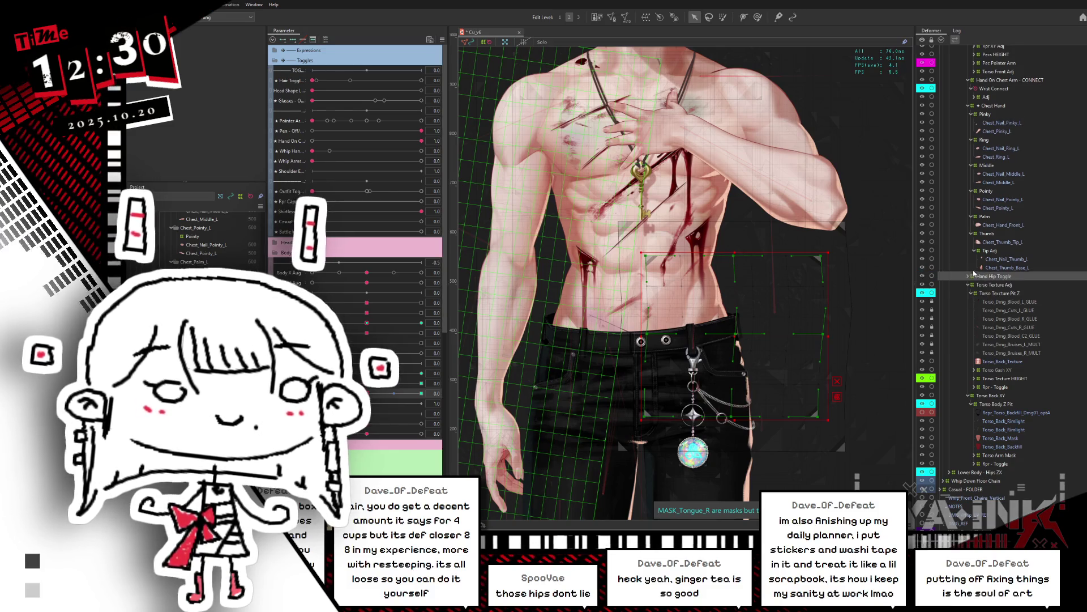
left_click(1000, 293)
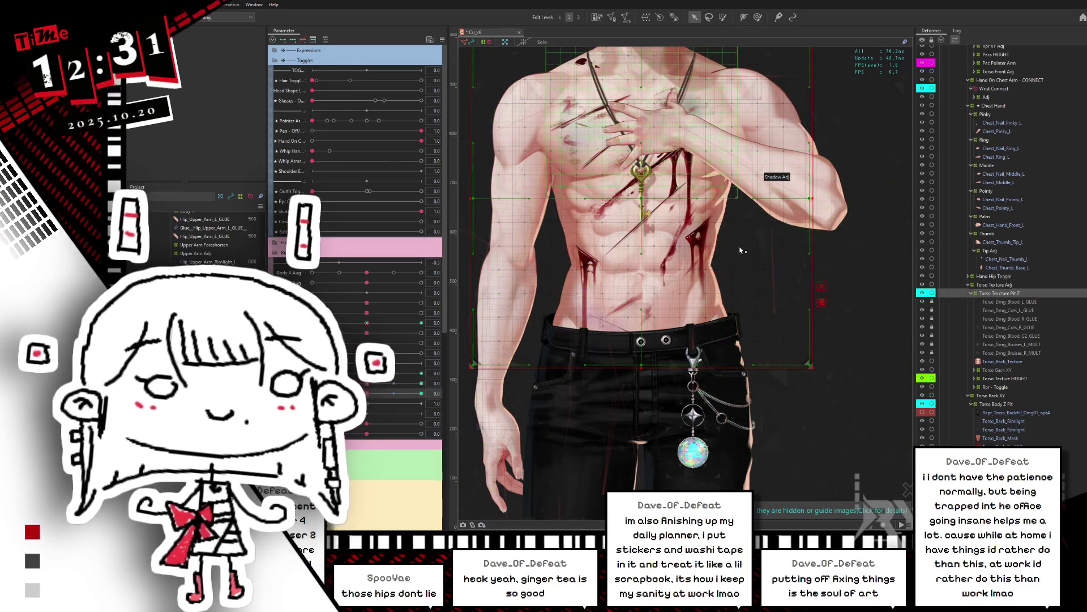
Try warping the torso mesh with the deform brush, then undo the distortion
scroll(739, 271, "down", 2)
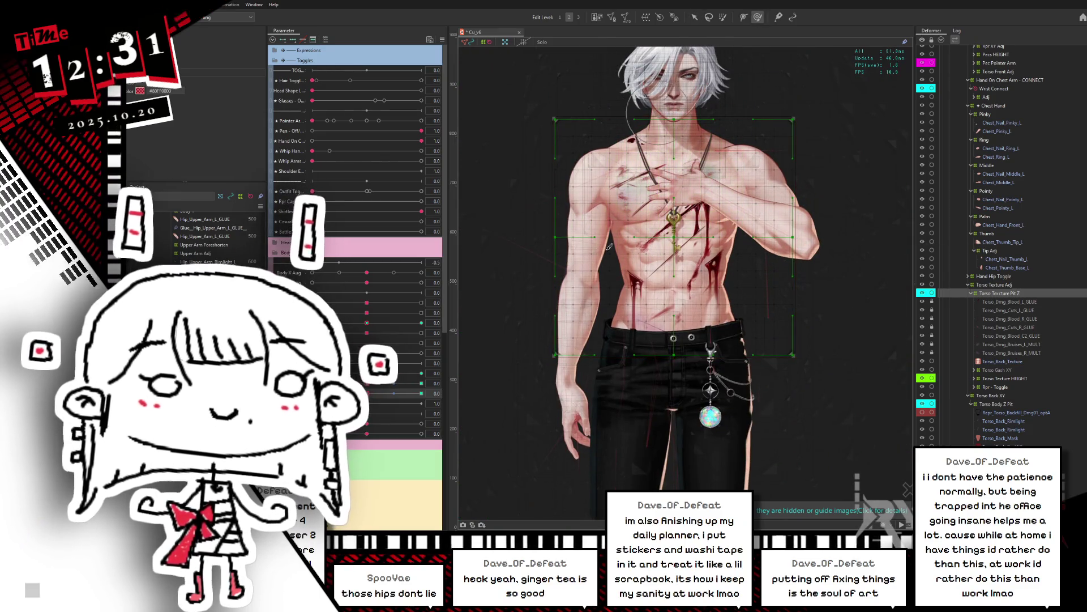
key("b")
left_click_drag(648, 236, 724, 266)
key("ctrl+z")
Hide the deformer mesh and test the ARM ON CHEST hip blend shape, resetting it to 0
key("ctrl+h")
left_click_drag(396, 393, 379, 389)
left_click(371, 393)
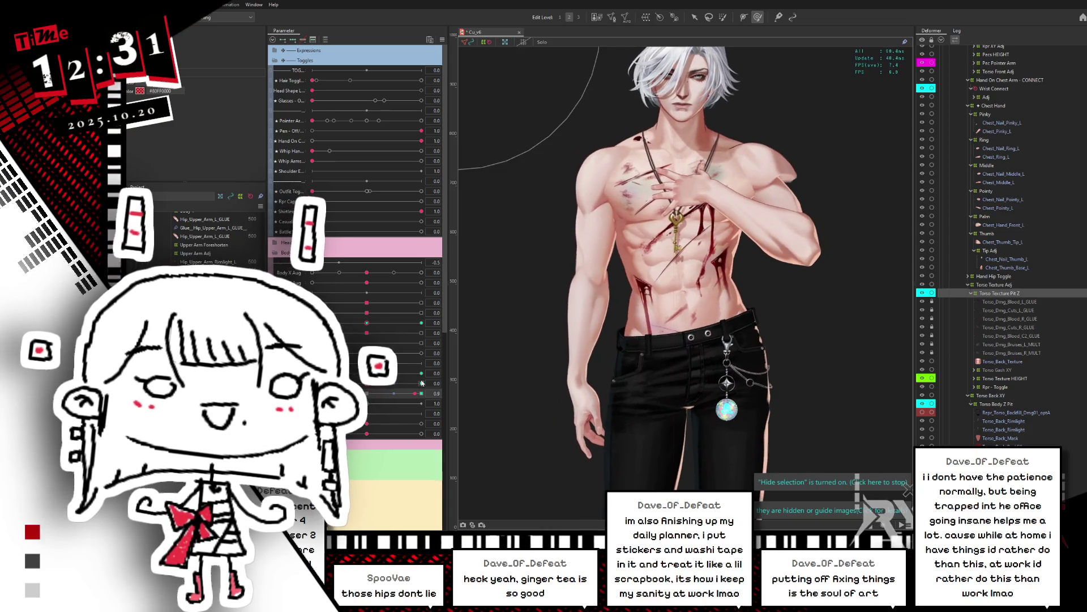
left_click(371, 393)
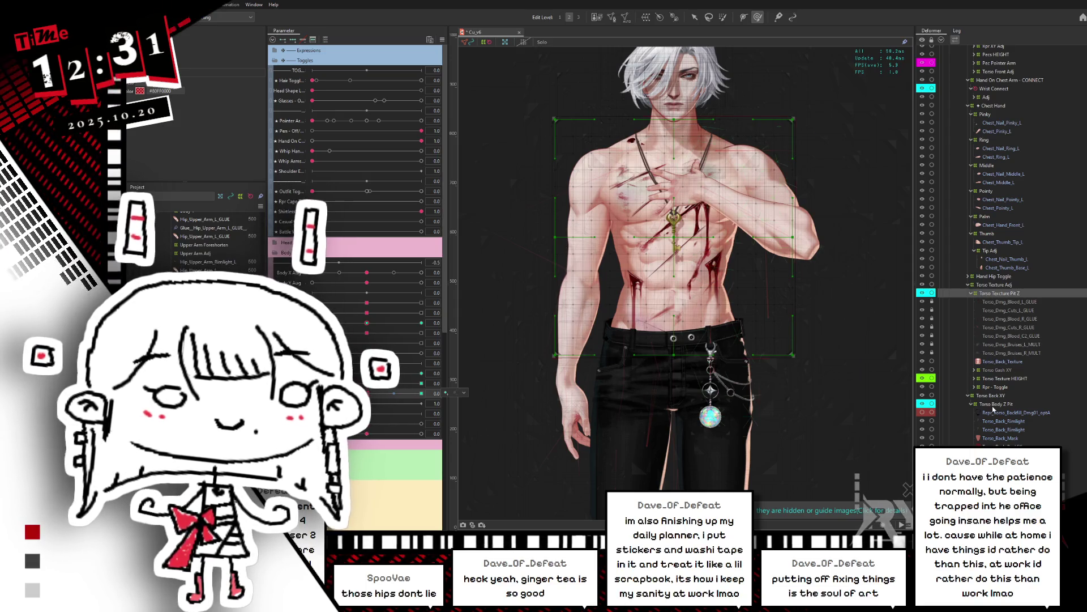
Select Torso Body Z Pit, then Pecs - Shoulder, and finally Shoulders Hip Z
left_click(993, 404)
scroll(995, 404, "up", 5)
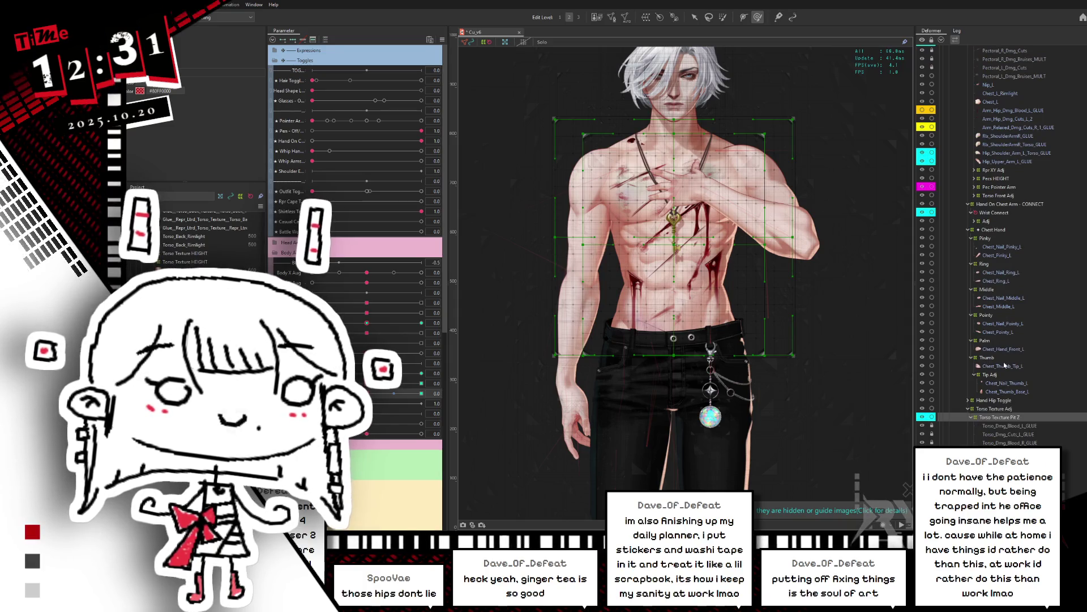
scroll(1007, 373, "up", 7)
scroll(1007, 373, "up", 5)
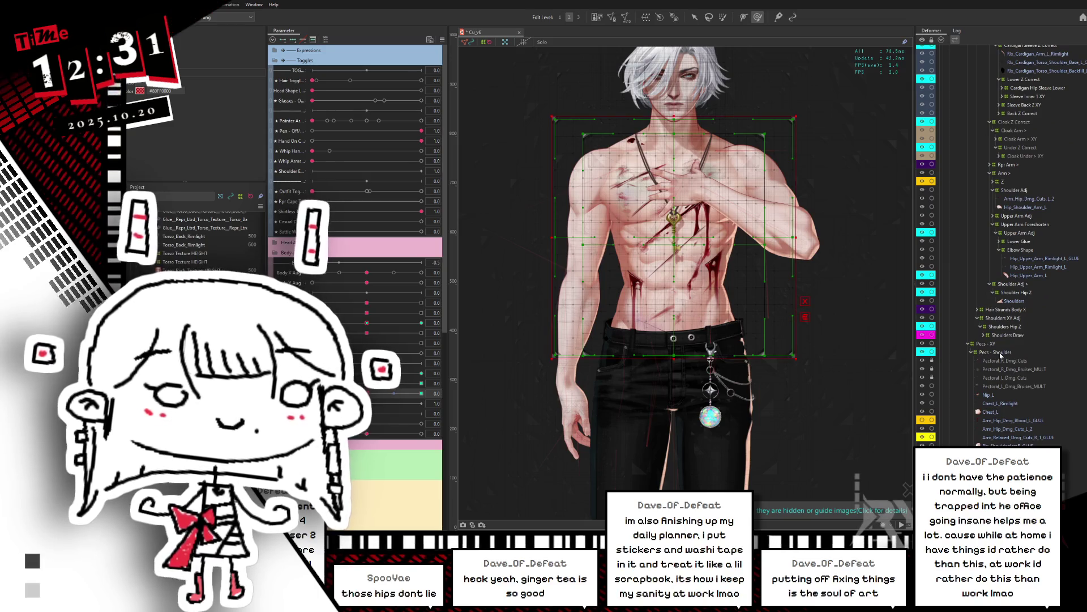
left_click(1000, 353)
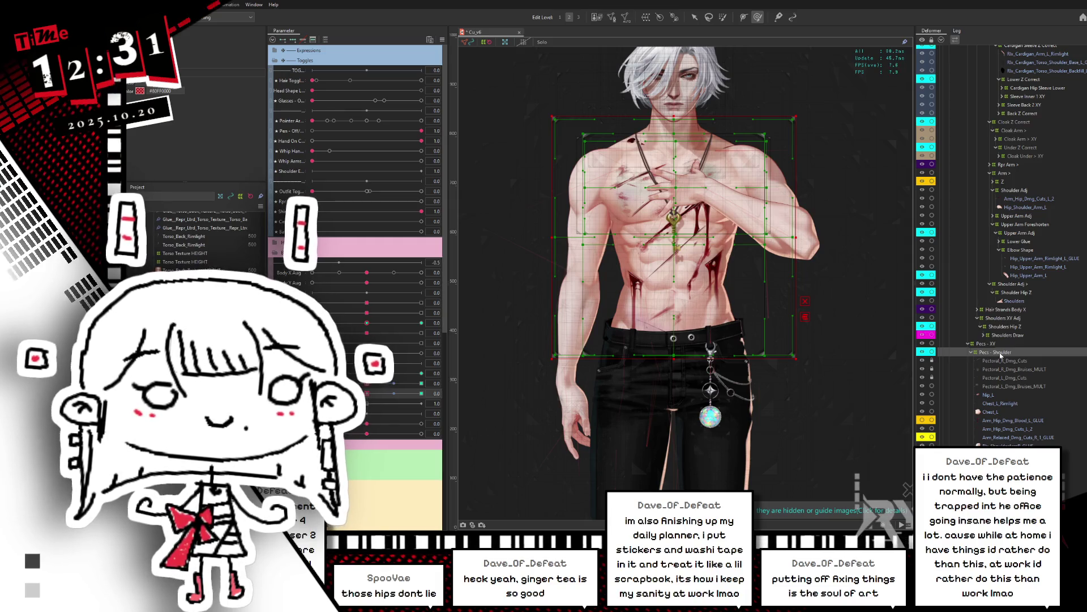
left_click(1000, 327)
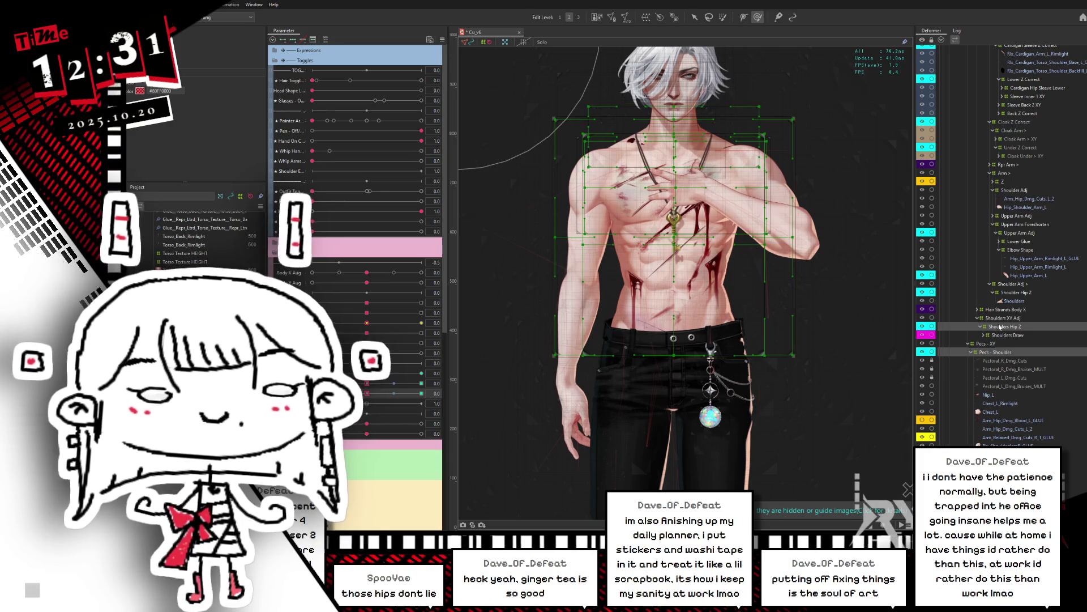
scroll(1014, 326, "up", 2)
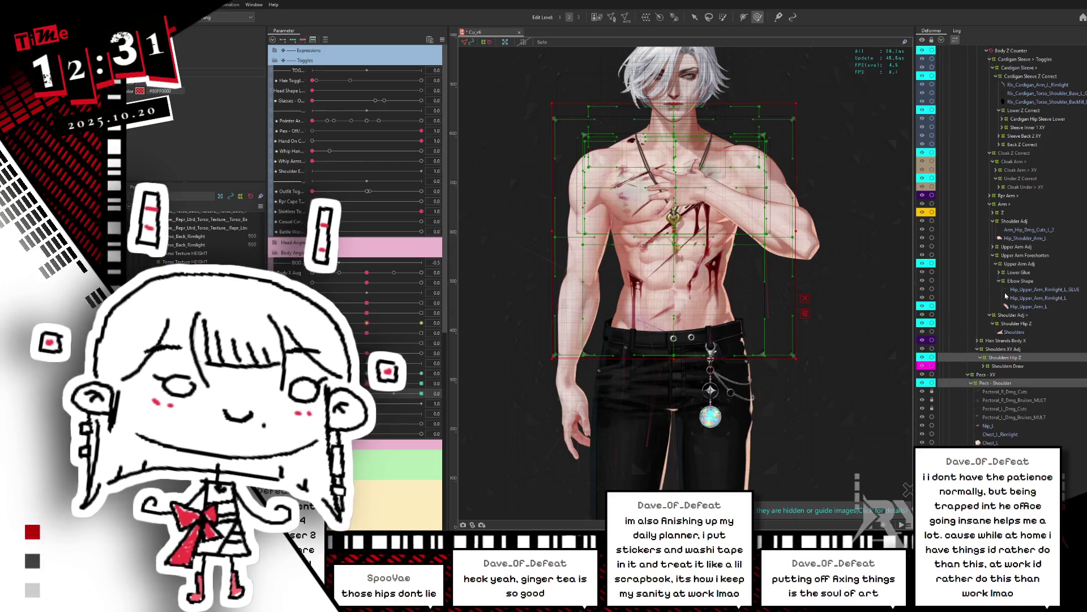
Start the selection with the Hip Z and Upper Body Z deformers
scroll(1014, 266, "up", 5)
scroll(1011, 271, "up", 2)
scroll(1000, 249, "up", 5)
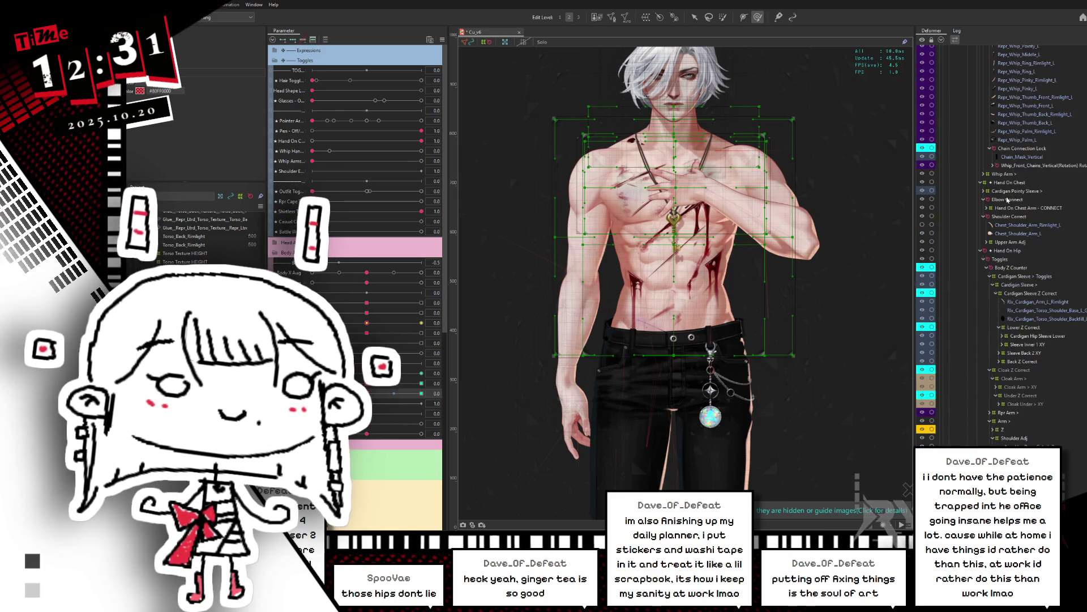
scroll(1009, 163, "up", 5)
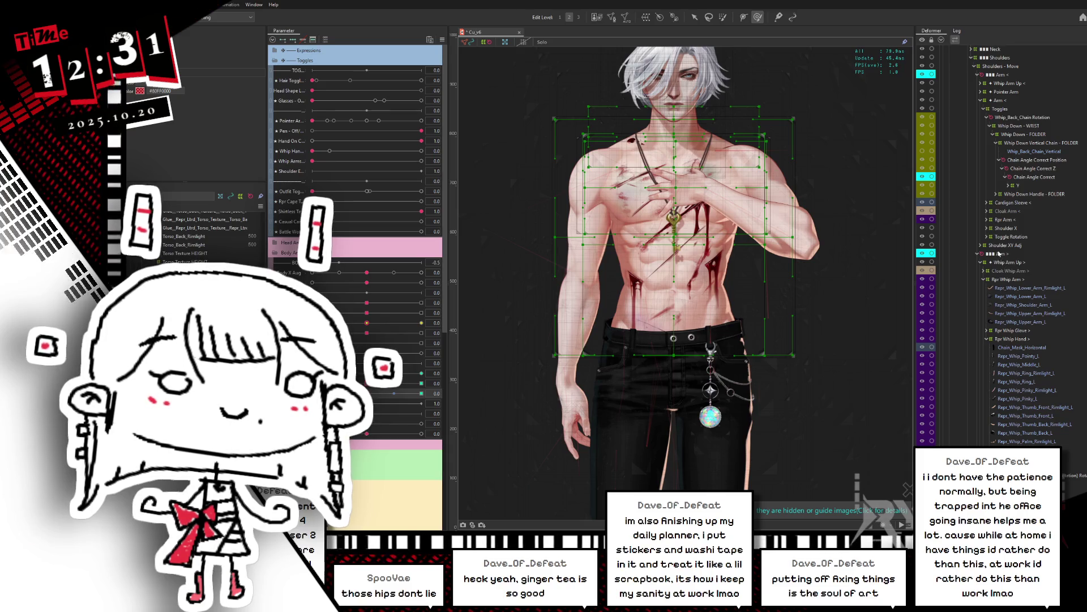
scroll(1003, 263, "up", 5)
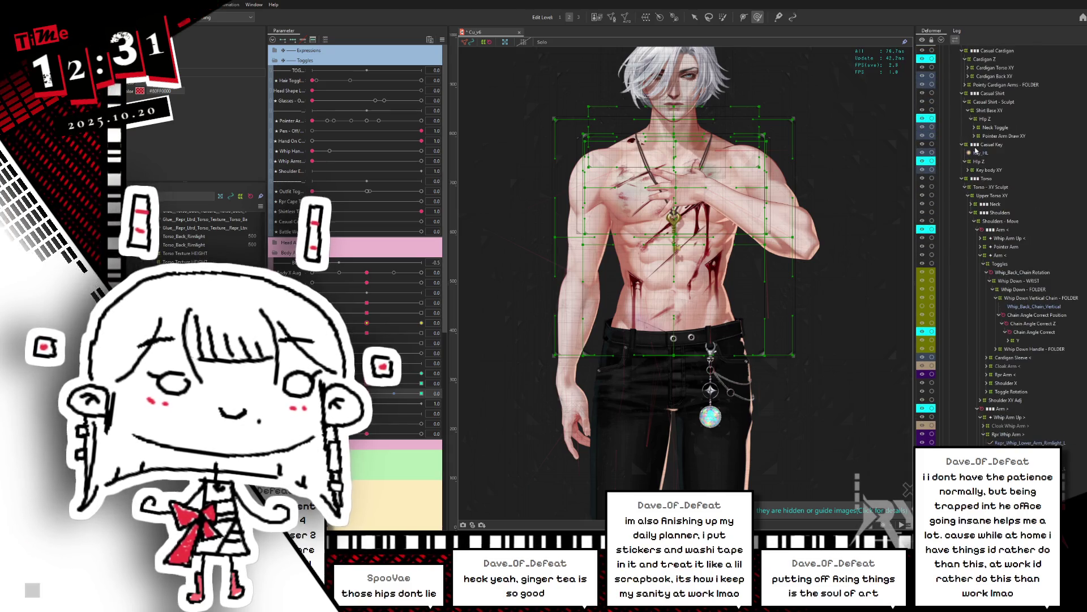
left_click(978, 162)
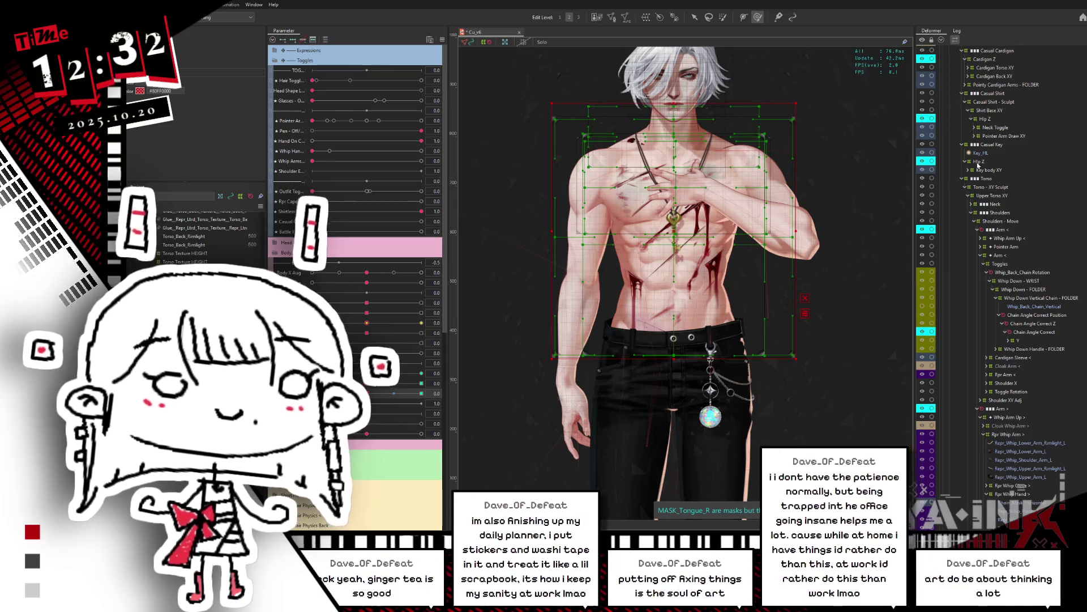
scroll(978, 166, "up", 10)
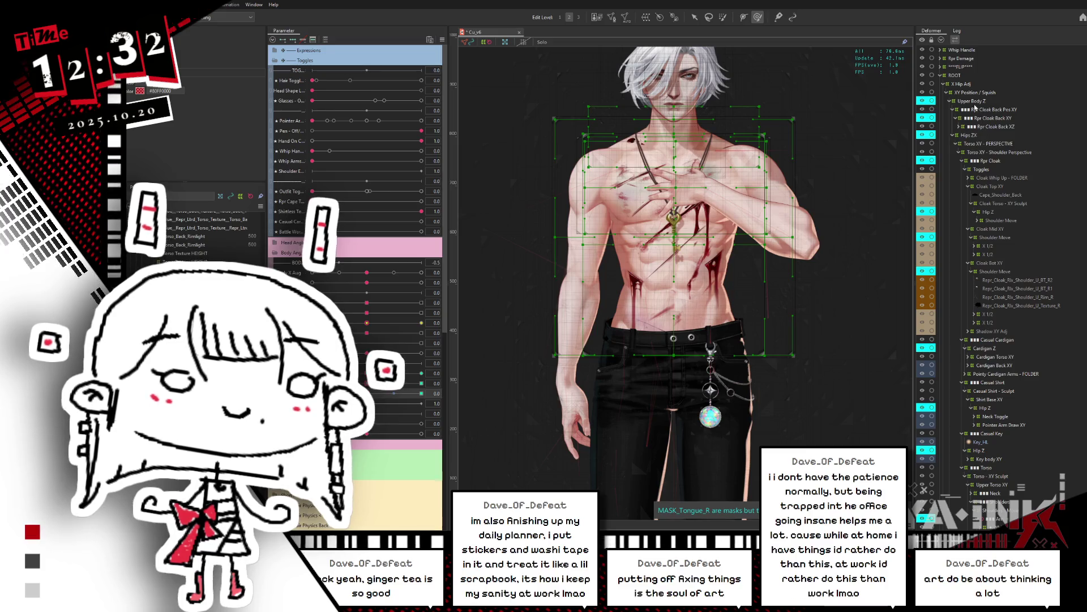
left_click(975, 101)
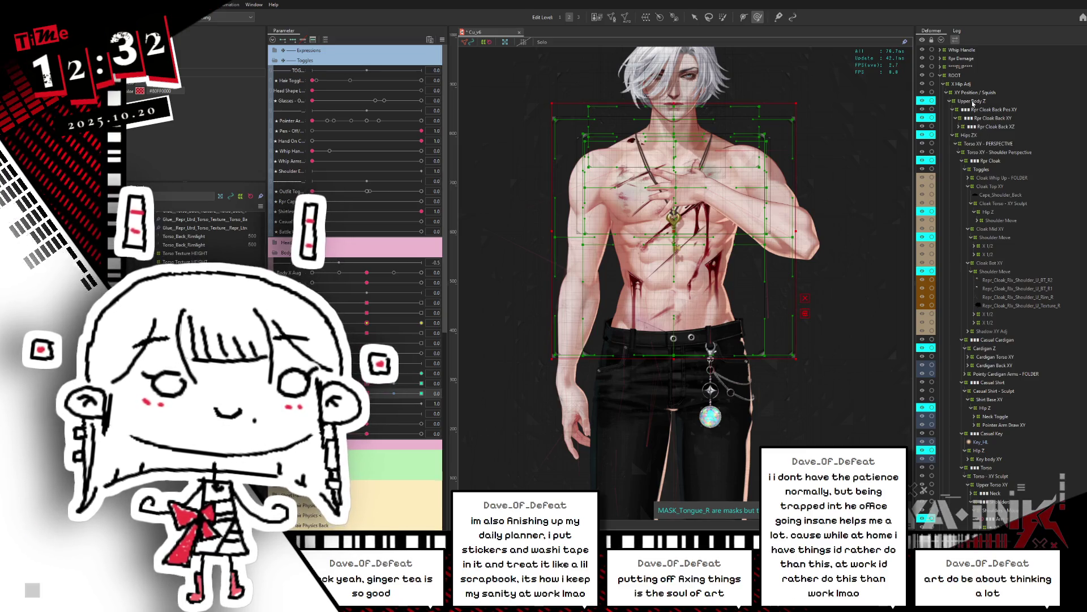
left_click(973, 101)
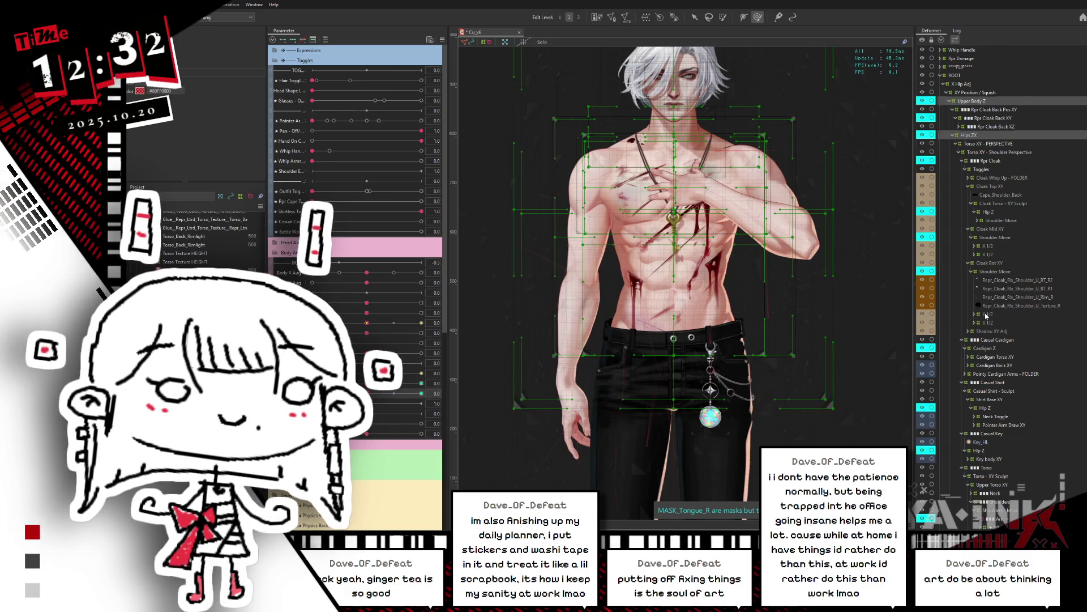
Add Cardigan Z and both Hip Z warp deformers to the selection
scroll(987, 316, "down", 2)
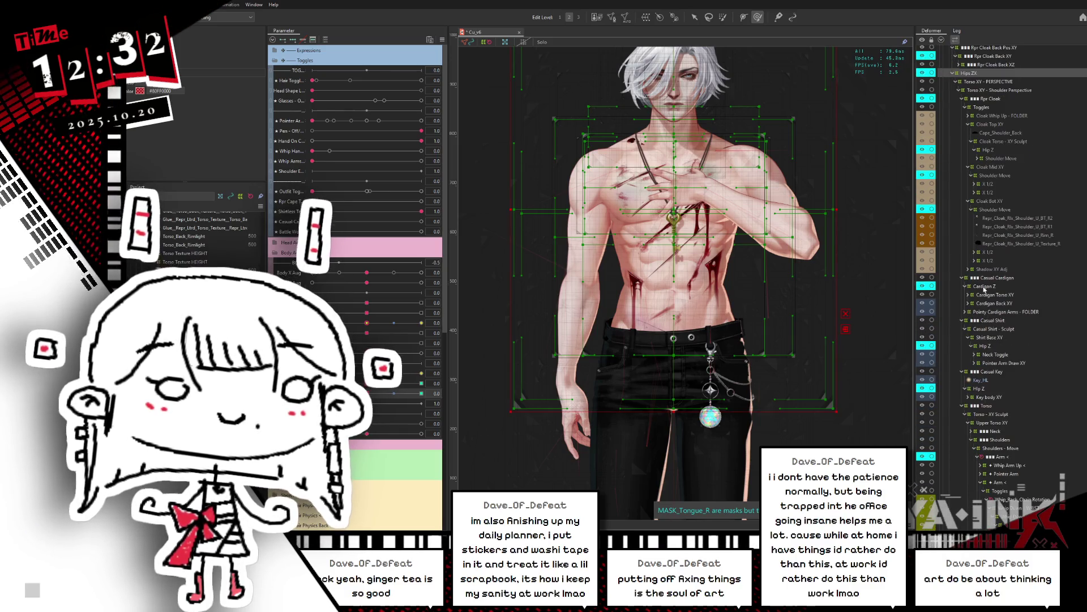
left_click(984, 288)
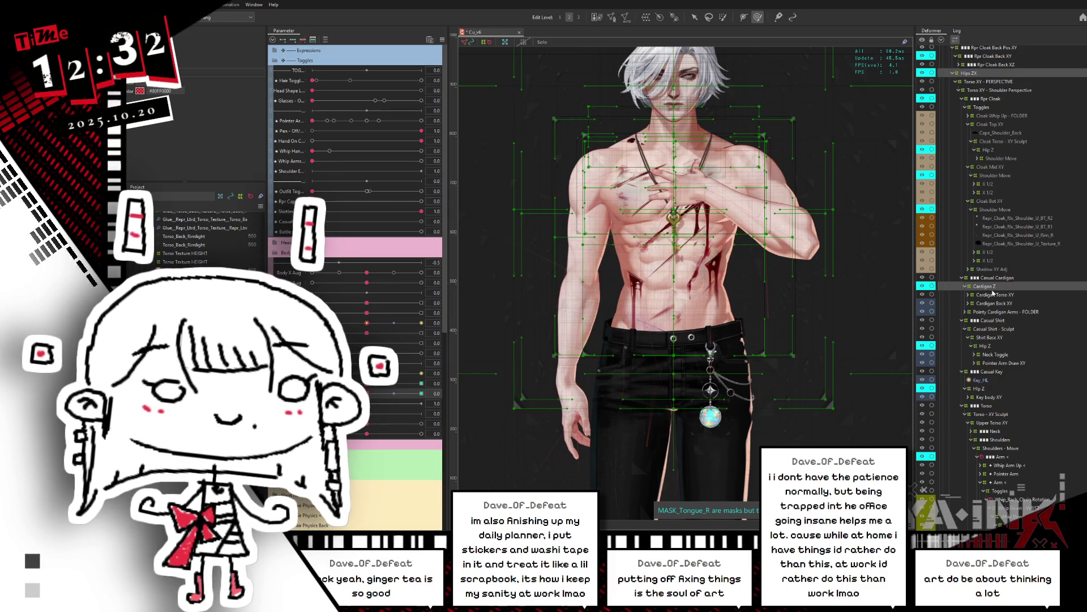
left_click(987, 346)
scroll(987, 349, "down", 1)
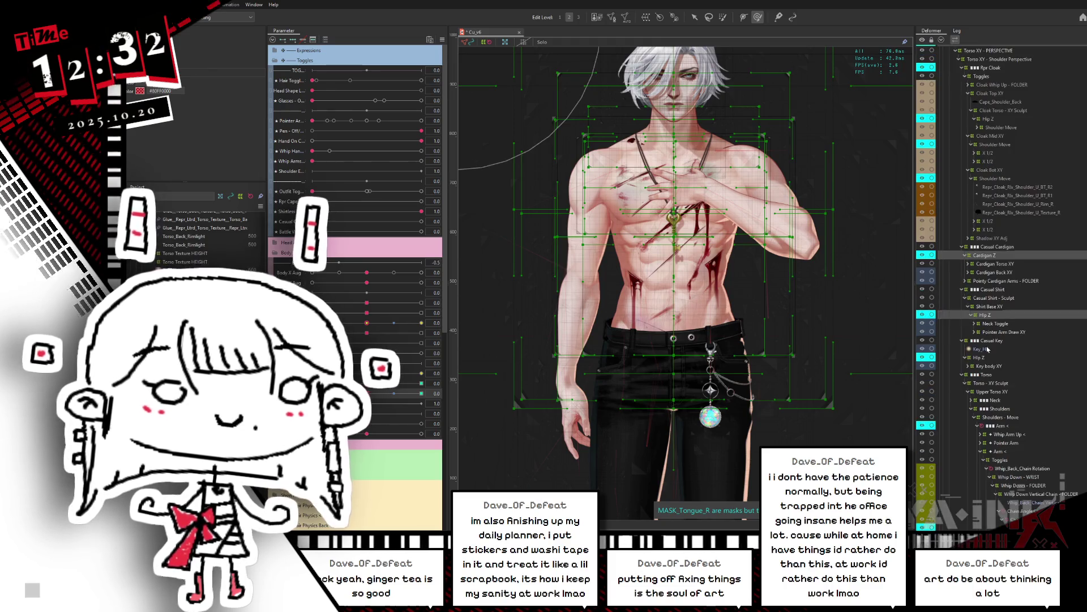
left_click(978, 358)
Bring up the label colour settings for the deformer
scroll(977, 358, "down", 3)
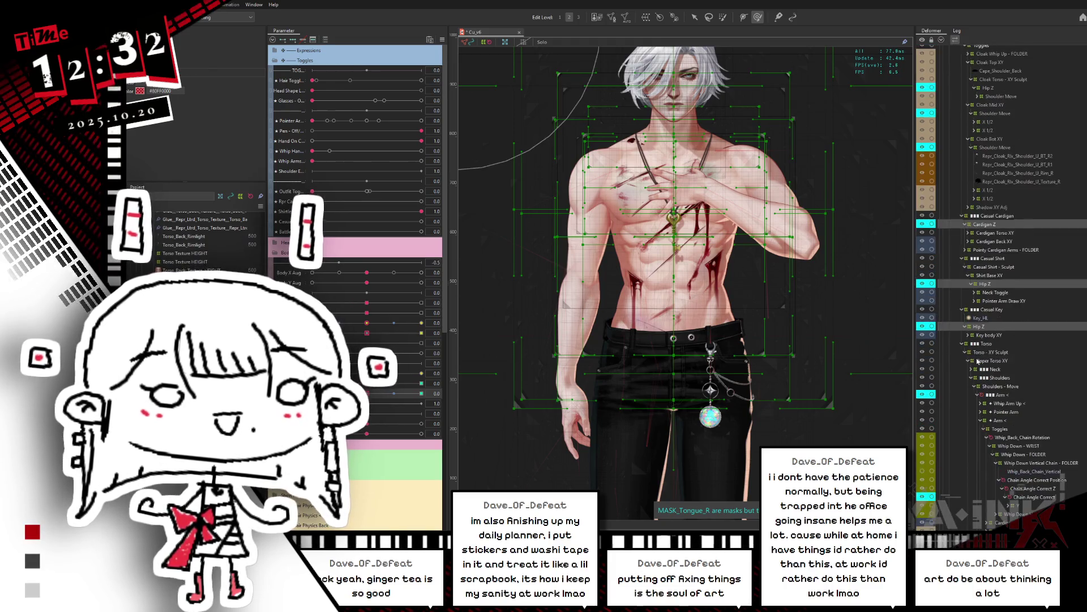
scroll(978, 361, "down", 2)
scroll(976, 358, "down", 4)
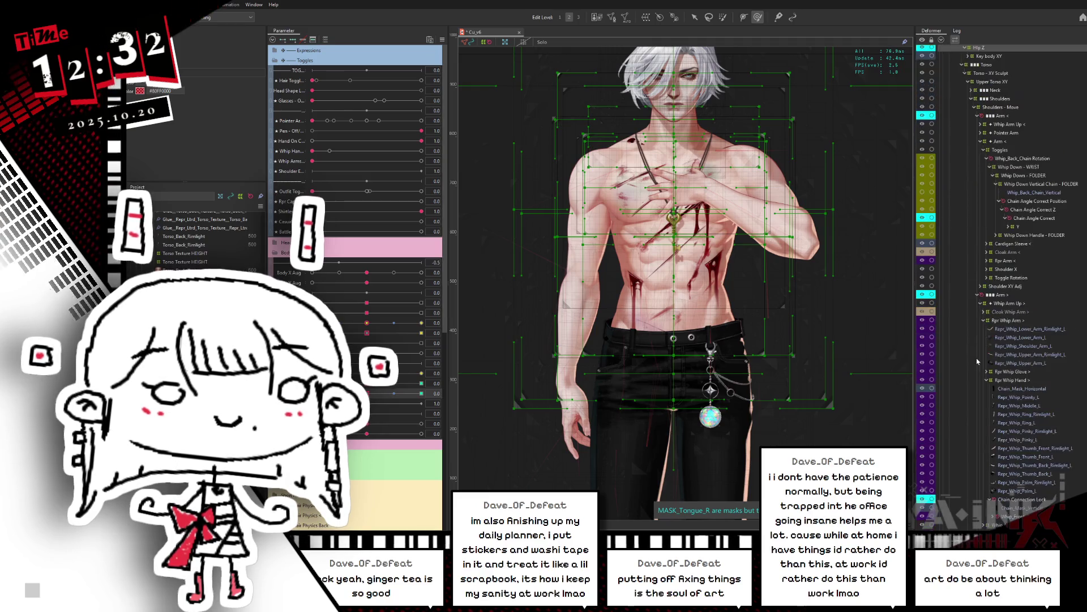
scroll(977, 358, "down", 5)
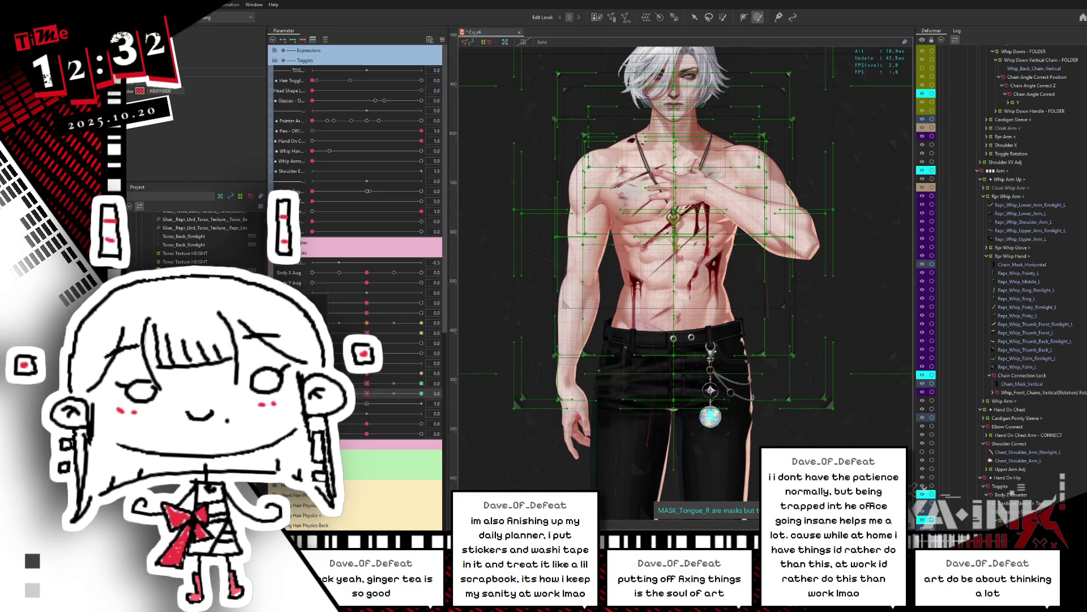
double_click(931, 494)
Set the deformer label to a darker blue and drag ARM ON CHEST to -1.0
left_click(560, 284)
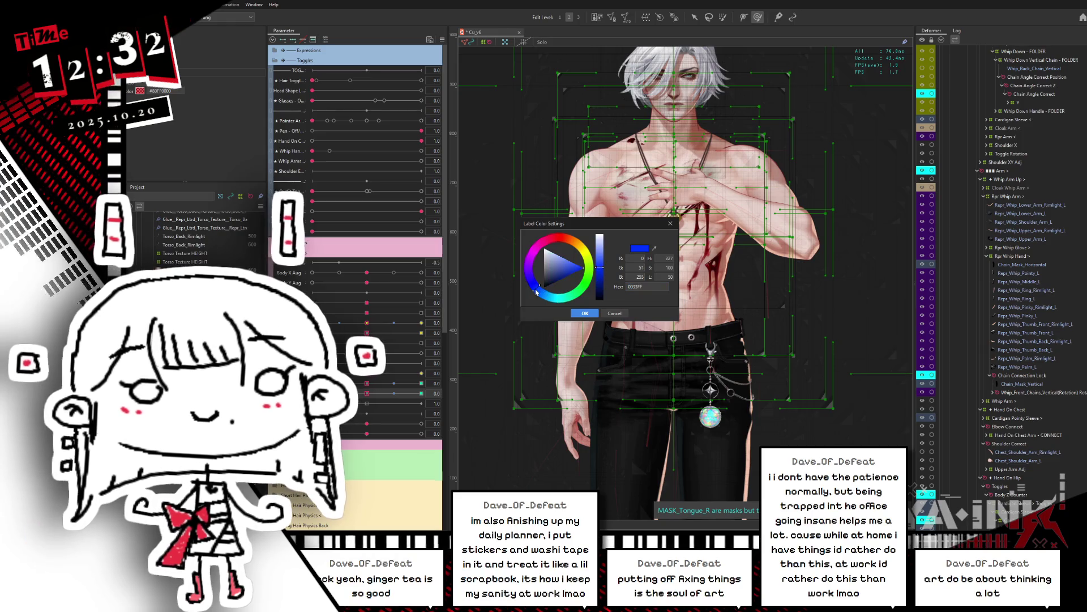
left_click(585, 314)
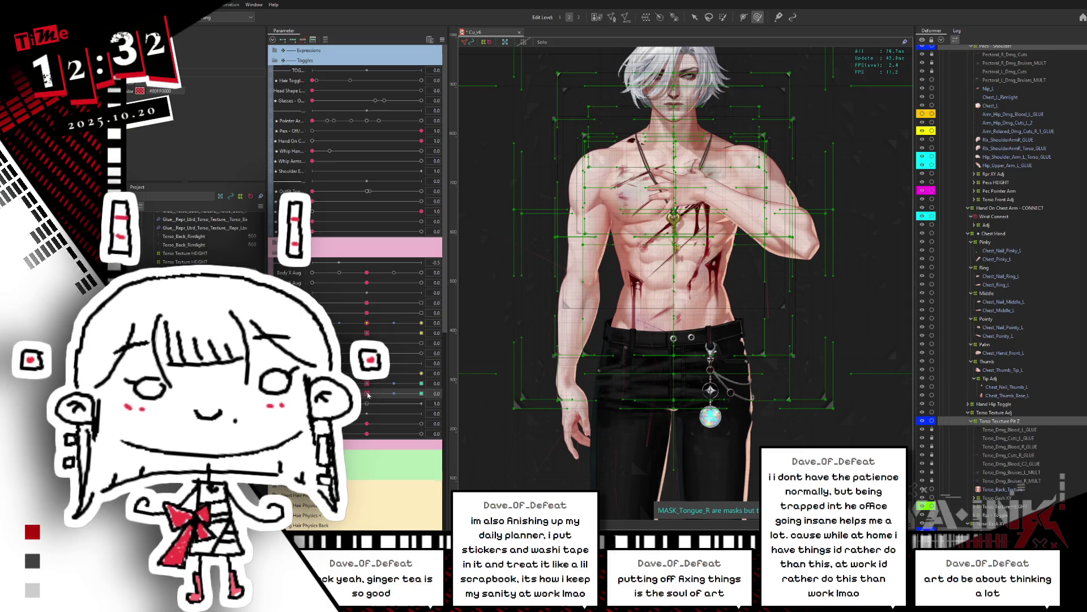
left_click_drag(383, 396, 312, 394)
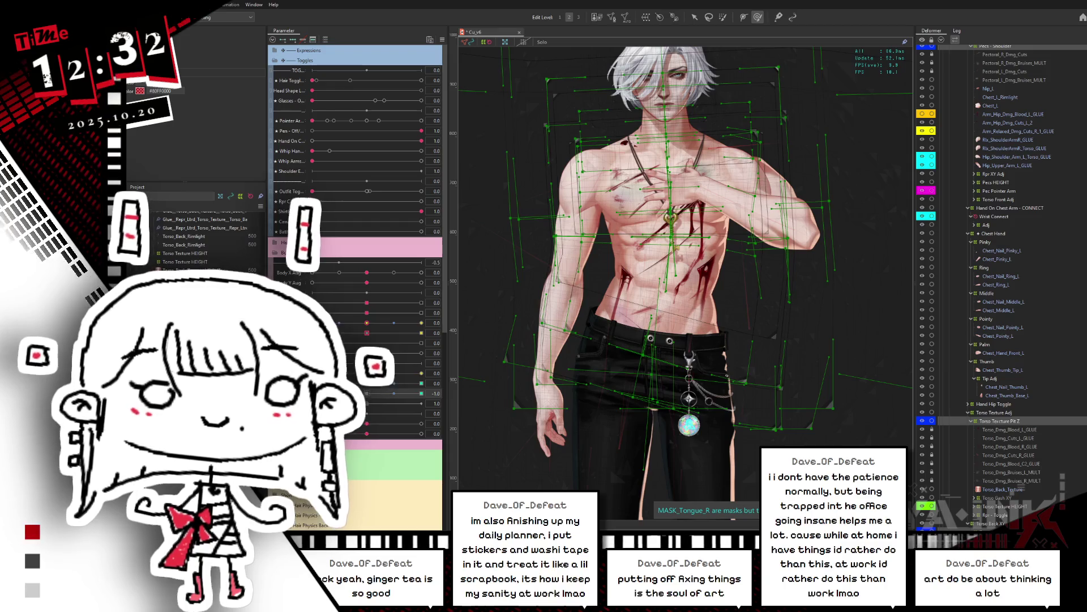
right_click(589, 352)
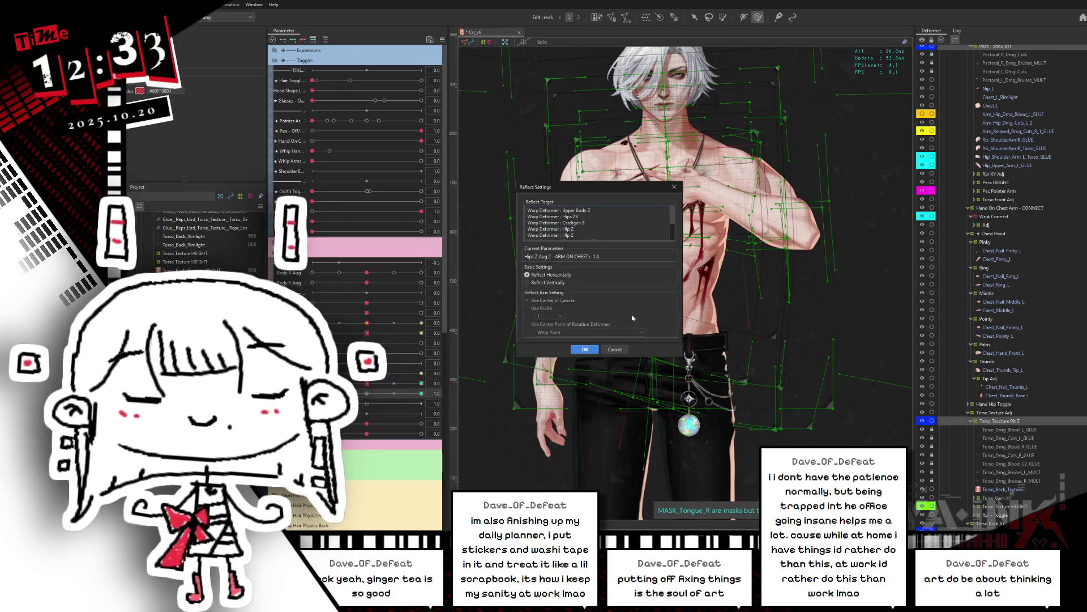
Reflect the -1.0 arm-on-chest shape horizontally, preview it at 0.2, and return to the Arrow tool
left_click(577, 353)
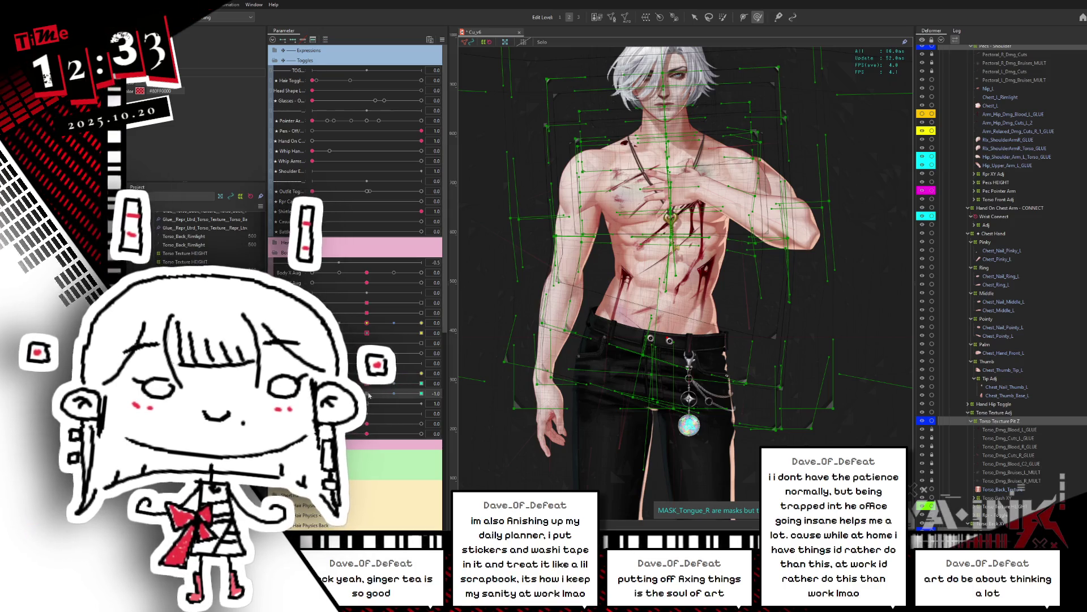
mouse_move(369, 396)
left_mouse_down()
mouse_move(425, 393)
mouse_move(425, 379)
mouse_move(395, 374)
left_mouse_up()
key("v")
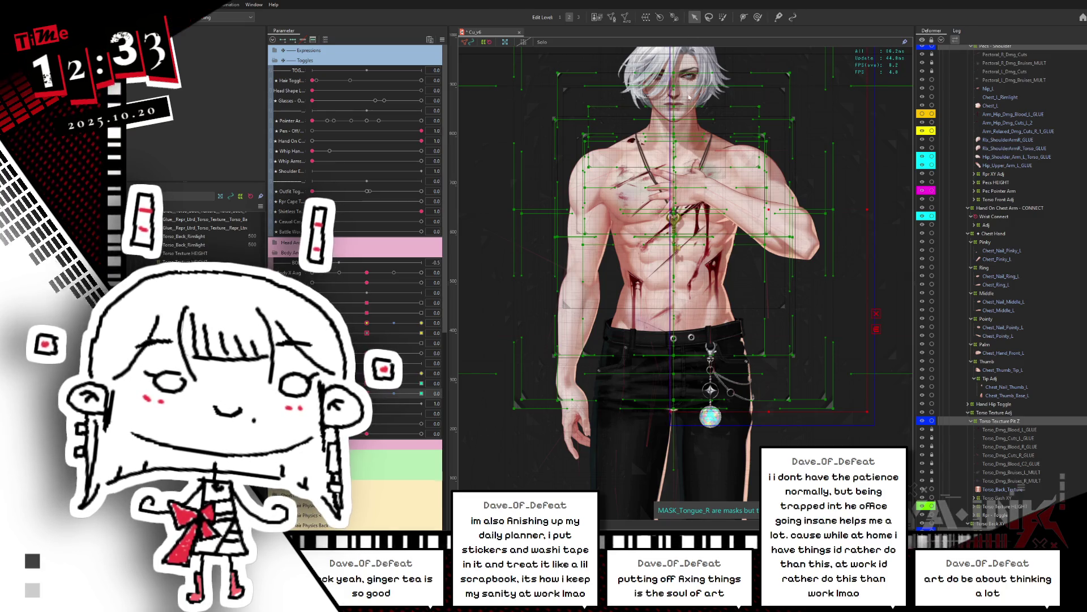
Preview the reflected ARM ON CHEST shape at 0.1, 0.9 and 0.7 with the torso centred
mouse_move(712, 198)
left_mouse_down()
mouse_move(722, 240)
mouse_move(678, 196)
left_mouse_up()
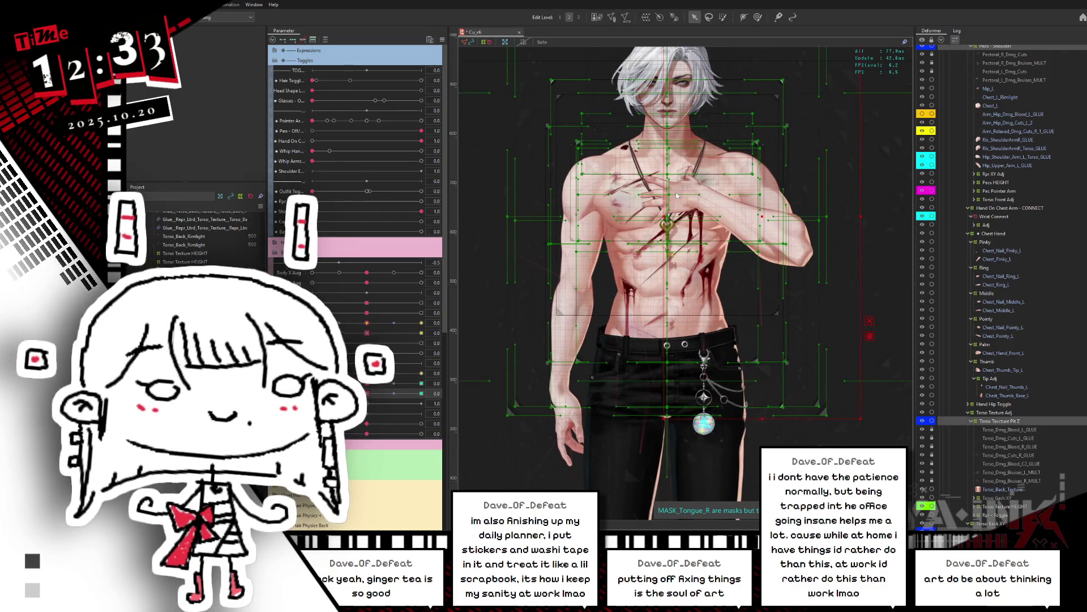
scroll(677, 177, "down", 3)
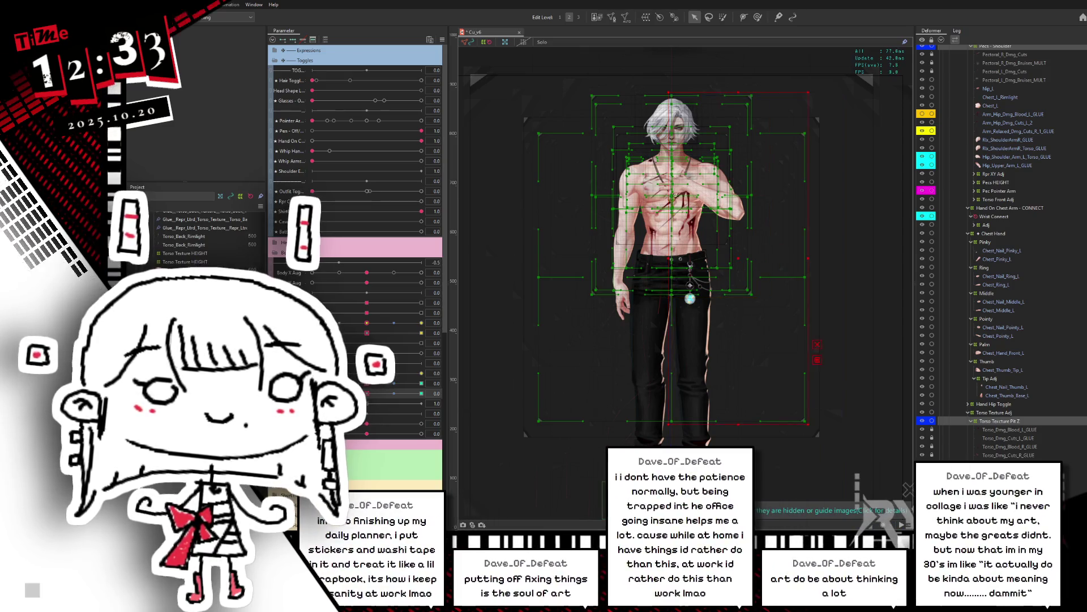
scroll(738, 150, "up", 2)
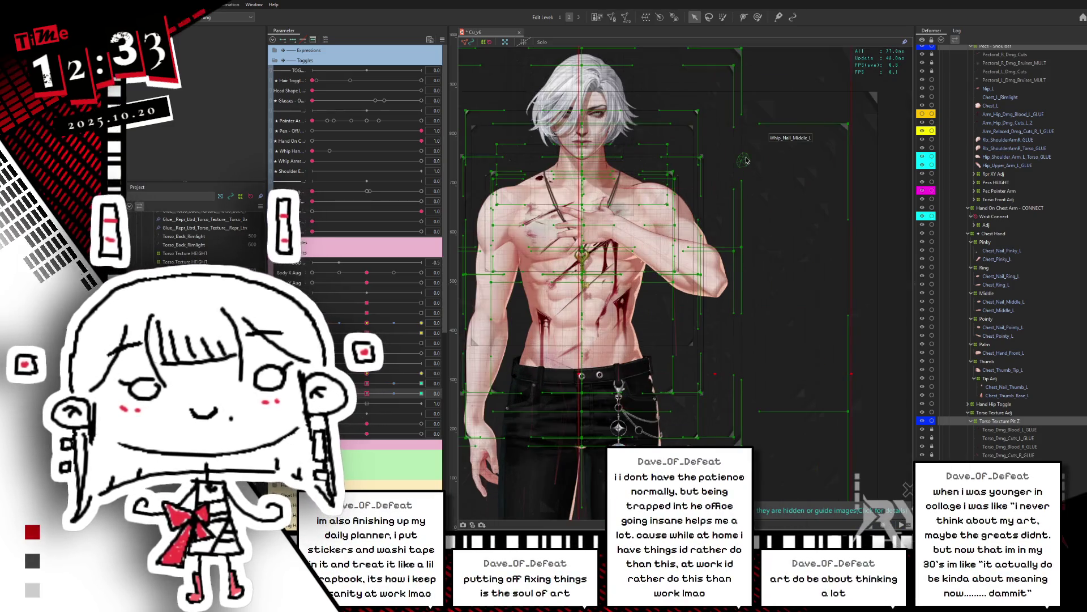
scroll(738, 150, "up", 1)
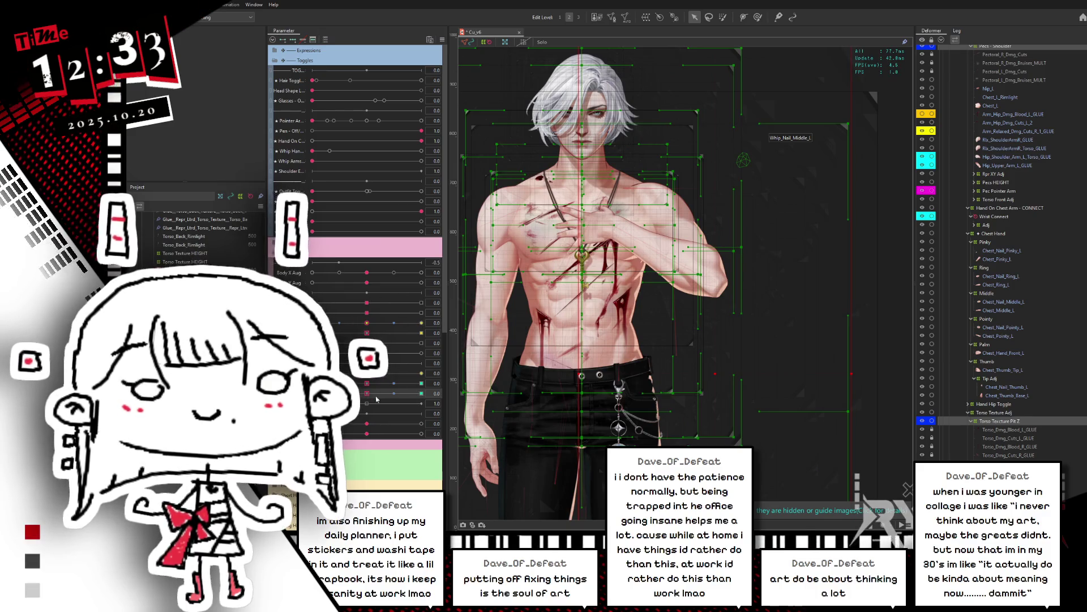
left_click_drag(369, 394, 424, 395)
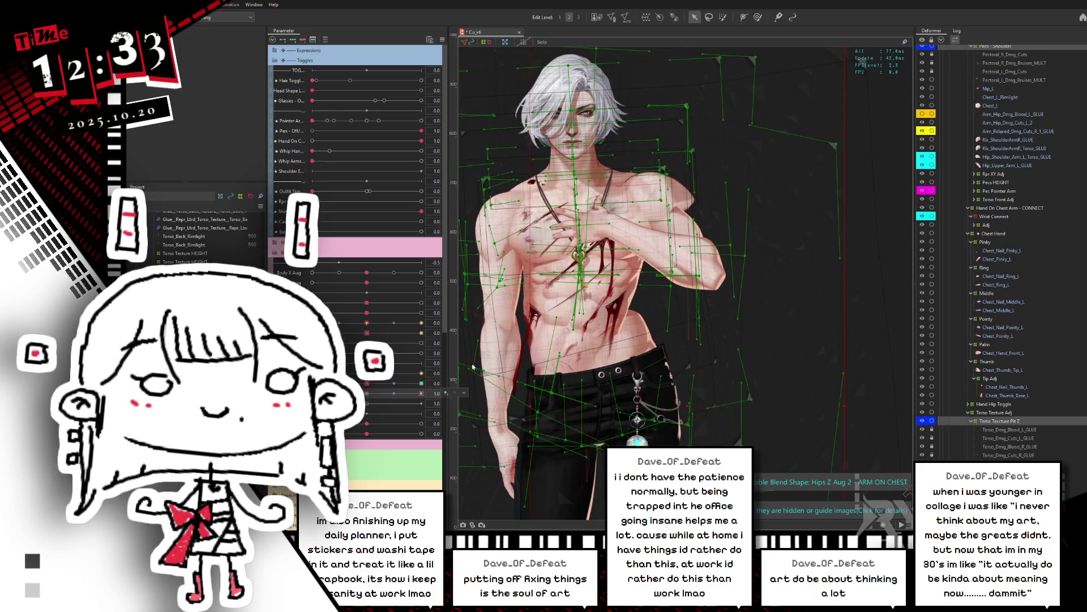
left_click_drag(595, 319, 644, 267)
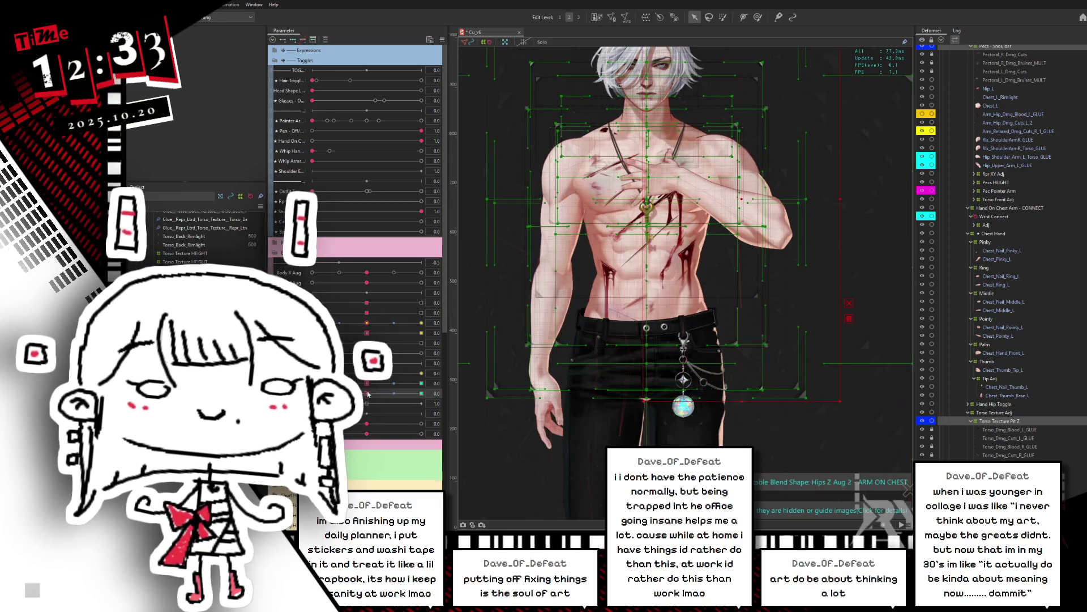
left_click_drag(422, 393, 445, 392)
left_click_drag(370, 393, 432, 372)
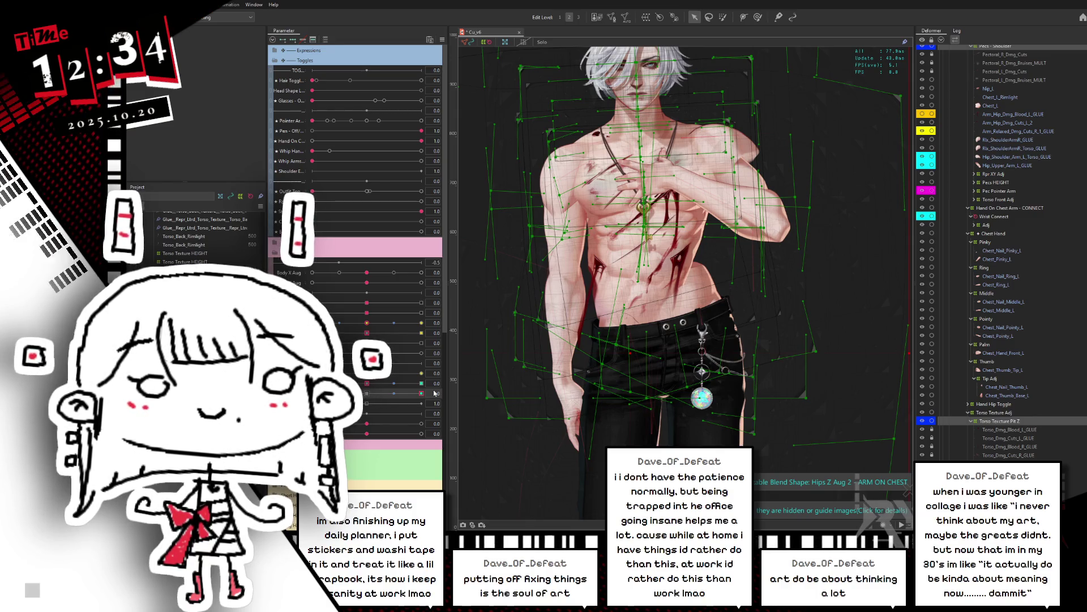
left_click(367, 393)
left_click_drag(371, 396, 444, 389)
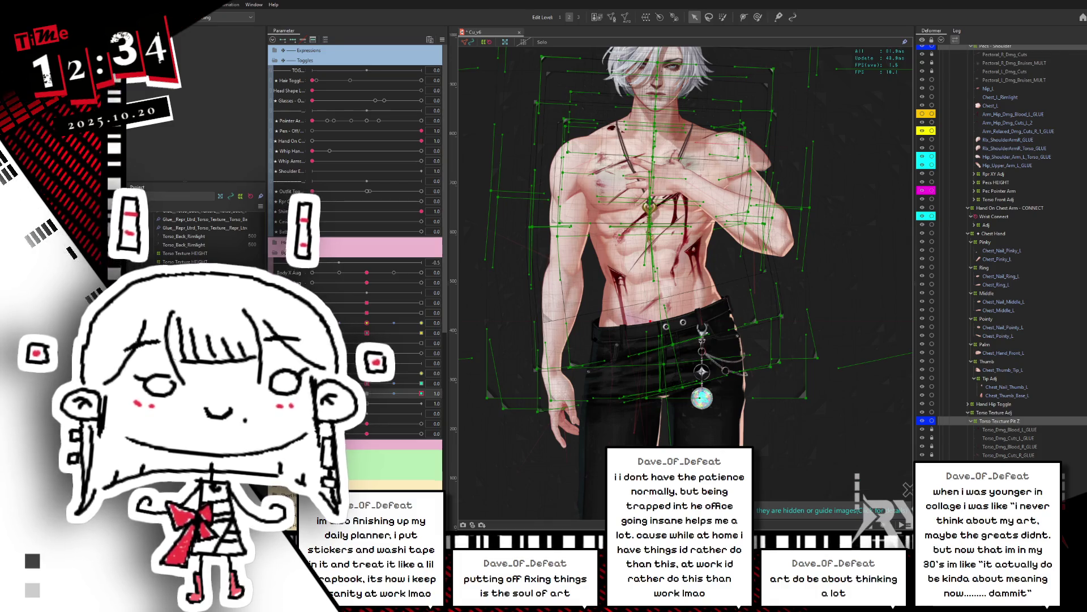
left_click(339, 393)
left_click(312, 393)
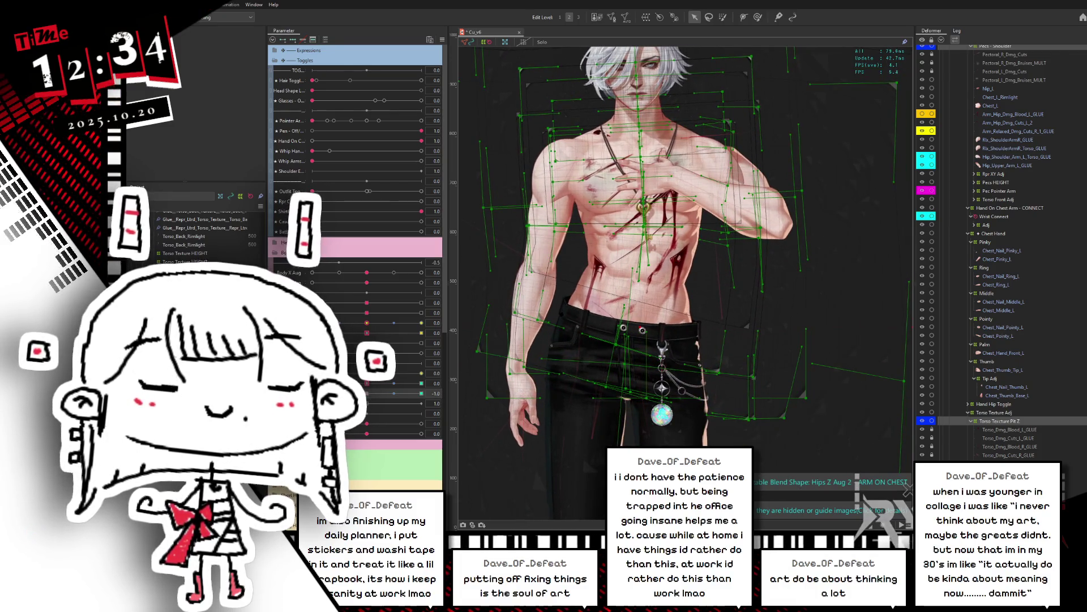
left_click(372, 393)
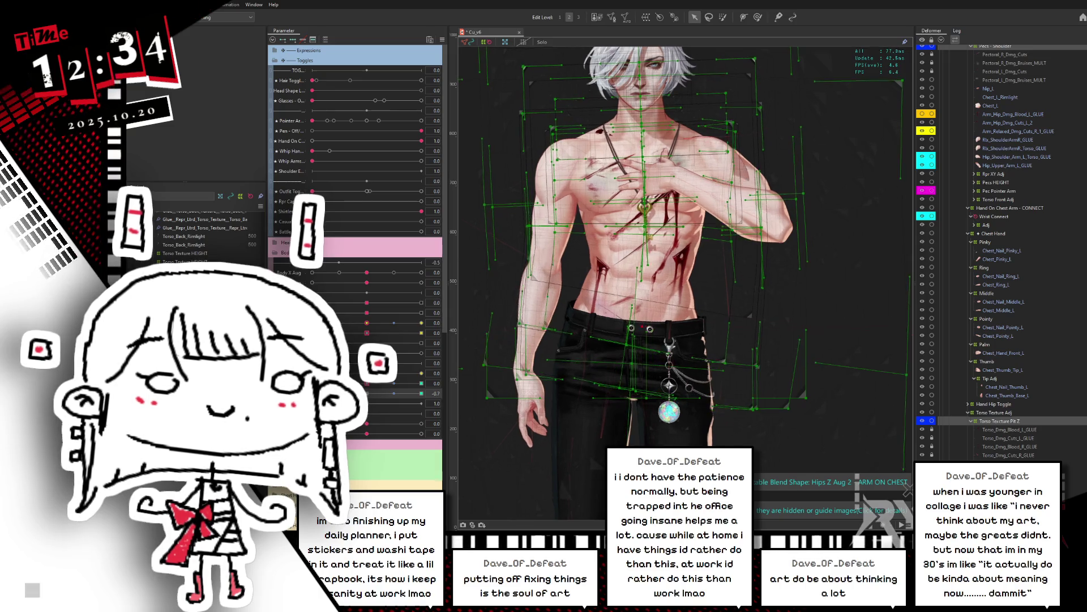
left_click_drag(374, 399, 480, 373)
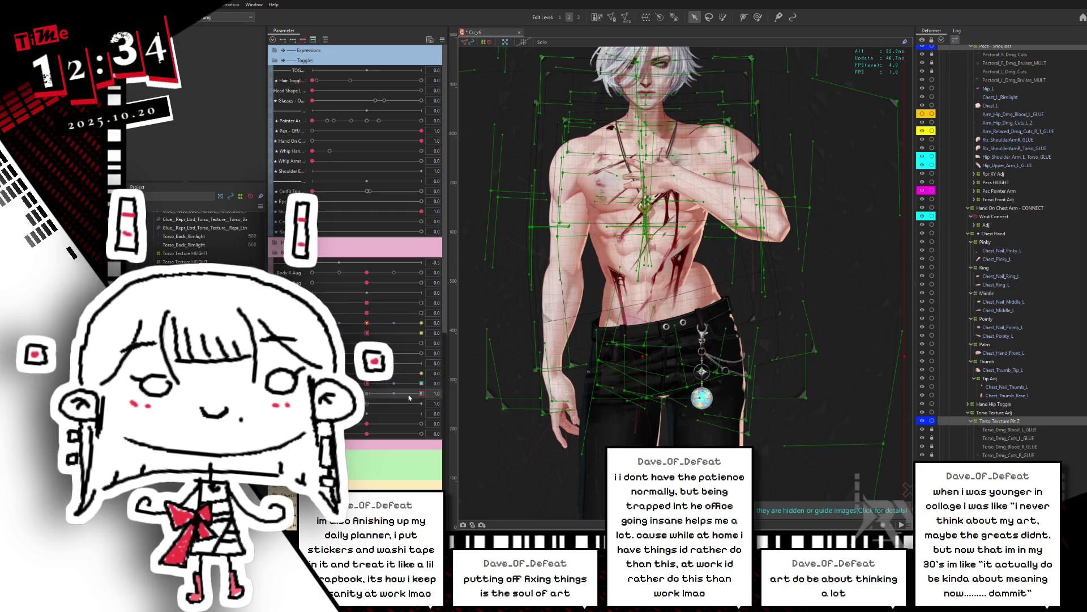
scroll(652, 244, "down", 2)
left_click_drag(652, 244, 652, 295)
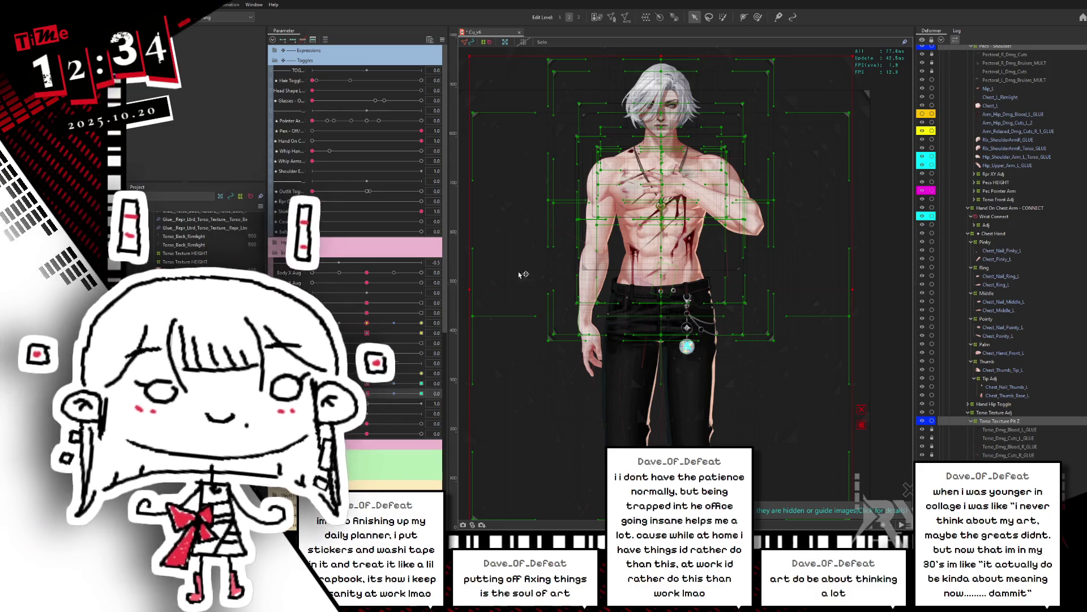
scroll(710, 286, "down", 2)
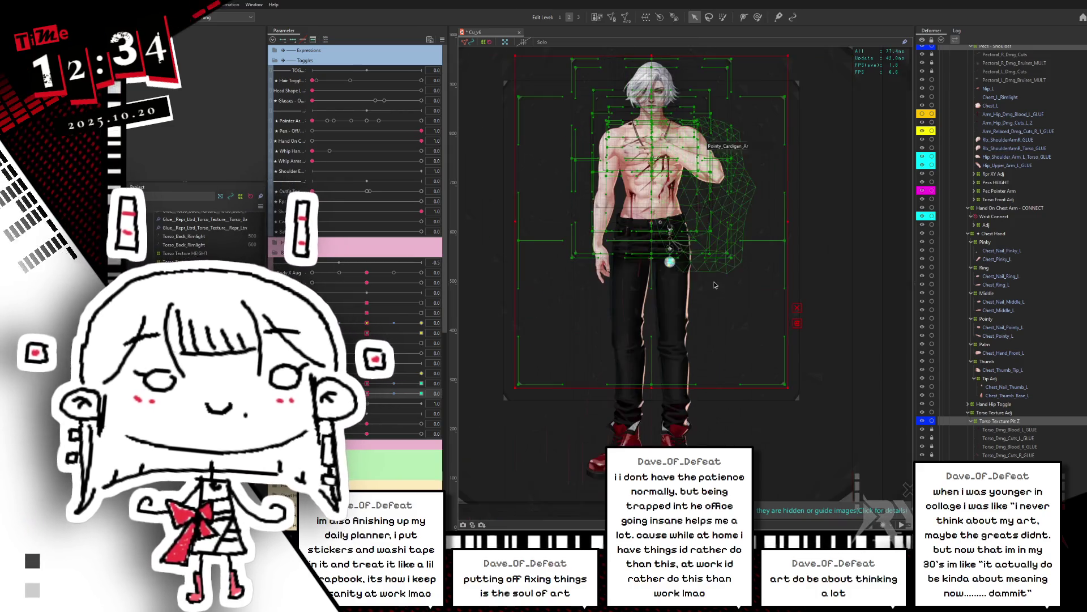
left_click_drag(710, 286, 728, 335)
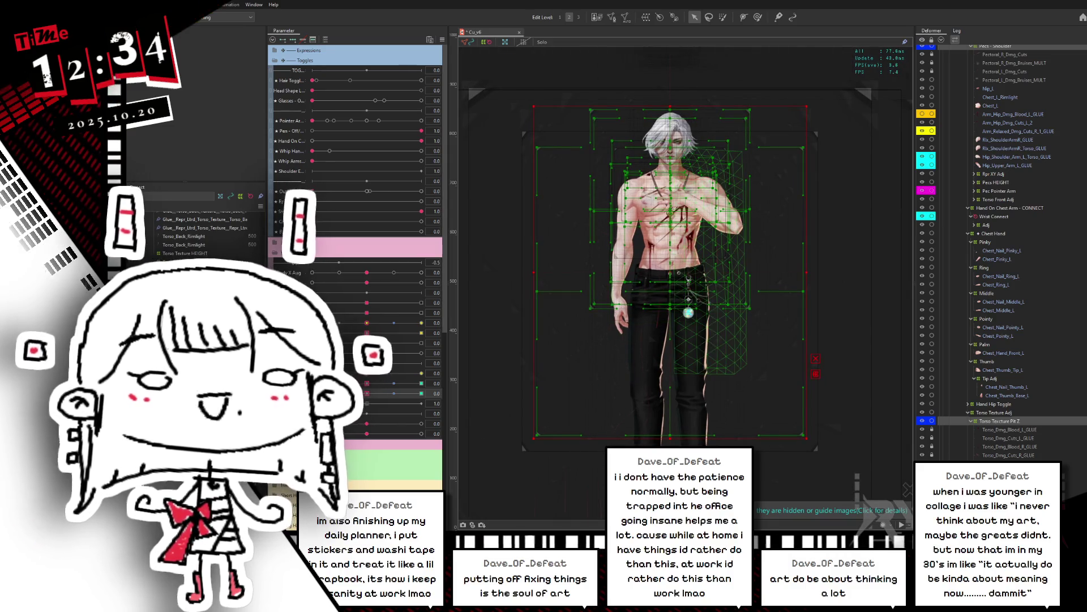
left_click_drag(367, 394, 312, 393)
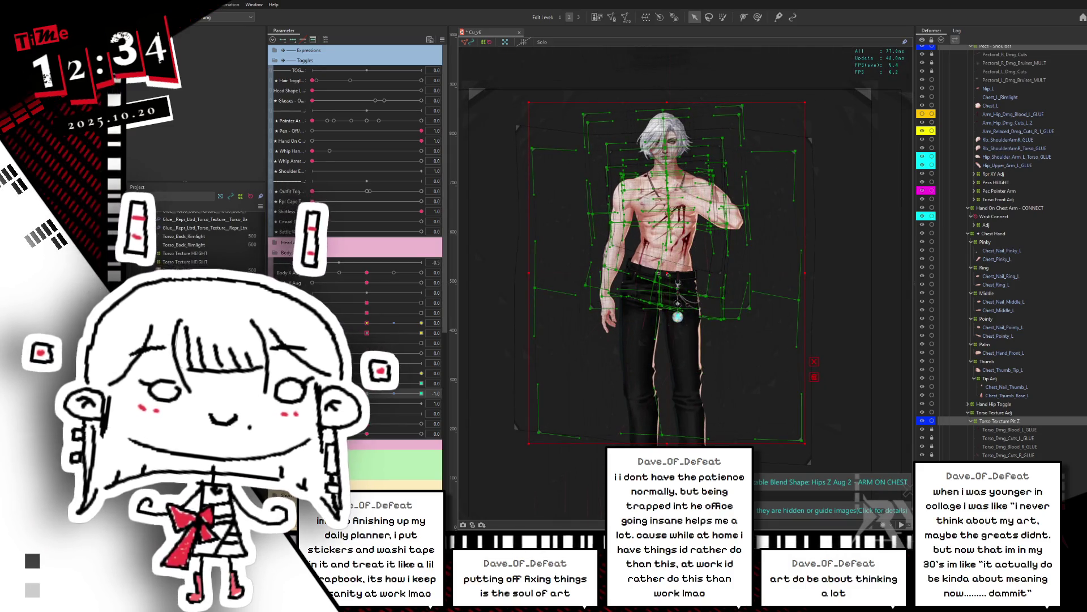
key("ctrl+r")
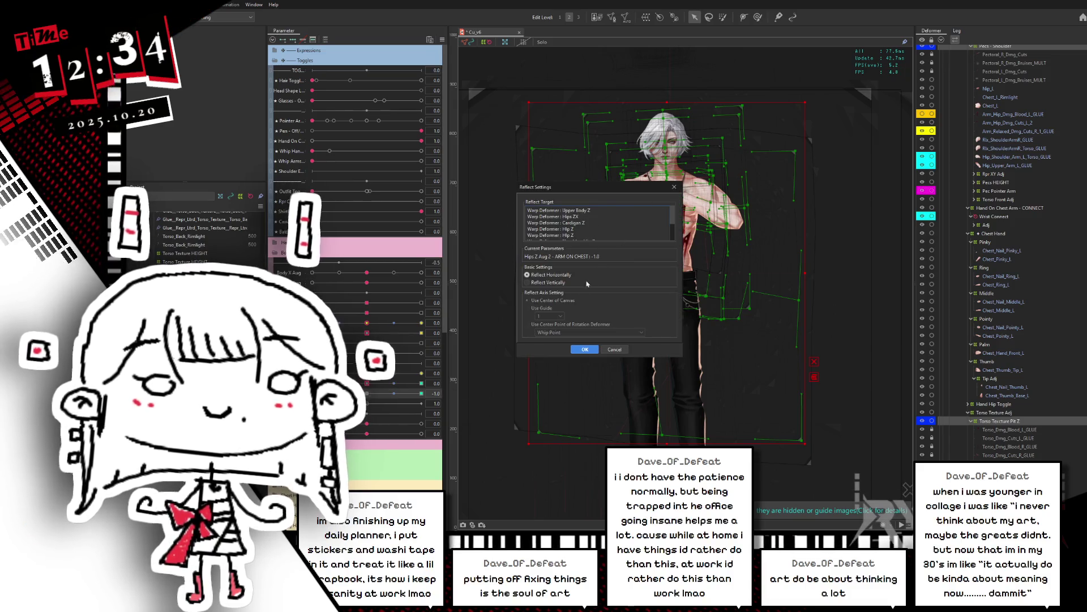
left_click(616, 350)
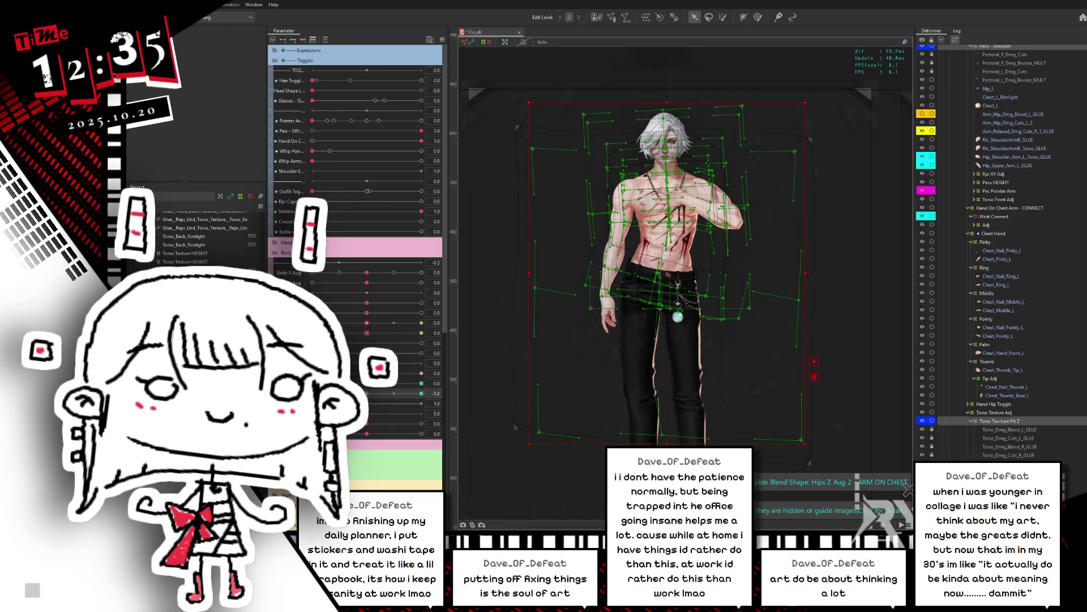
Collapse the Arm < and Arm > groups in the Deformer palette
scroll(1085, 384, "up", 10)
scroll(1085, 287, "up", 4)
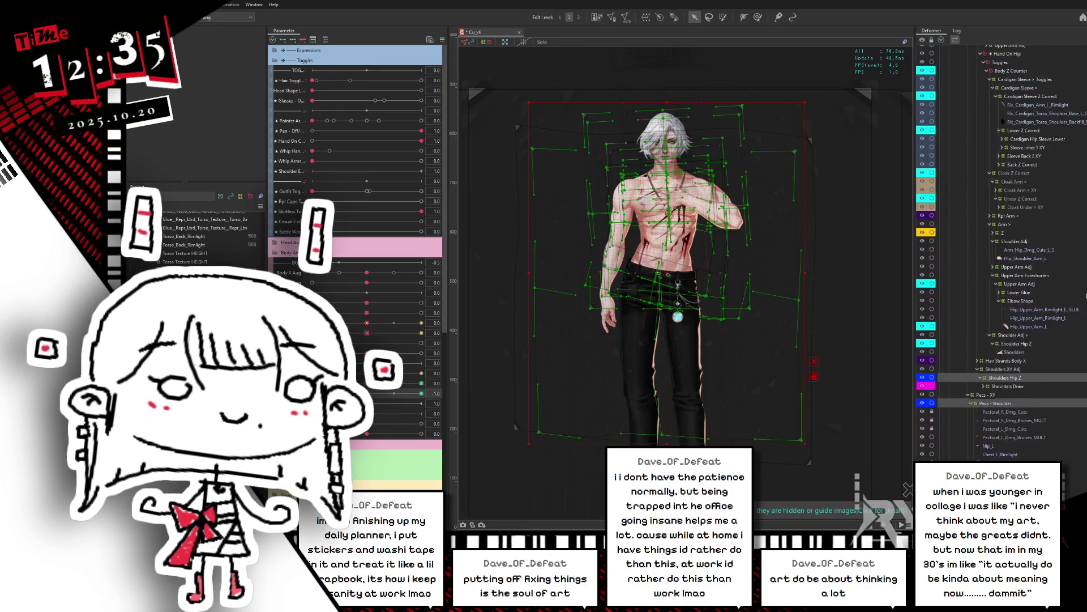
scroll(1085, 287, "up", 6)
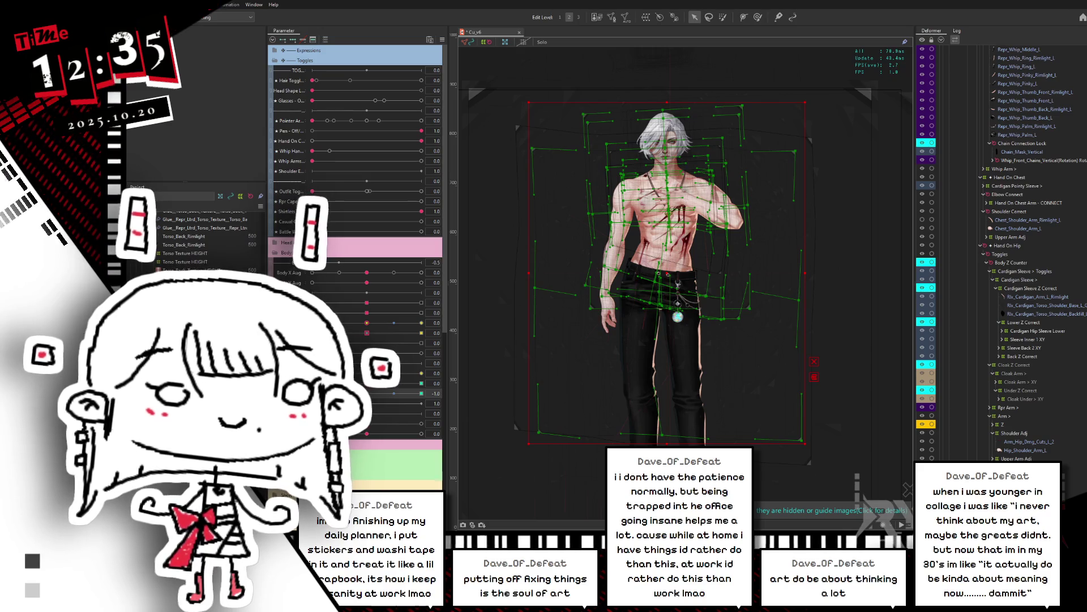
scroll(1041, 227, "up", 10)
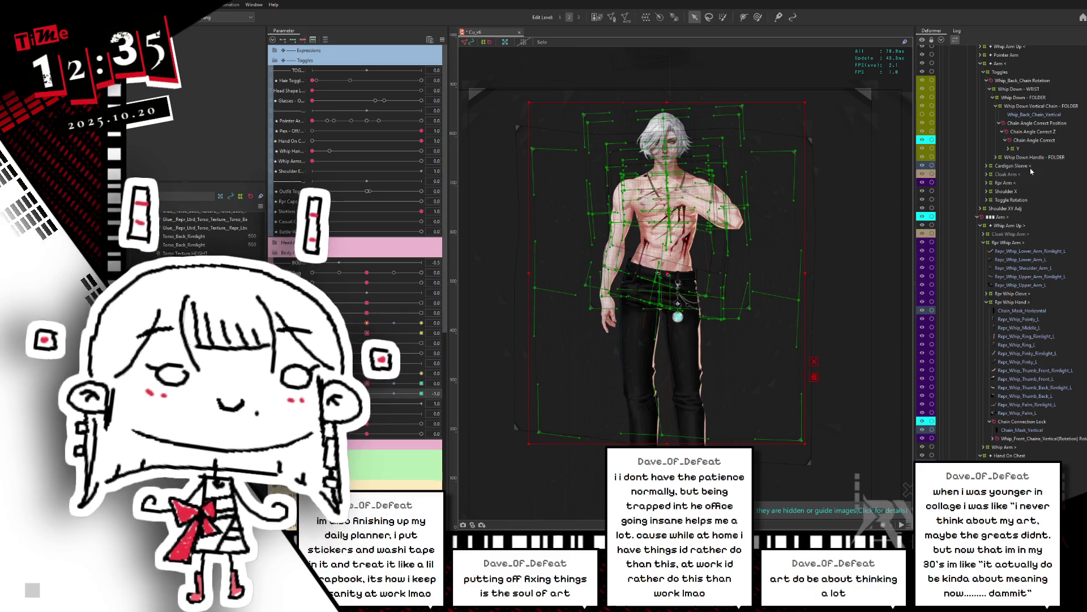
scroll(1032, 157, "up", 3)
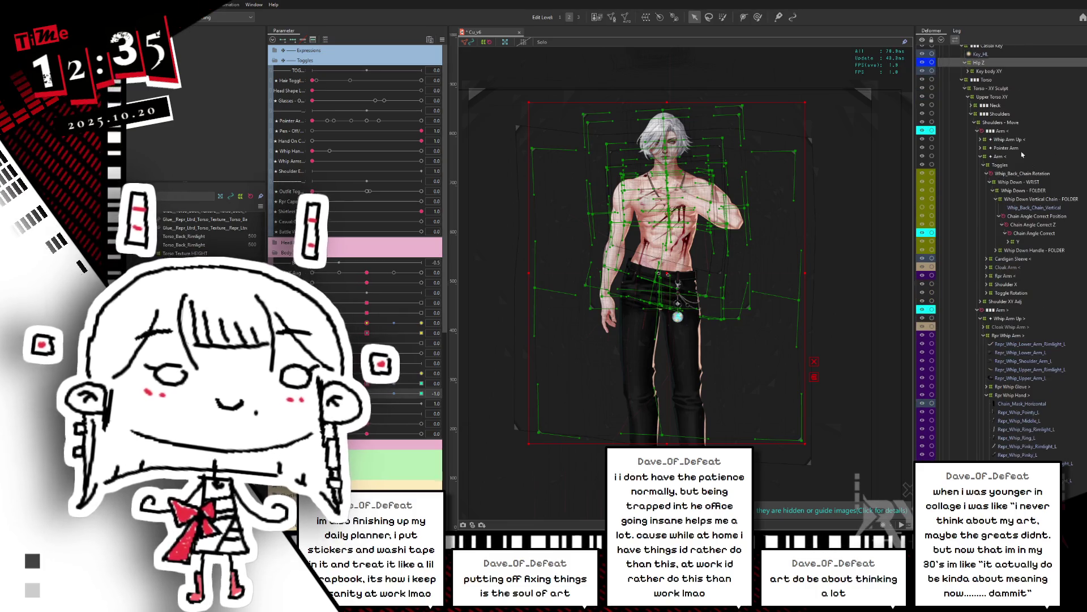
left_click(977, 131)
left_click(978, 139)
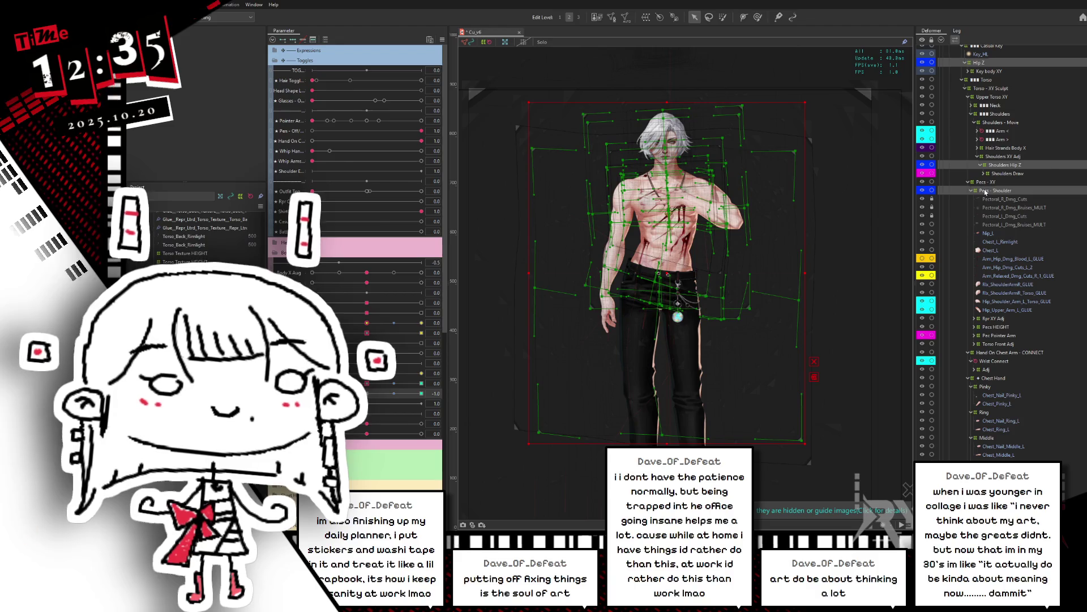
scroll(986, 193, "down", 5)
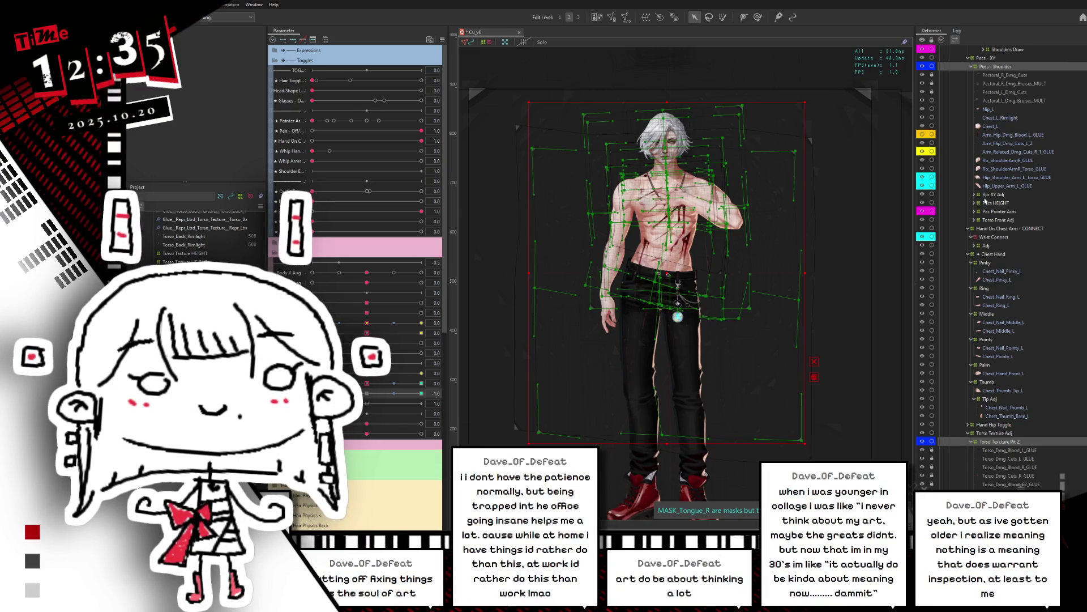
scroll(986, 199, "down", 6)
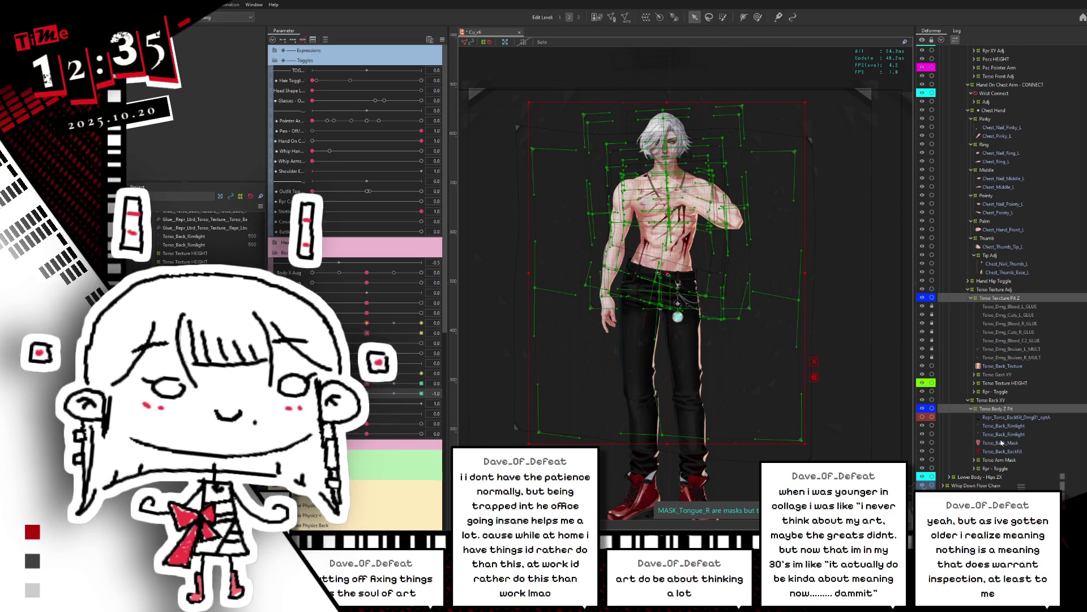
Select Torso Body Z Pit and Torso Texture Pit Z together, dismissing the parent-deformer notices
left_click(1003, 409)
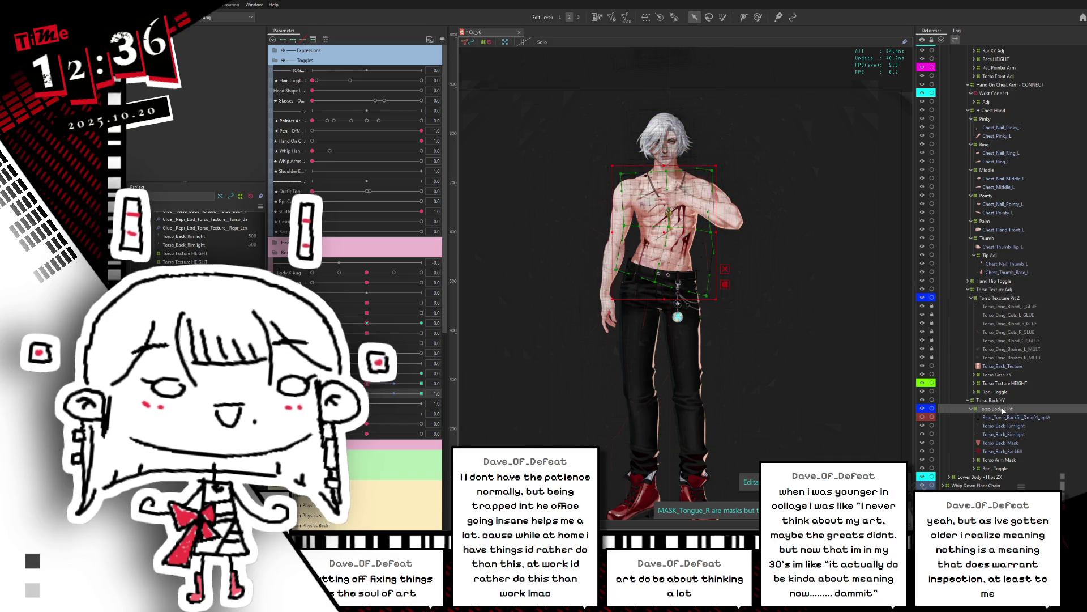
left_click(991, 299)
scroll(680, 218, "up", 3)
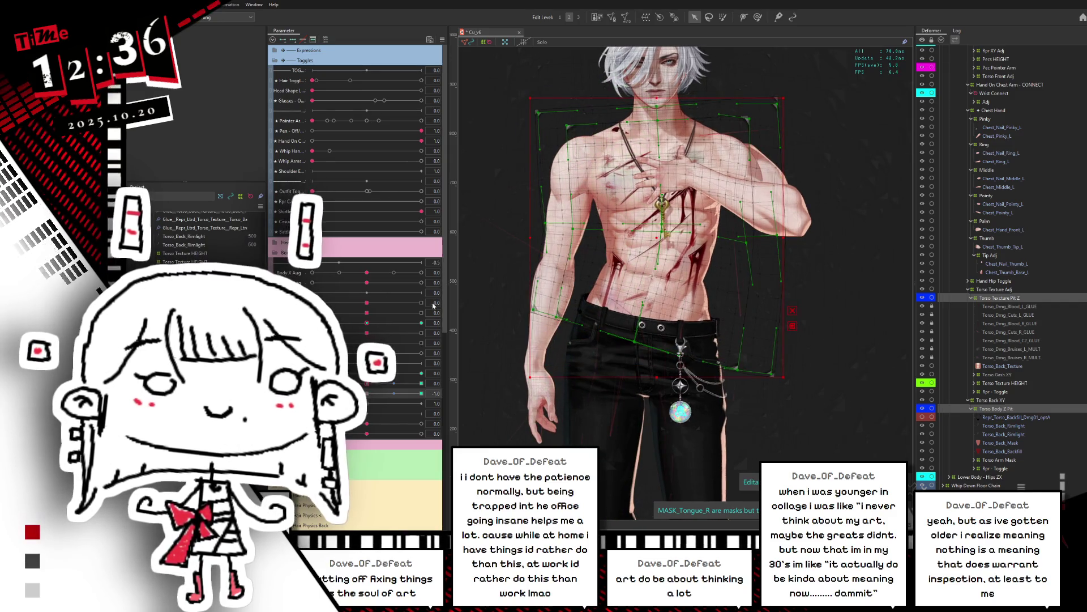
key("Delete")
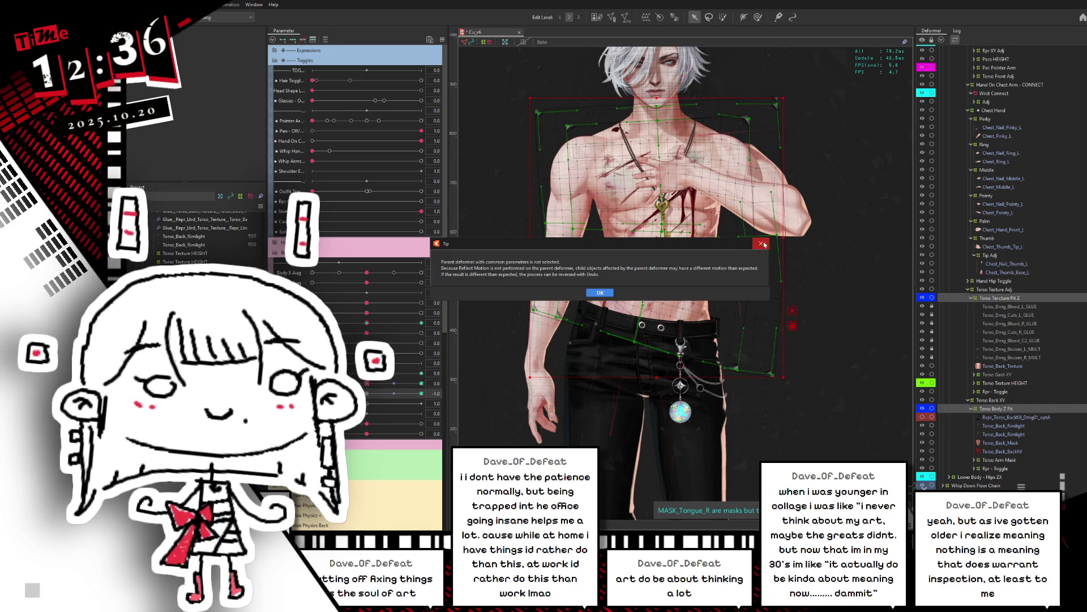
left_click(600, 292)
left_click(553, 360)
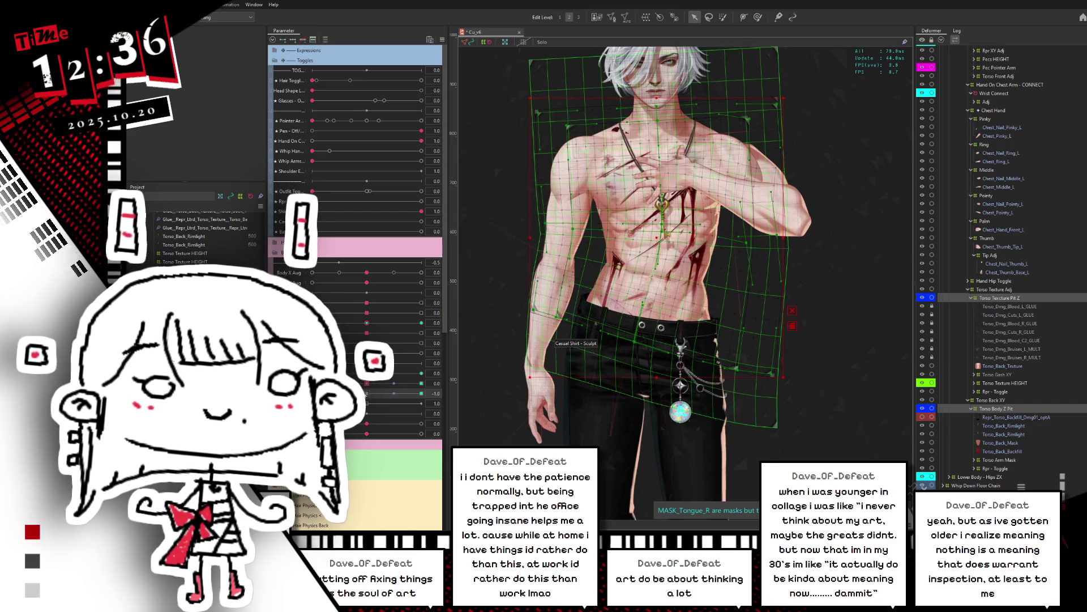
Set ARM ON CHEST to 1.0 and reflect the shape onto both torso deformers, then preview it
left_click_drag(436, 393, 441, 384)
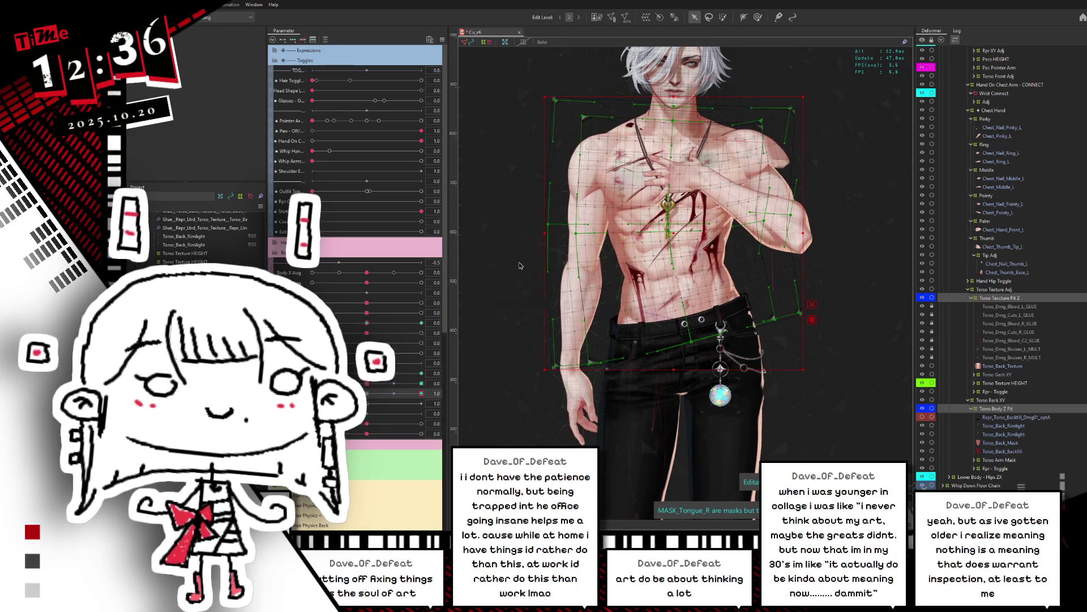
left_click_drag(526, 77, 524, 150)
left_click_drag(526, 96, 474, 180)
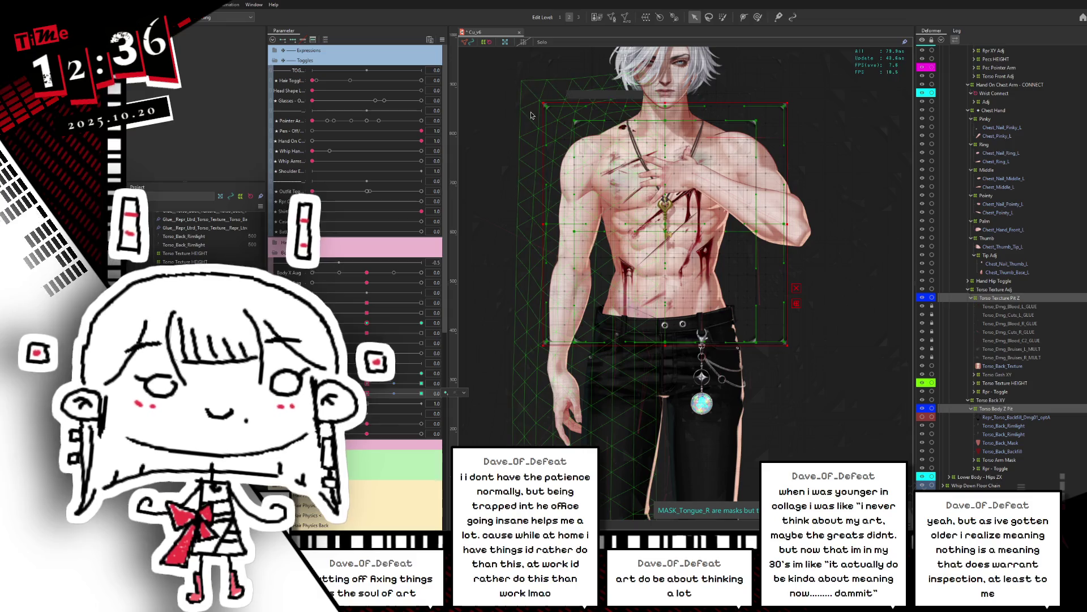
left_click(664, 255)
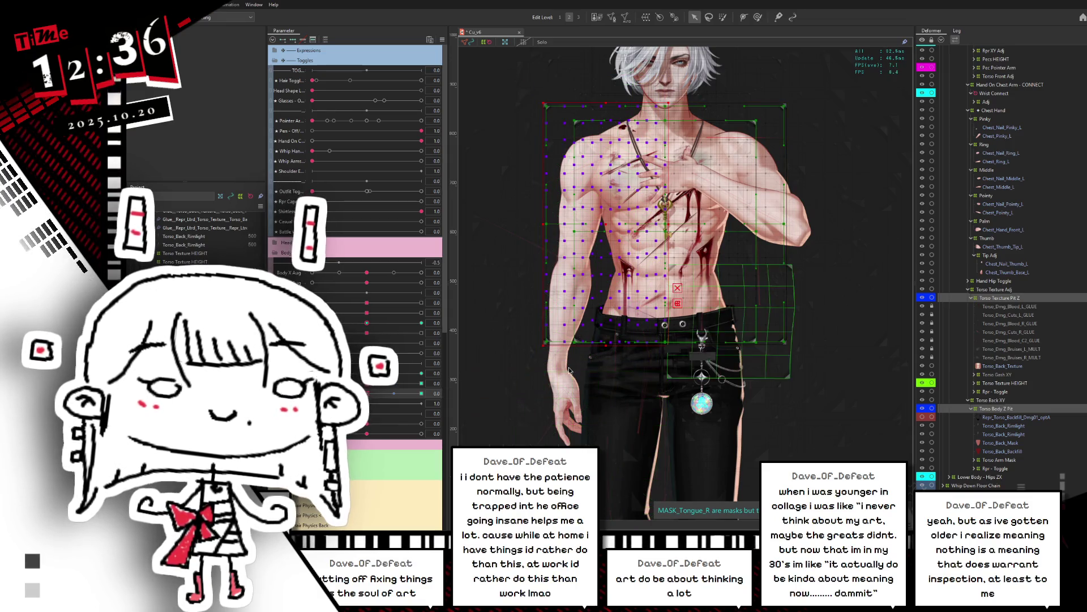
left_click(421, 392)
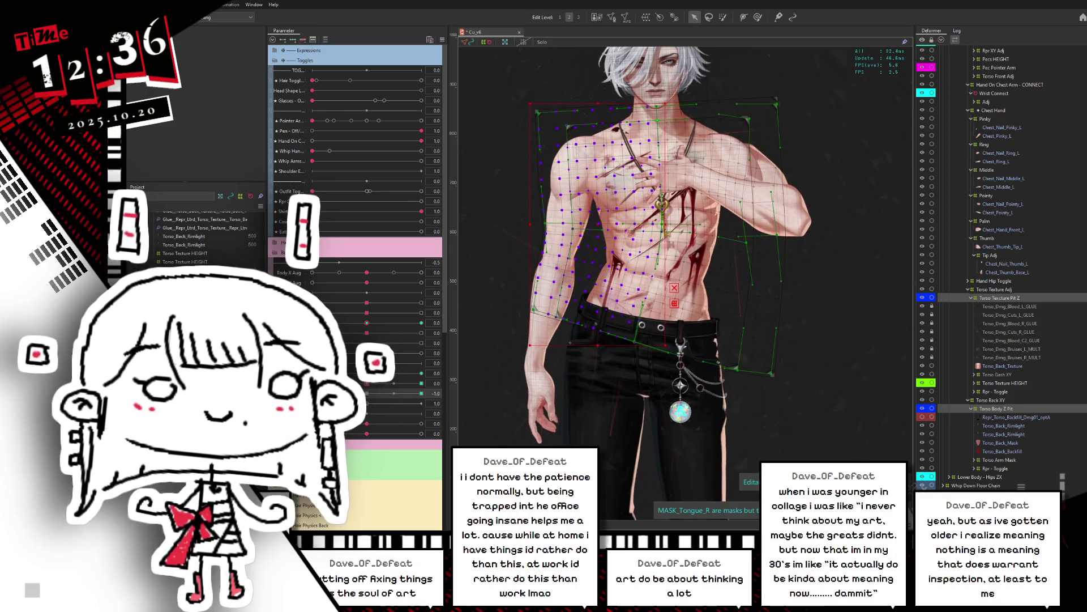
key("ctrl+shift+r")
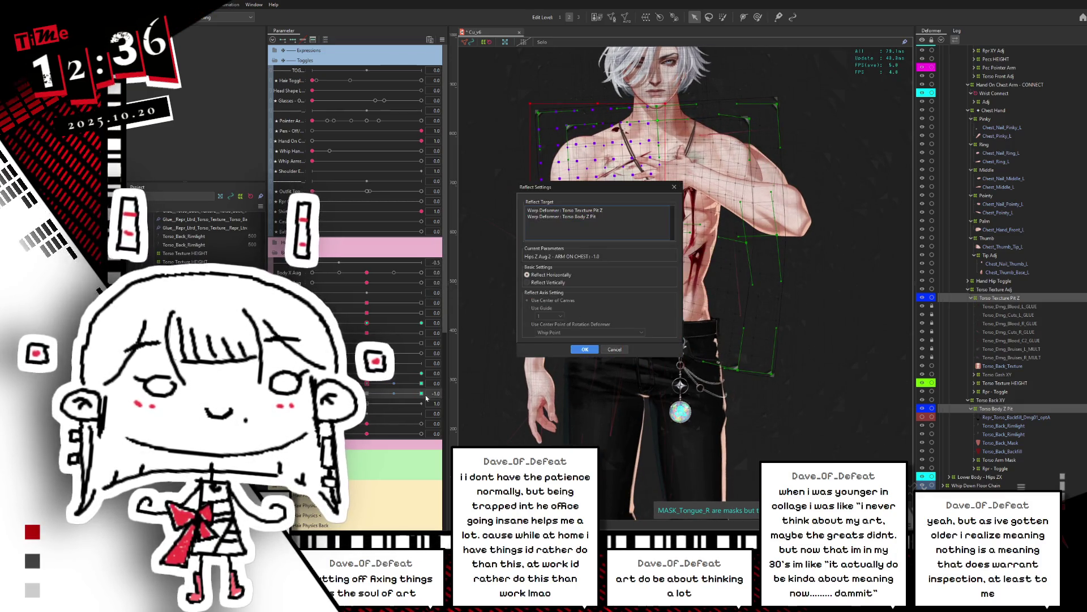
left_click(583, 350)
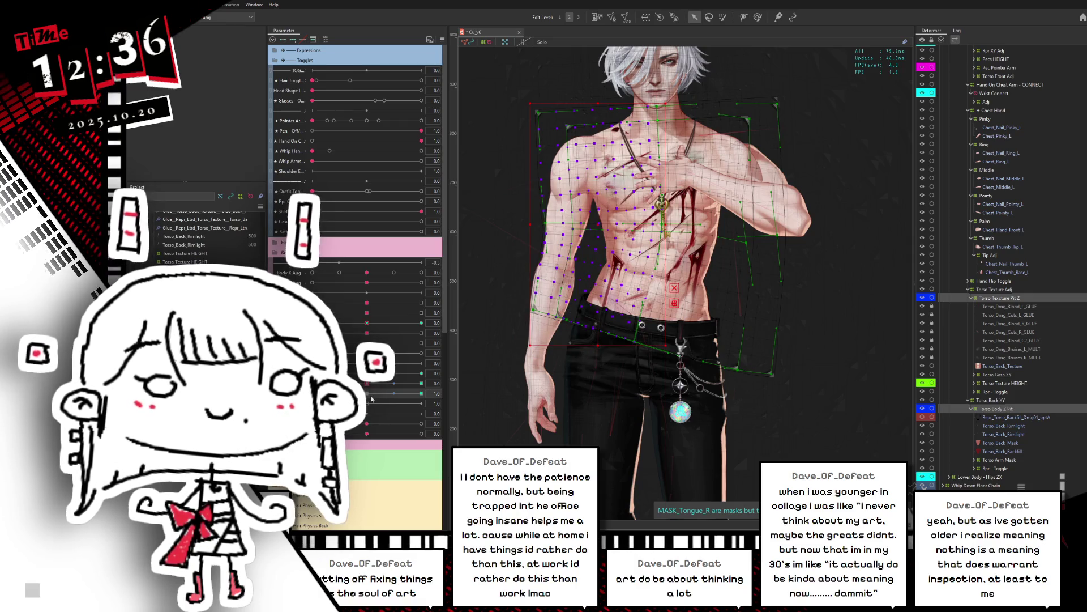
left_click_drag(372, 398, 447, 390)
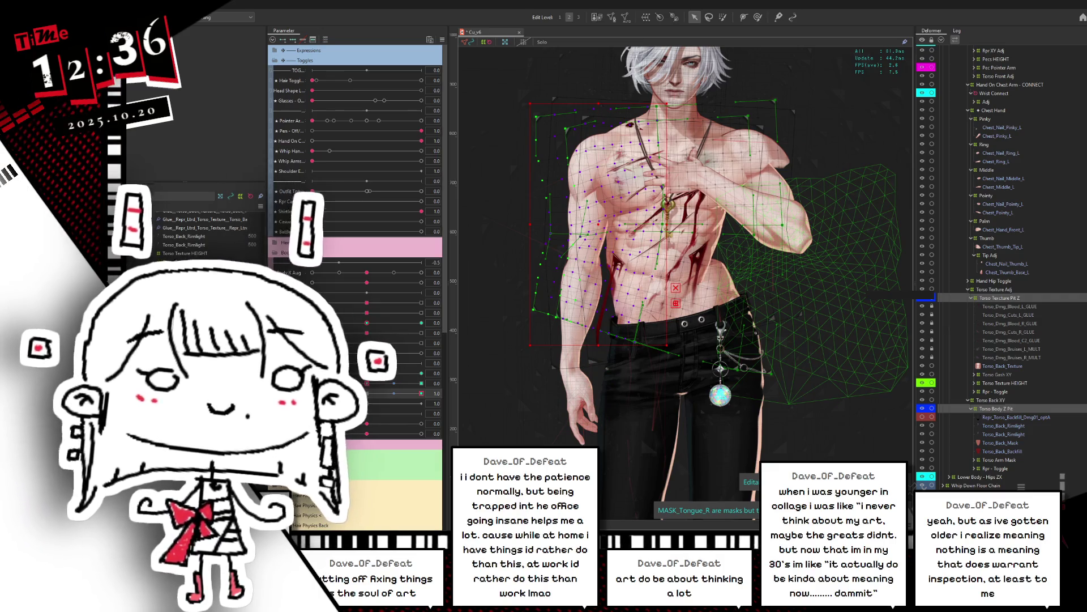
left_click(998, 315)
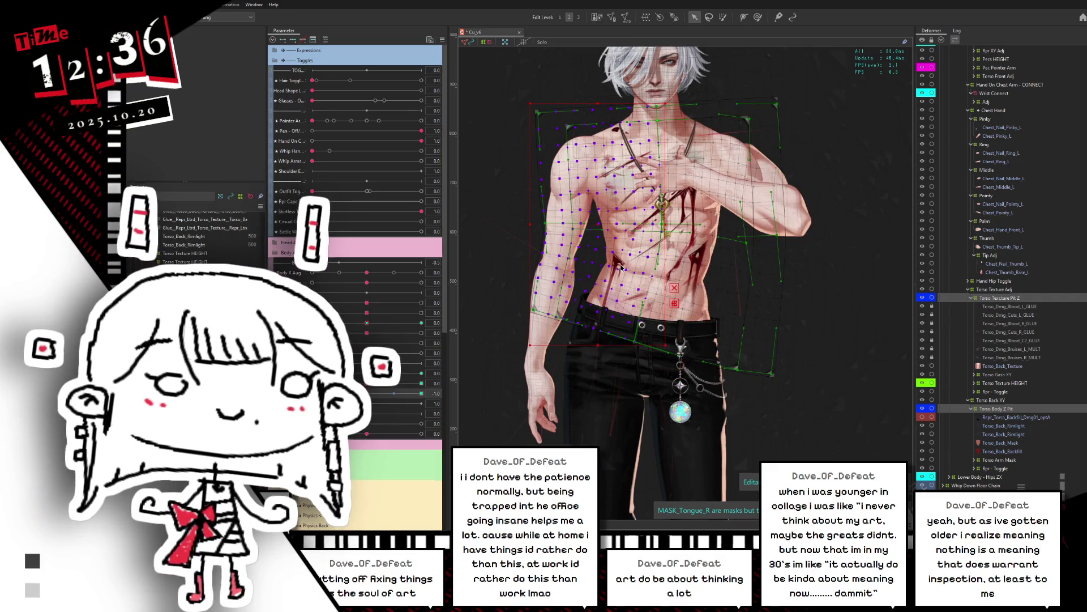
Select Upper Body Z and sweep ARM ON CHEST between -1.0, 0.0 and 1.0, ending at 1.0
scroll(1003, 317, "up", 10)
scroll(1000, 324, "up", 10)
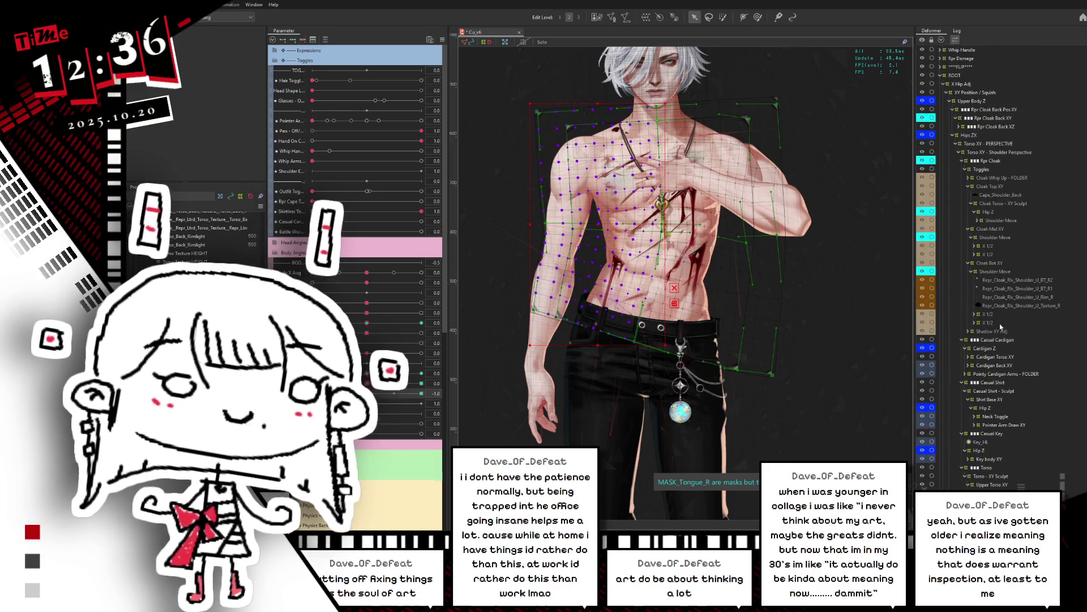
left_click(967, 101)
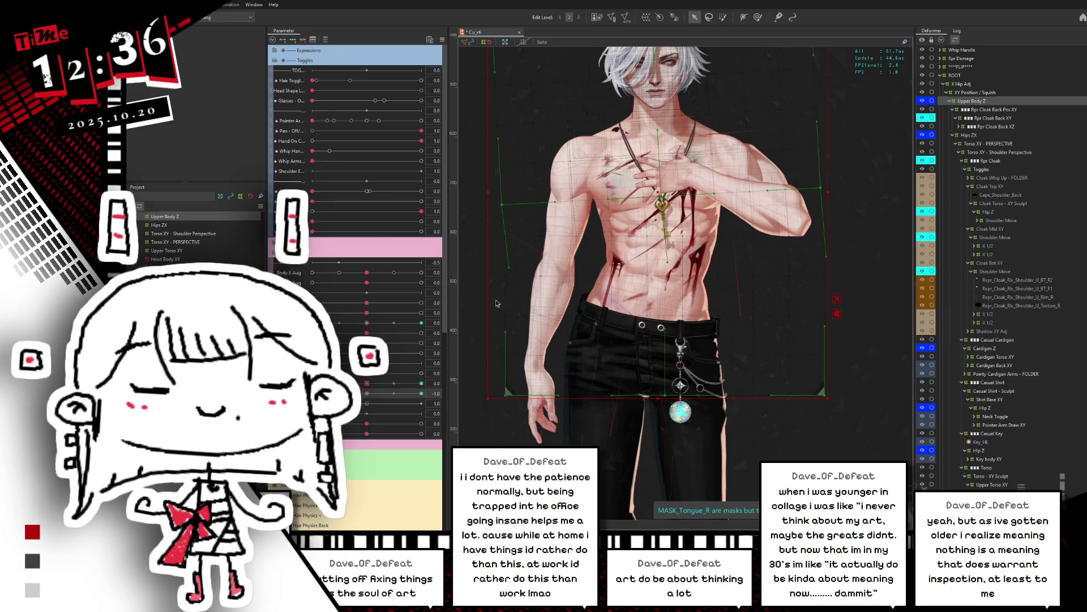
scroll(476, 322, "down", 3)
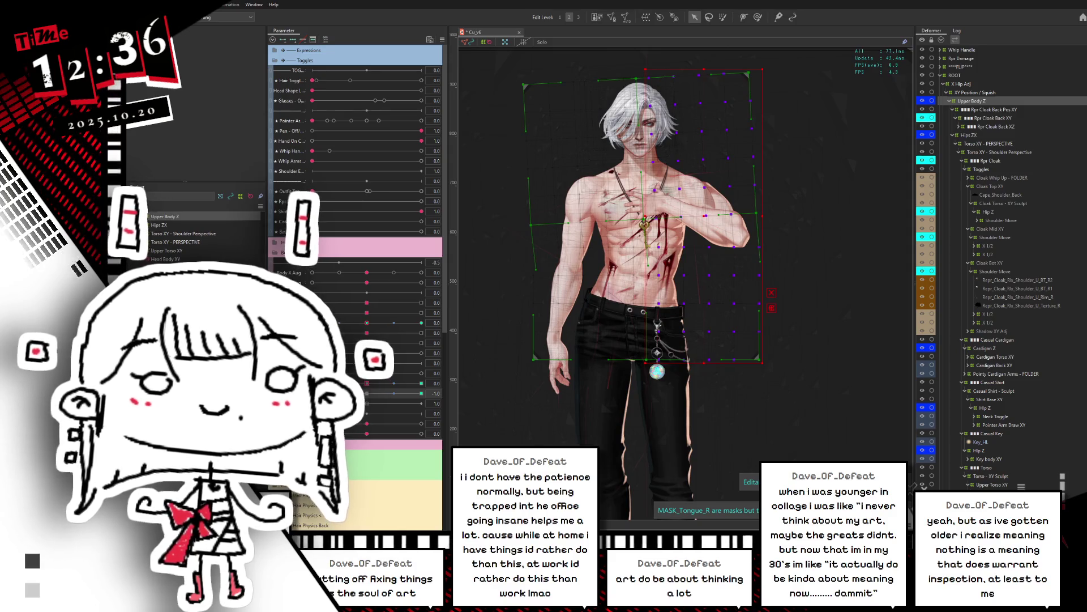
mouse_move(372, 398)
left_mouse_down()
mouse_move(452, 389)
mouse_move(317, 393)
left_mouse_up()
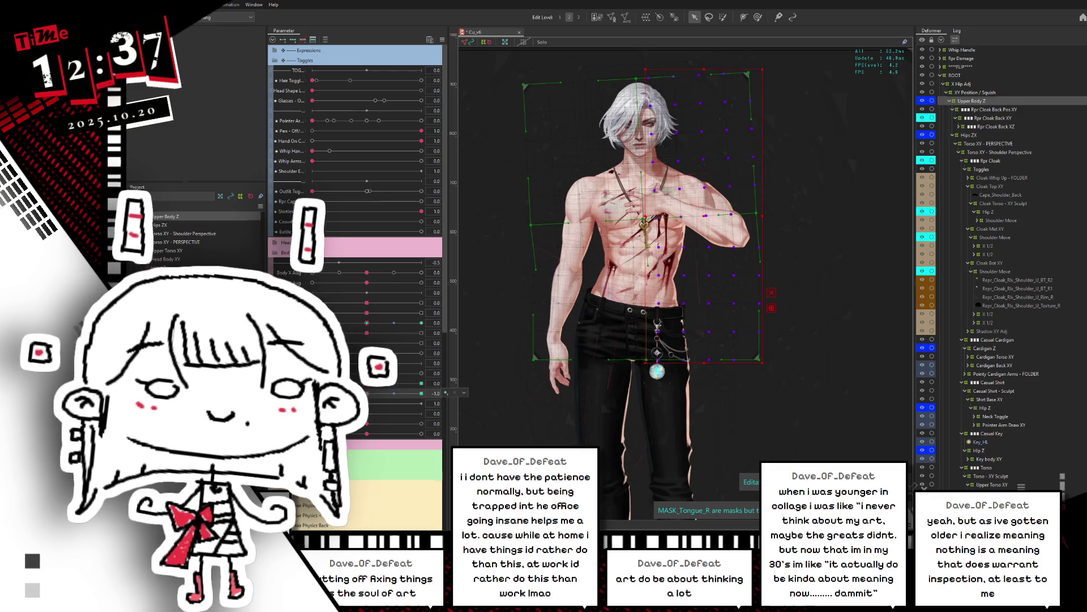
left_click(642, 339)
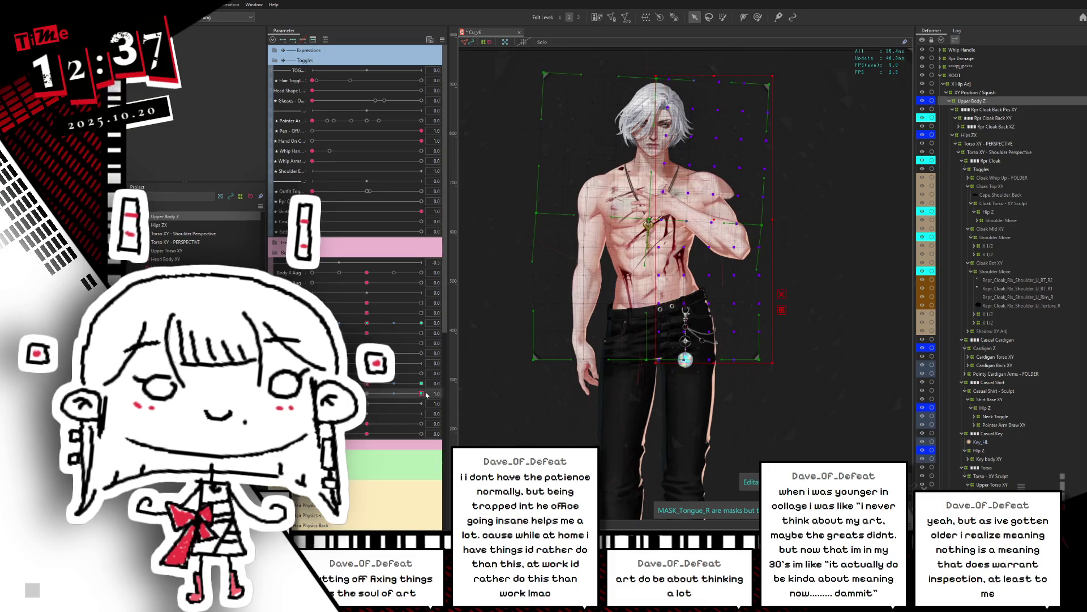
left_click(424, 394)
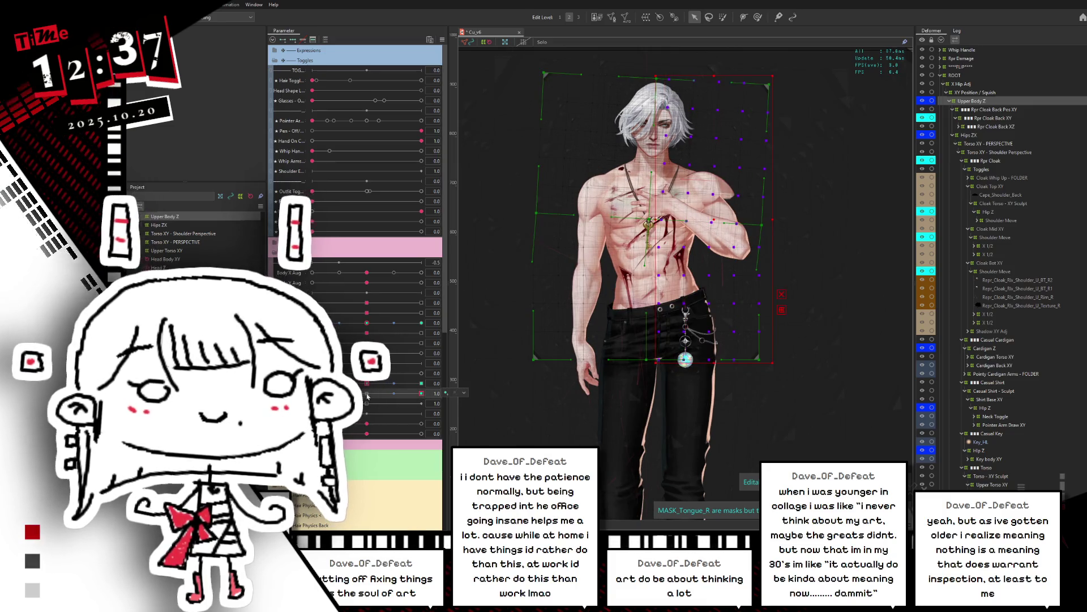
left_click(392, 393)
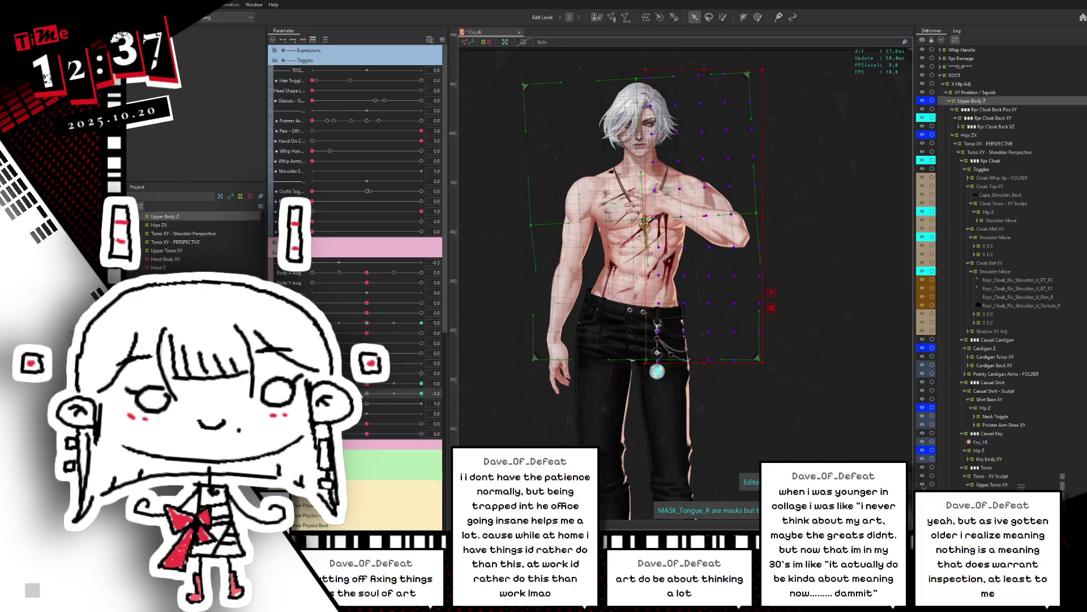
left_click(421, 393)
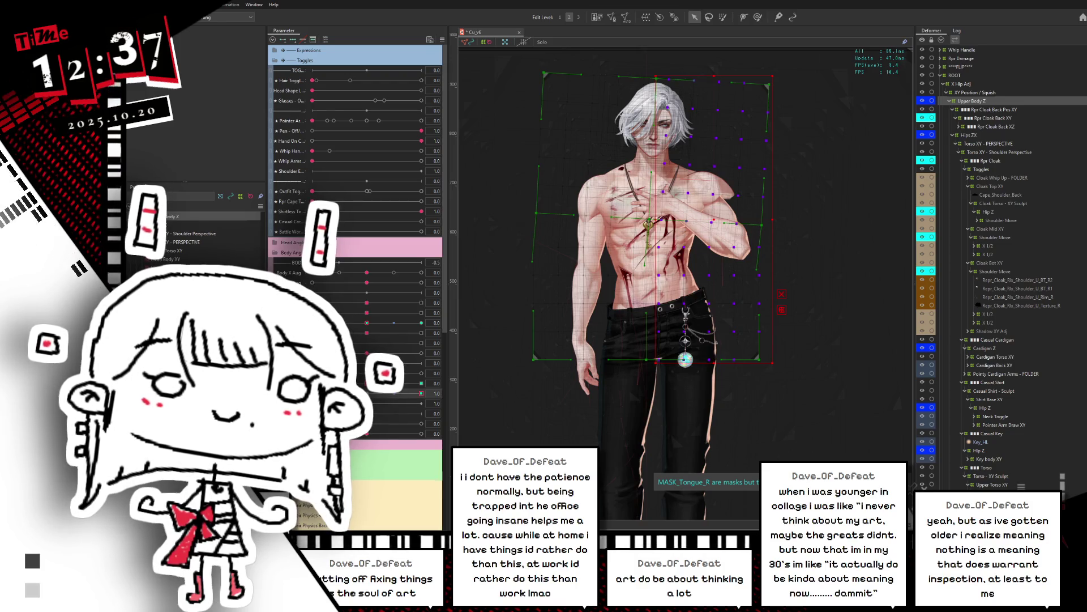
left_click_drag(375, 394, 313, 394)
left_click(421, 393)
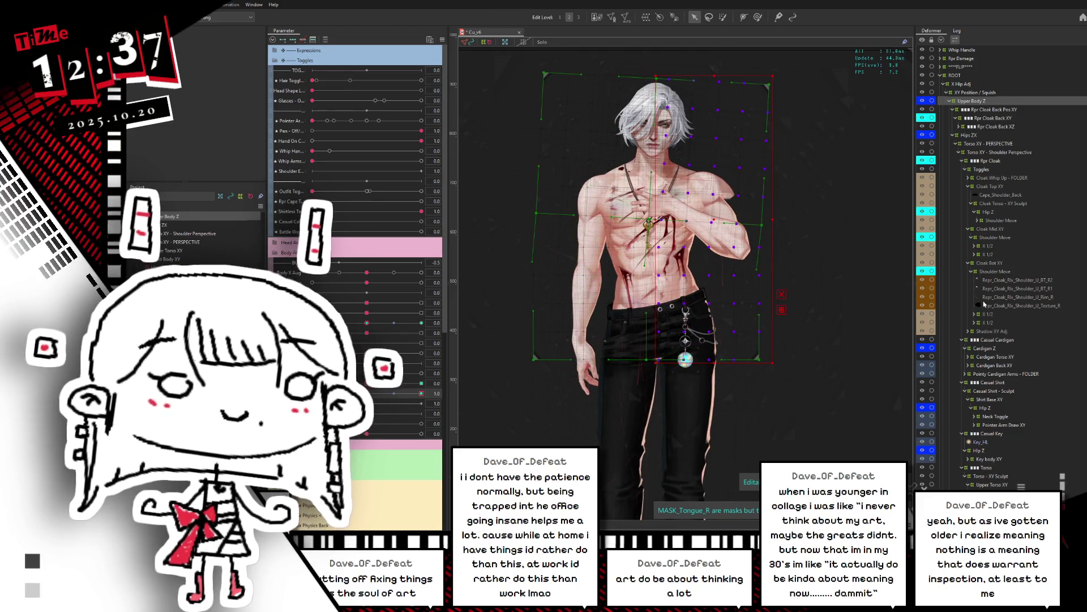
Collapse Cardigan Z, Casual Cardigan, Casual Shirt - Sculpt, Hip Z, Casual Key and Casual Shirt, then select Shoulders Hip Z
left_click(964, 348)
left_click(963, 340)
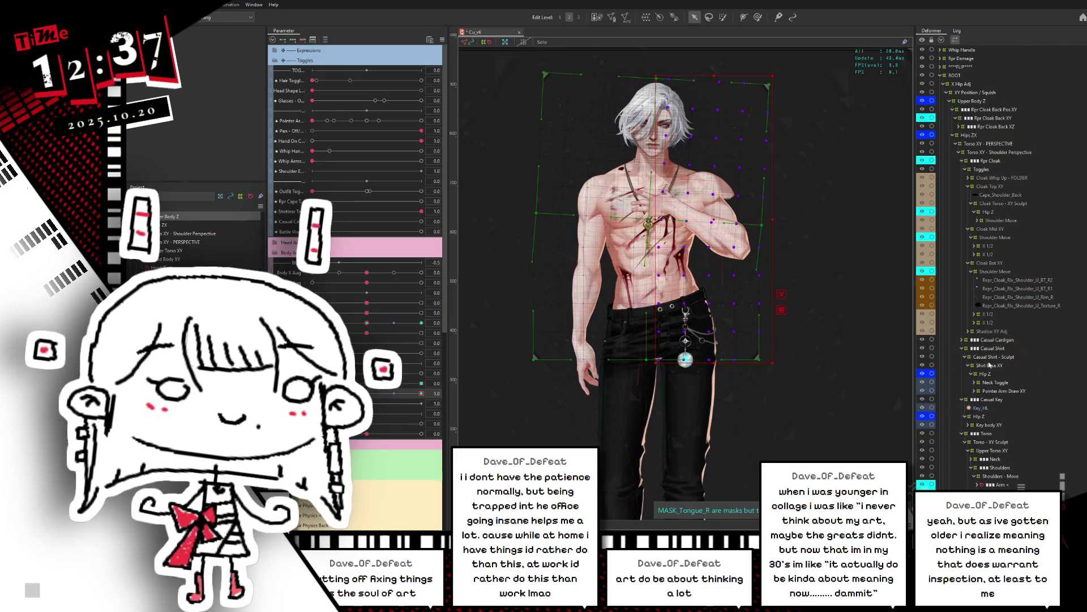
left_click(966, 358)
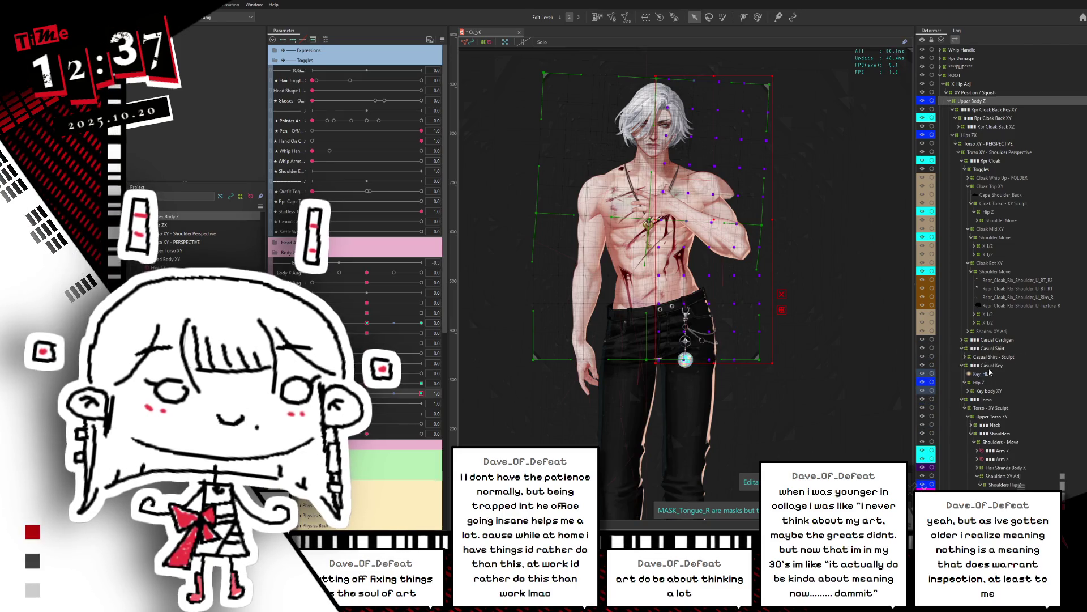
left_click(980, 383)
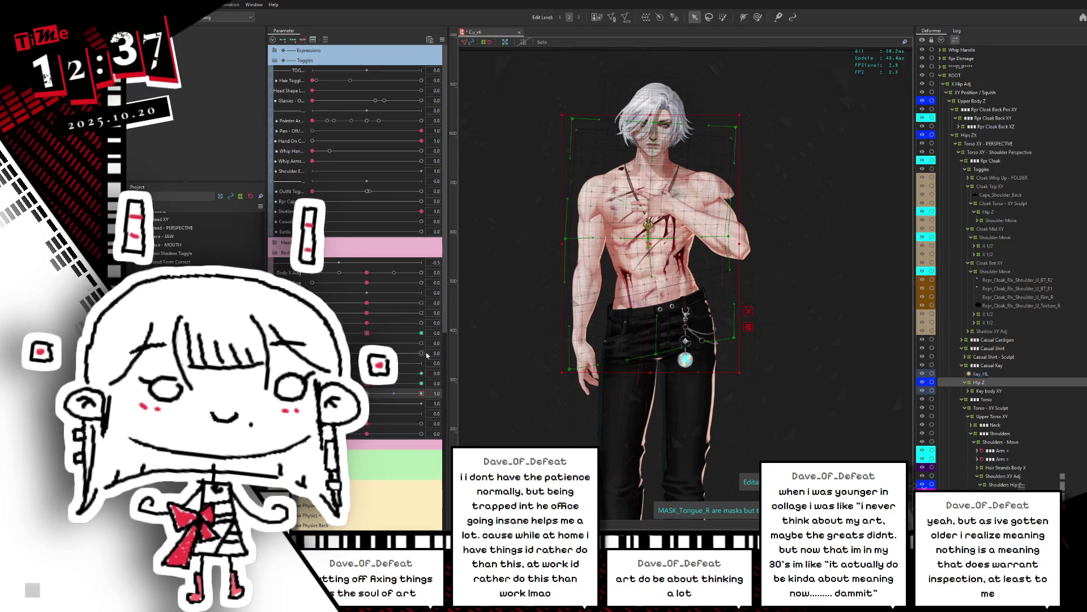
left_click(421, 393)
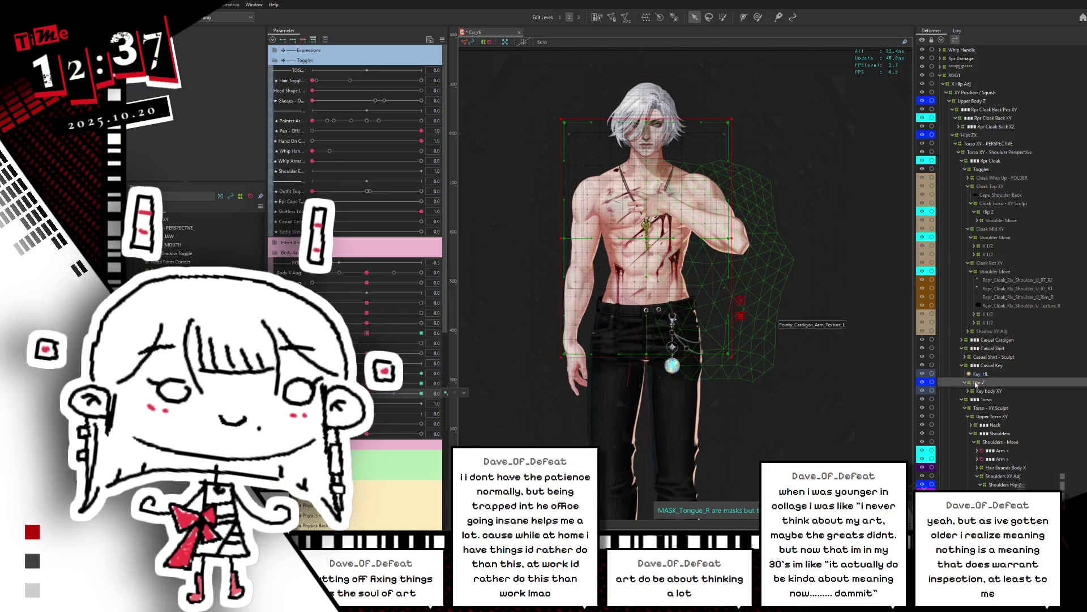
left_click(964, 383)
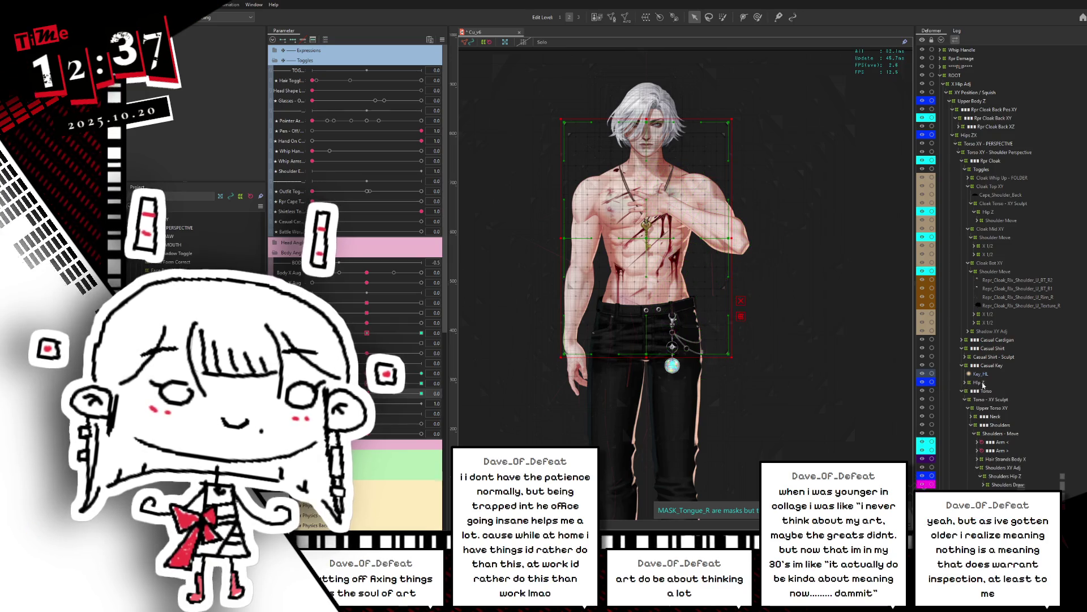
left_click(962, 365)
left_click(961, 348)
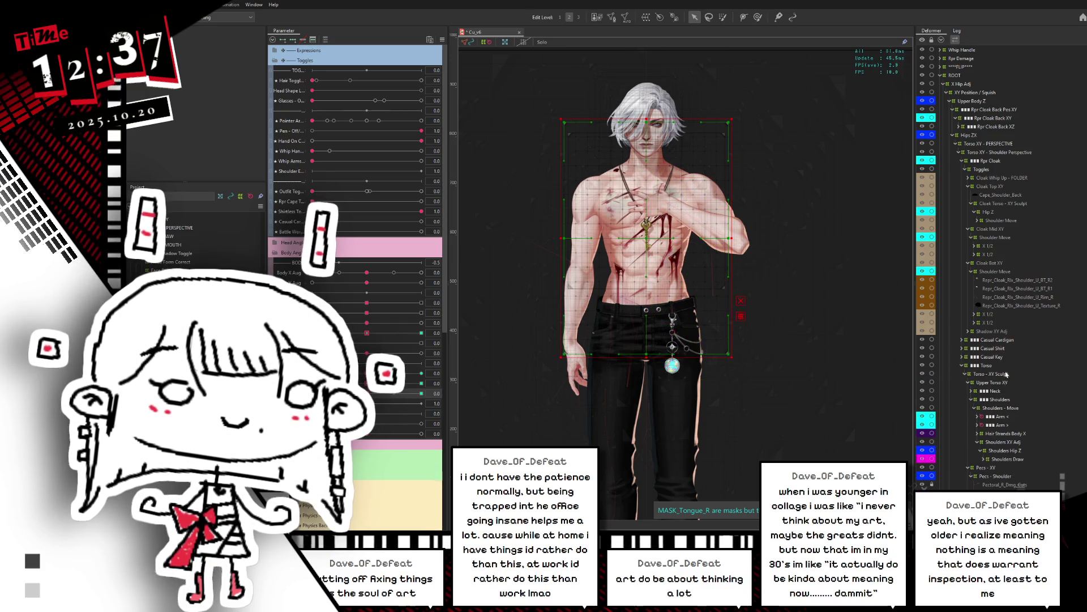
scroll(1048, 301, "down", 5)
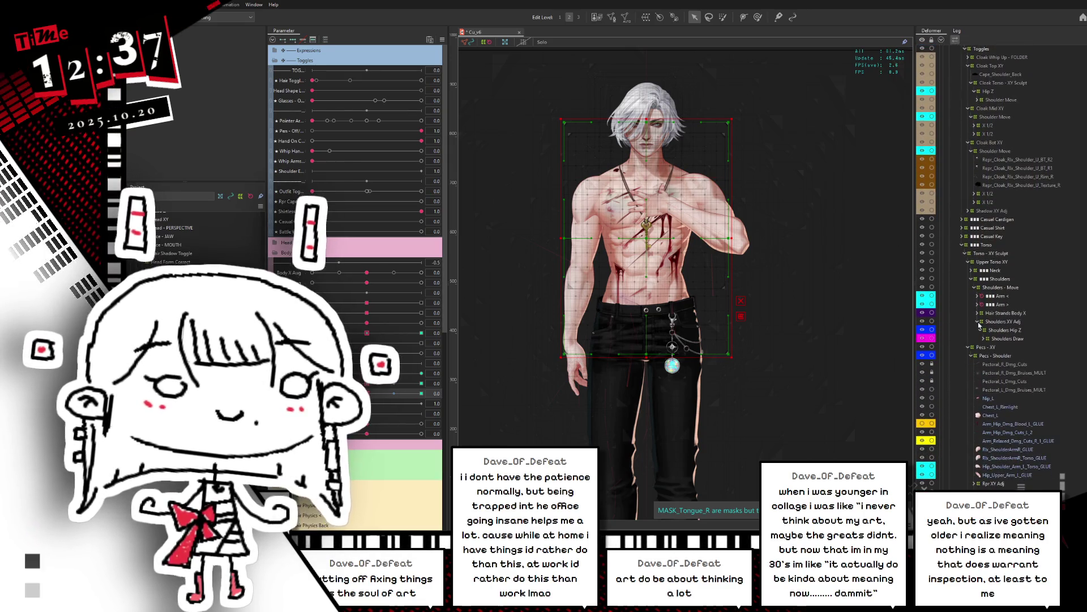
left_click(1004, 331)
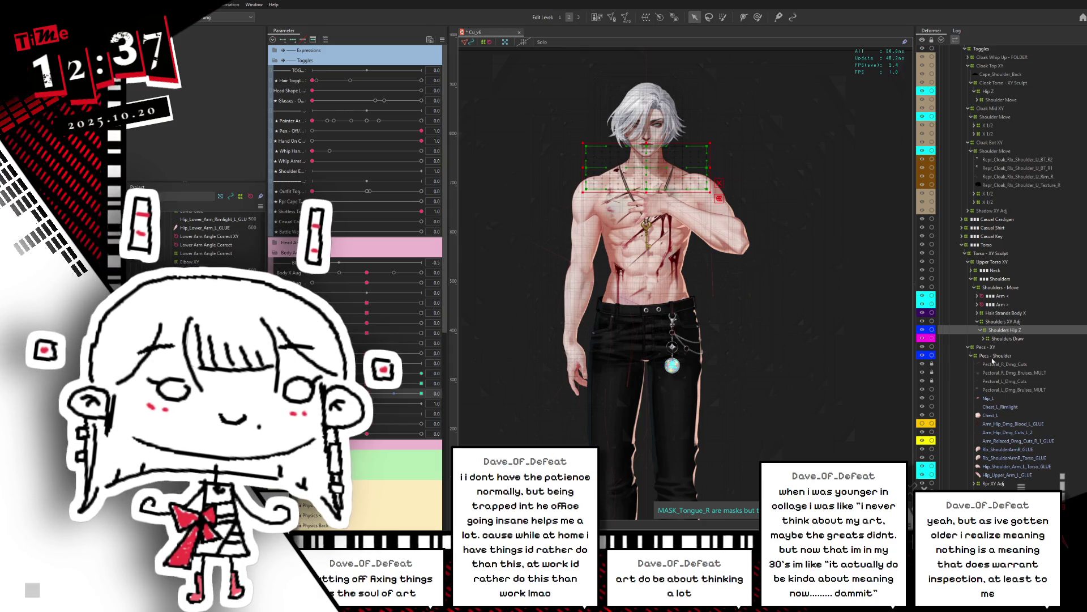
With ARM ON CHEST at -1, reflect the Shoulders Hip Z motion horizontally
mouse_move(367, 393)
left_mouse_down()
mouse_move(416, 393)
mouse_move(313, 393)
left_mouse_up()
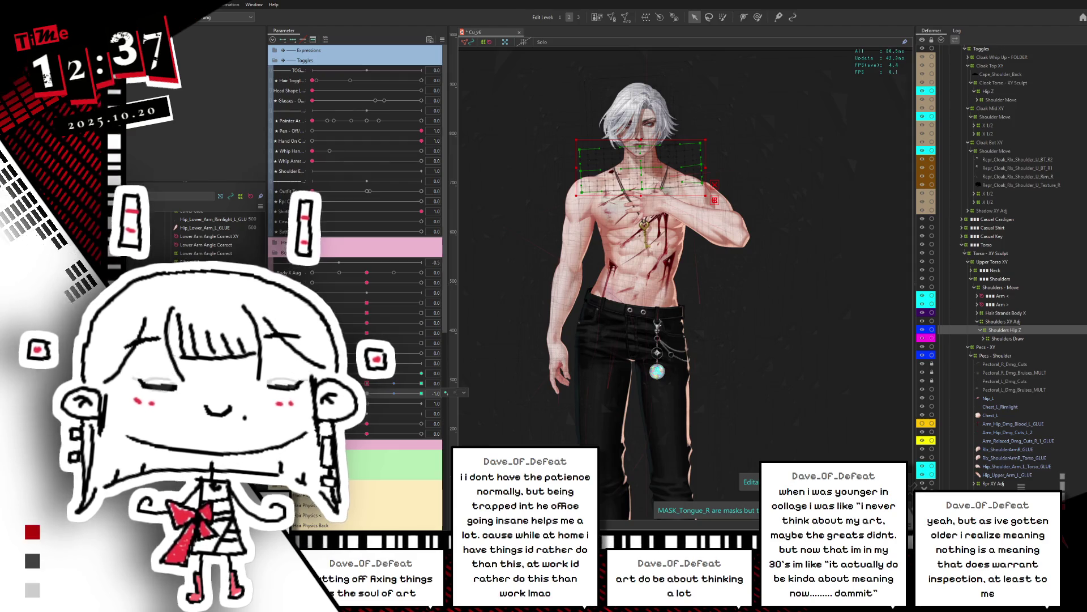
left_click(367, 393)
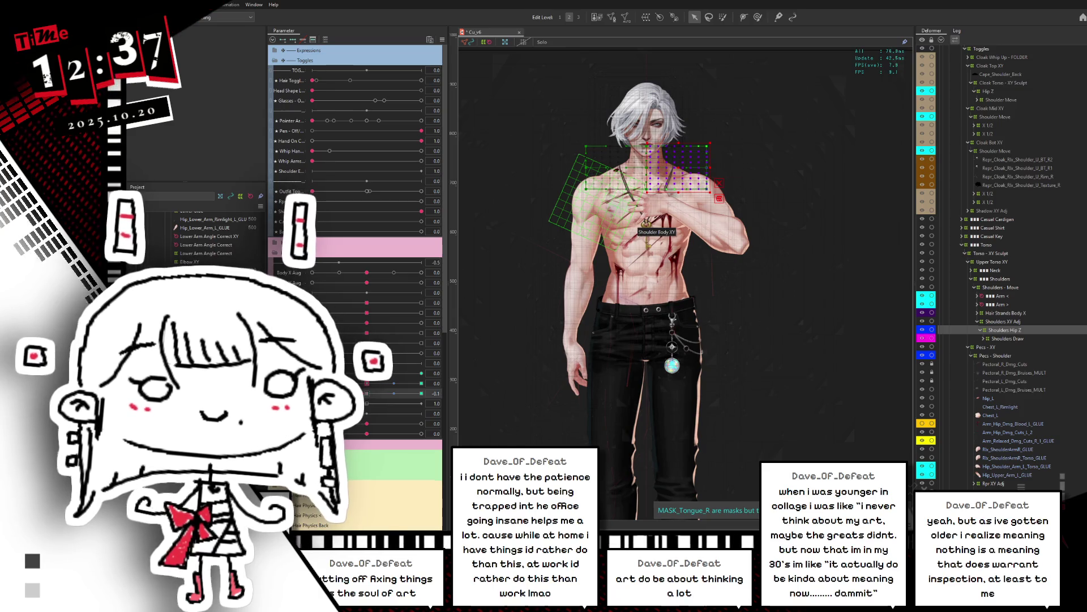
left_click(313, 393)
key("ctrl+shift+r")
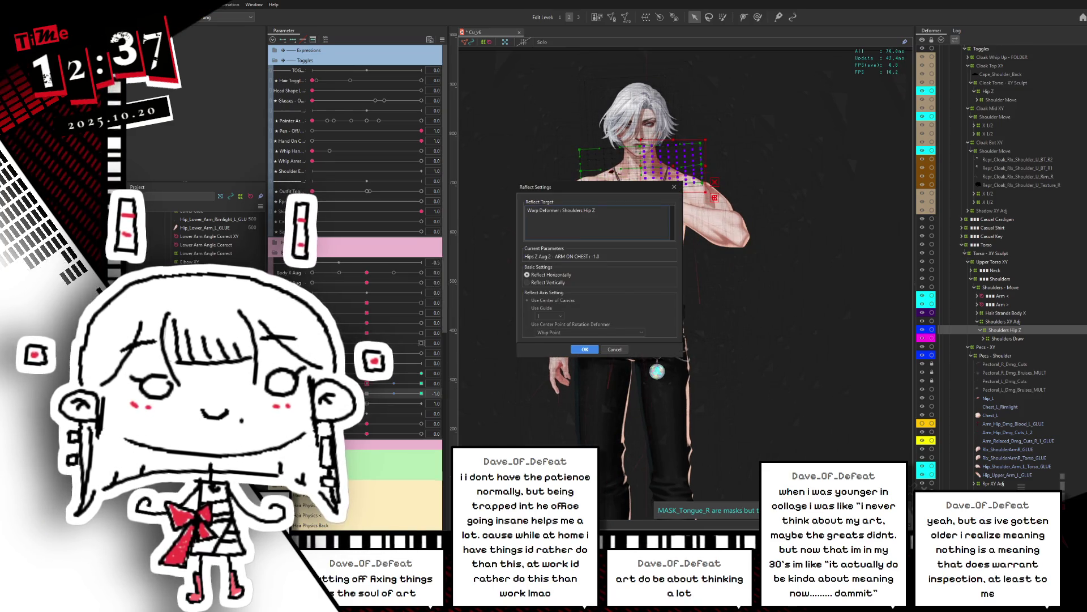
left_click(585, 349)
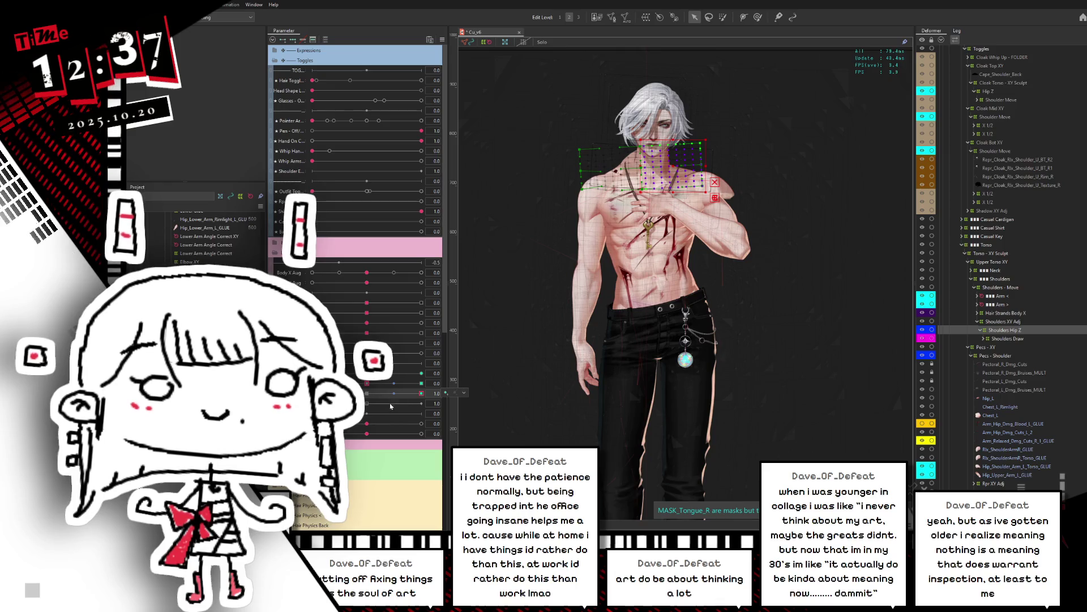
Scrub ARM ON CHEST through -1, 0.5, 1.0 and 0.8 to check the mirrored Shoulders Hip Z pose
left_click(313, 393)
left_click(394, 393)
left_click(422, 393)
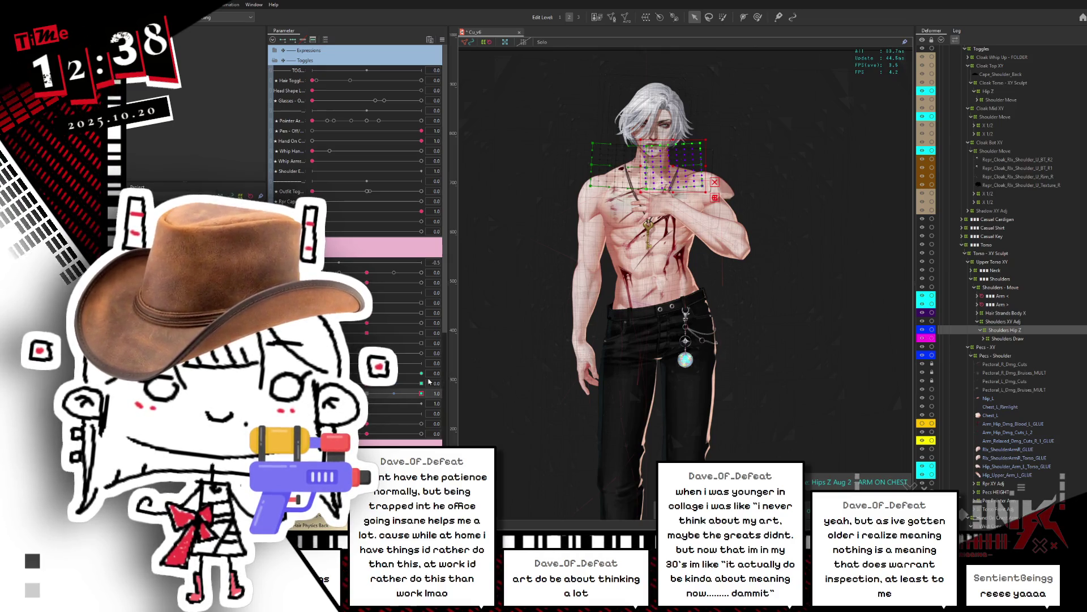
left_click_drag(422, 393, 388, 393)
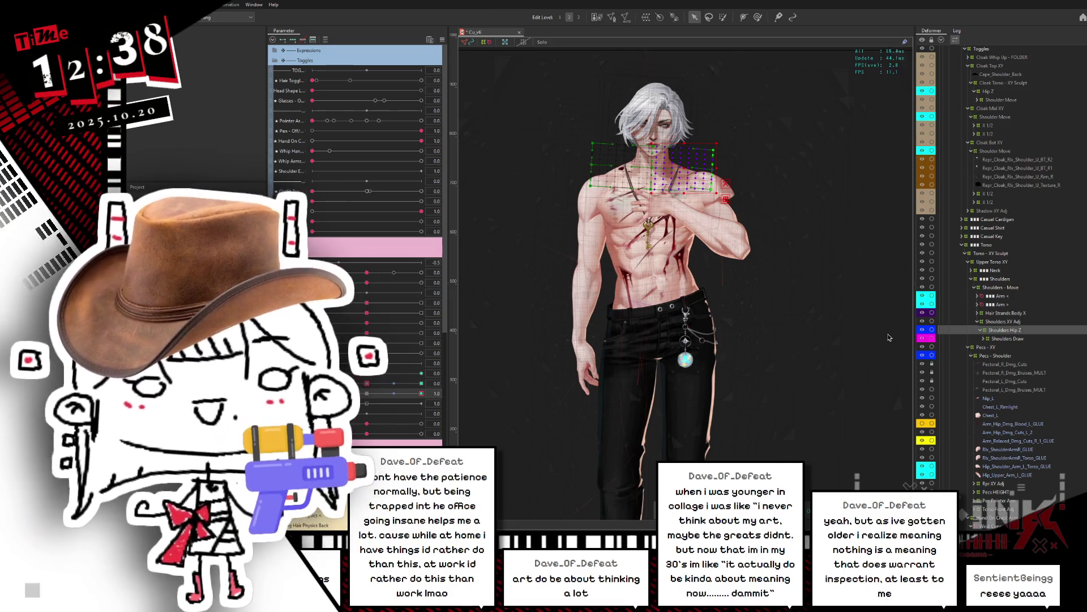
left_click(993, 330)
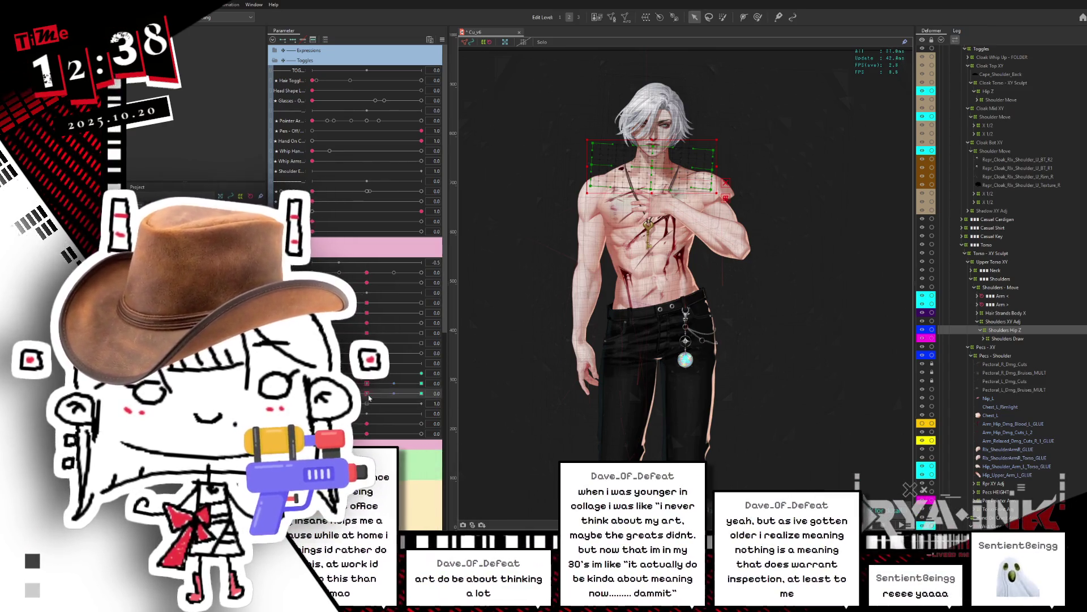
left_click(360, 398)
left_click_drag(367, 393, 409, 393)
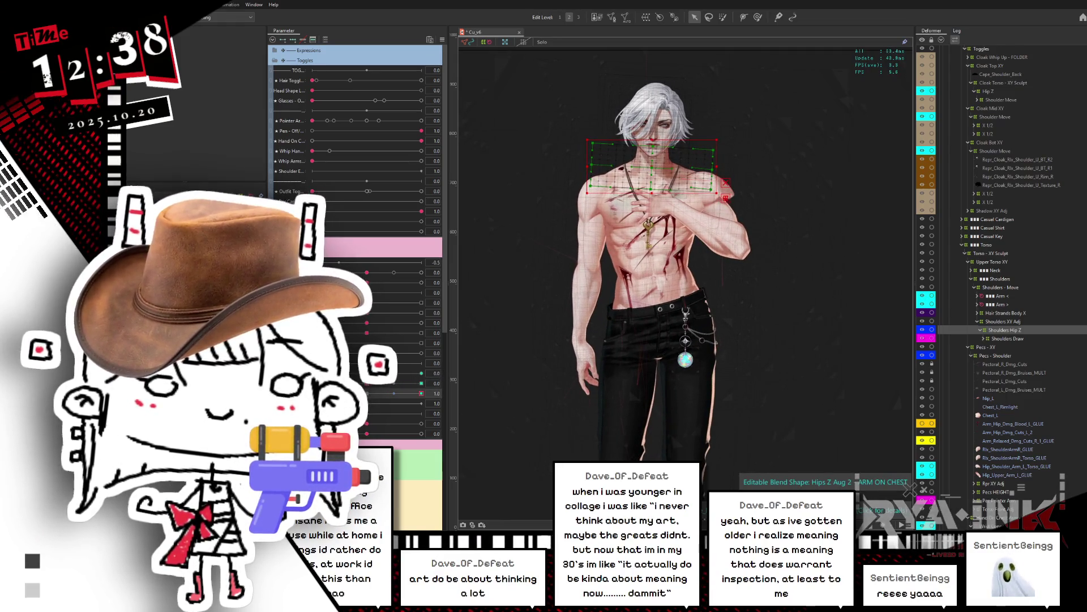
left_click_drag(409, 393, 314, 393)
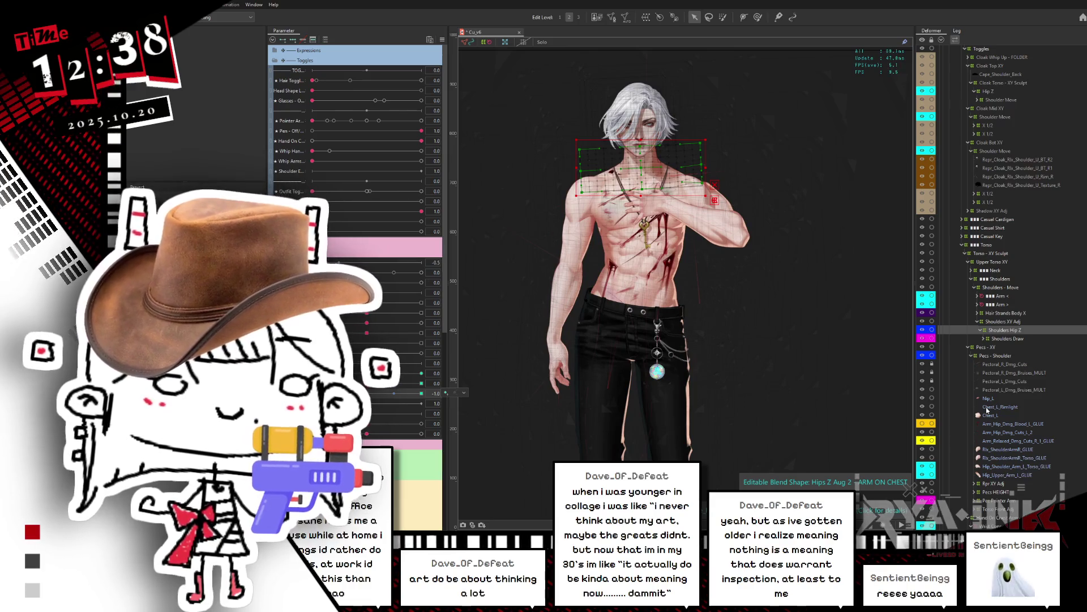
Select Pecs - Shoulder, Hips ZX and Shoulders Hip Z at ARM ON CHEST -1 and start Reflect Motion
left_click(998, 356)
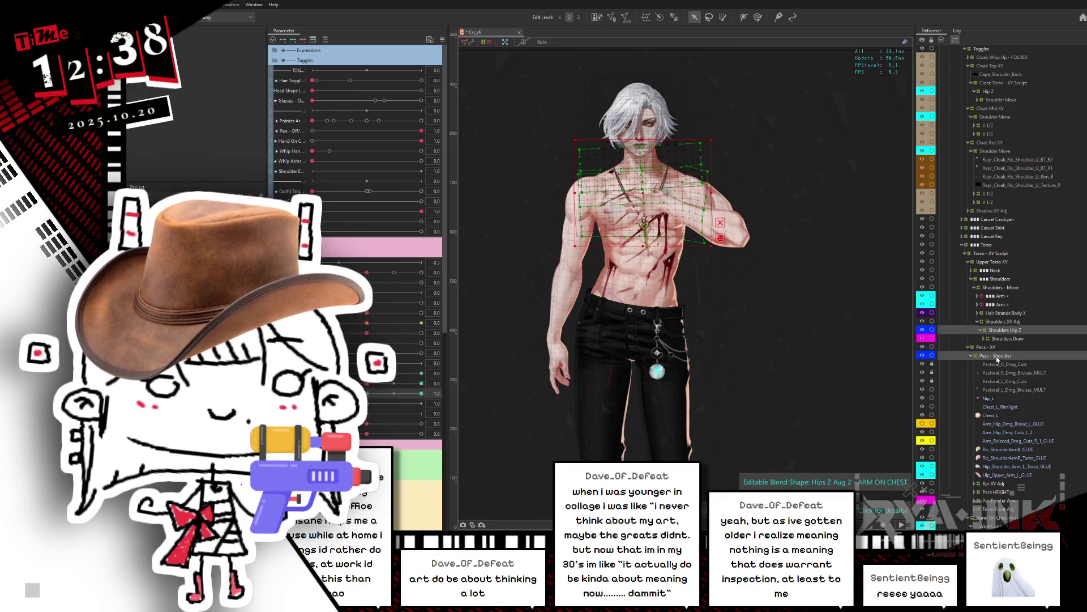
scroll(992, 374, "up", 5)
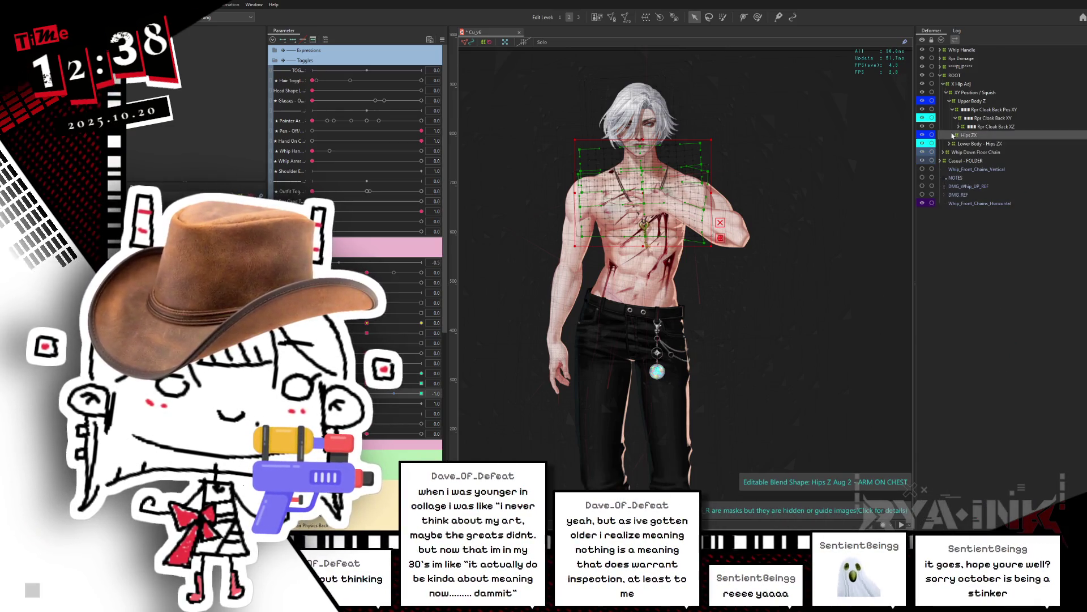
left_click(969, 136)
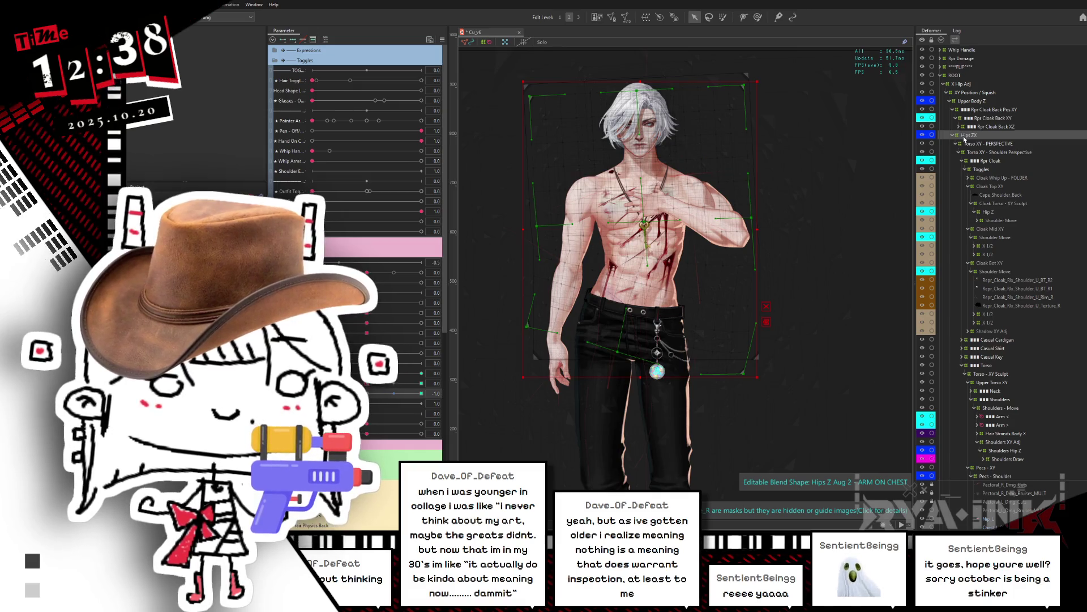
left_click(1001, 451)
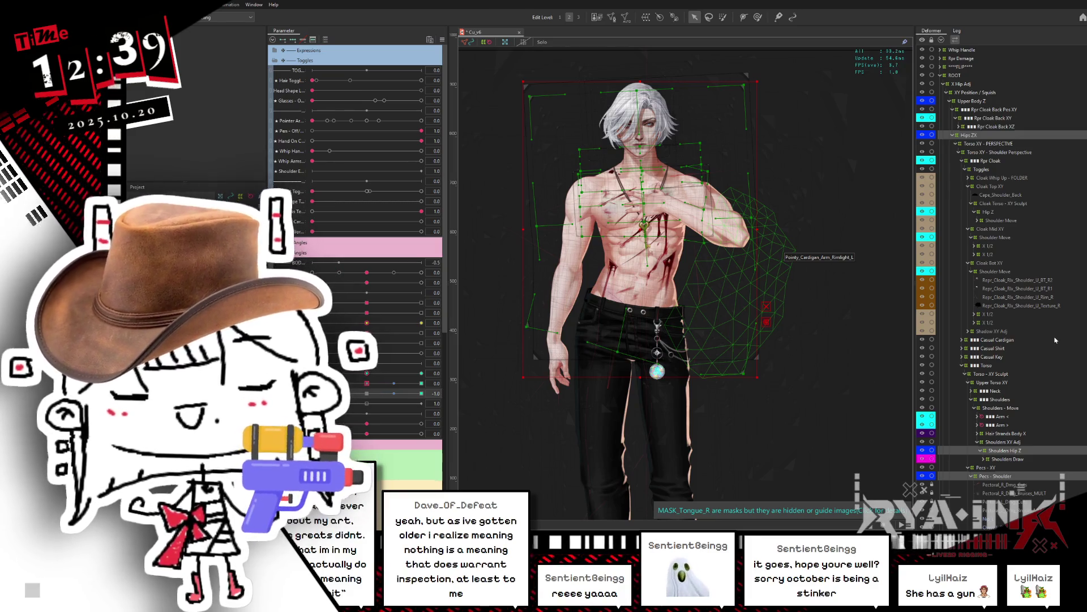
scroll(1048, 337, "down", 5)
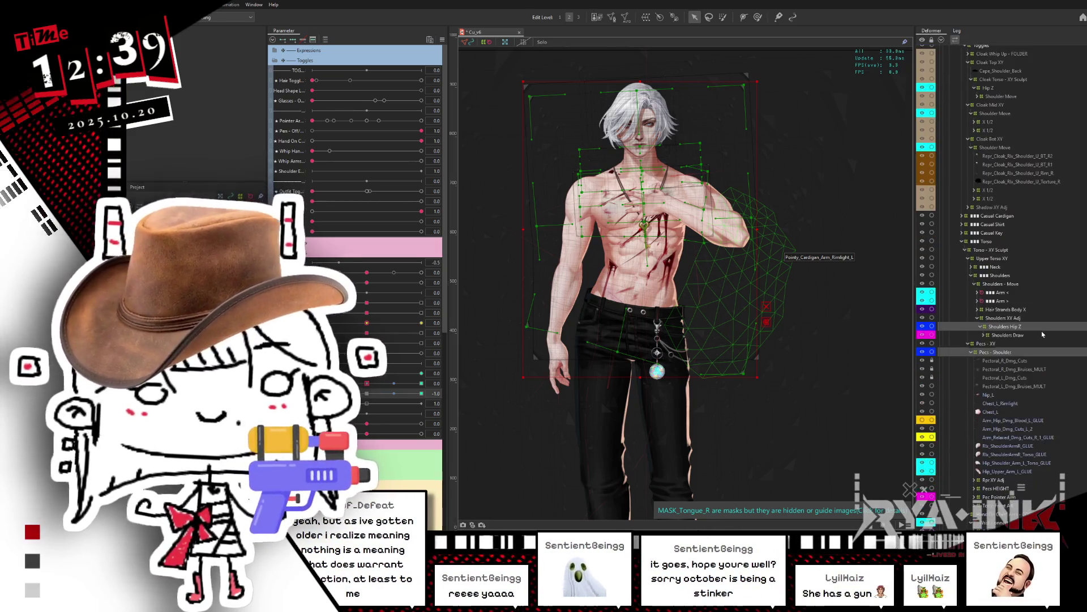
scroll(1049, 330, "down", 5)
scroll(1005, 386, "up", 8)
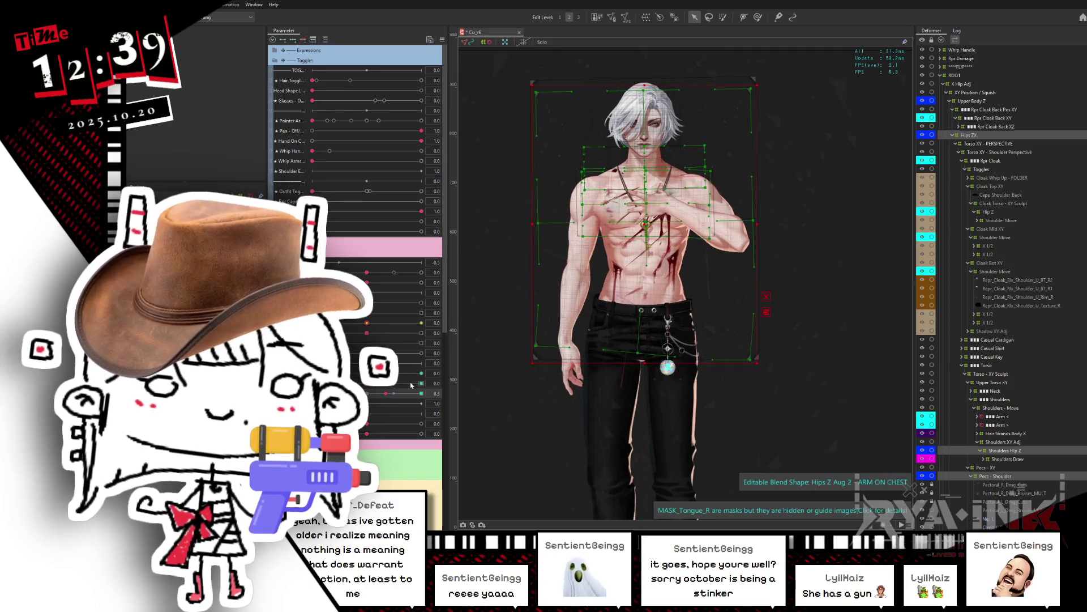
left_click_drag(381, 395, 313, 394)
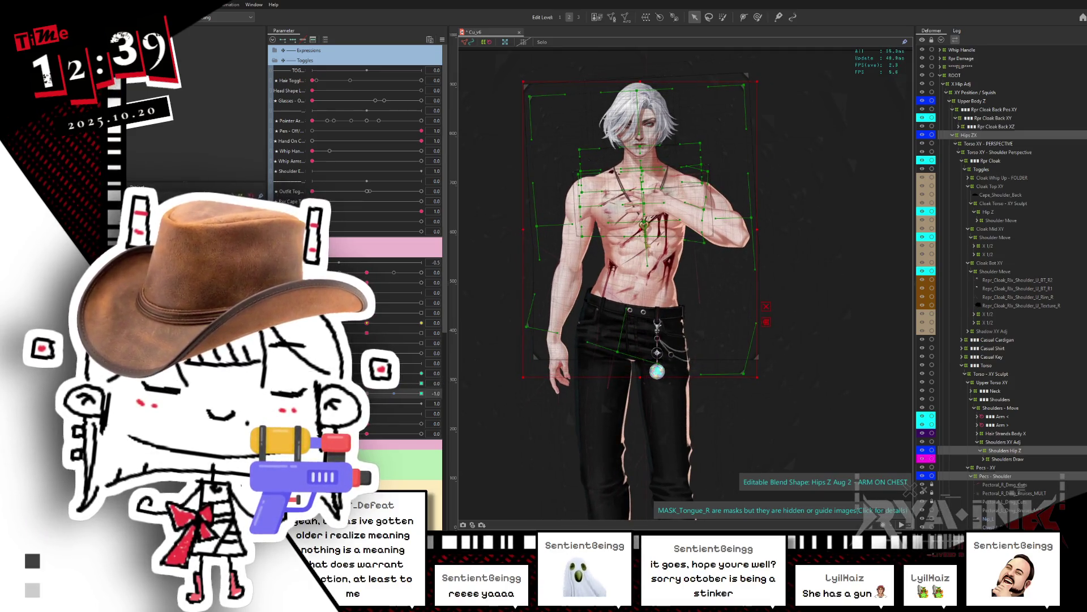
key("ctrl+shift+r")
Apply horizontal reflection to the three selected deformers and check the pose across the range
left_click(600, 293)
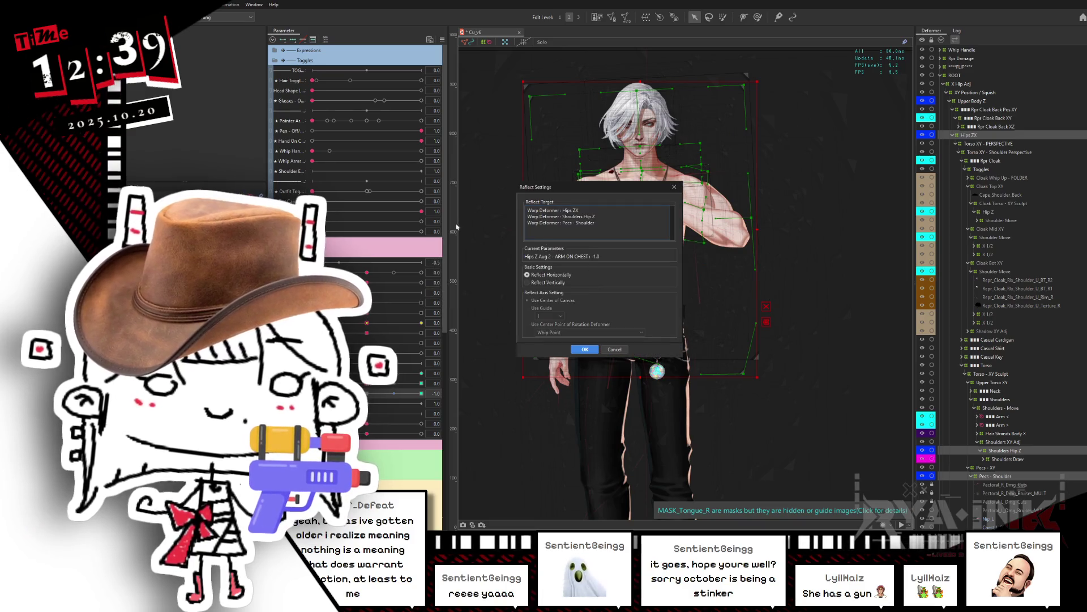
left_click(585, 350)
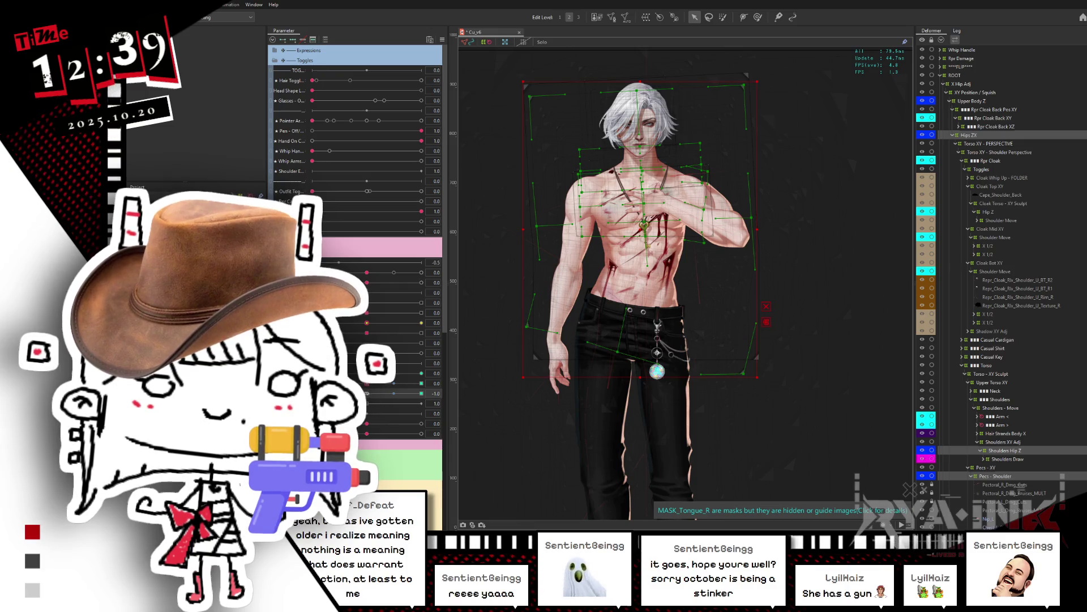
mouse_move(375, 393)
left_mouse_down()
mouse_move(432, 392)
mouse_move(312, 393)
mouse_move(434, 392)
left_mouse_up()
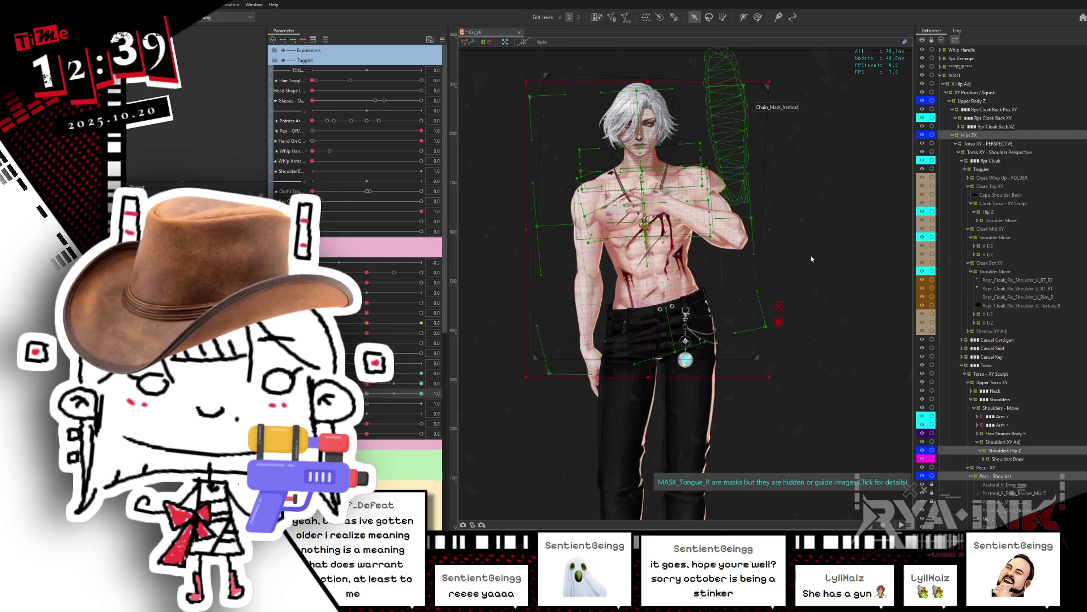
key("ctrl+z")
Add Upper Body Z, reflect all four deformers horizontally, and preview the blend at 0.6
left_click(987, 101)
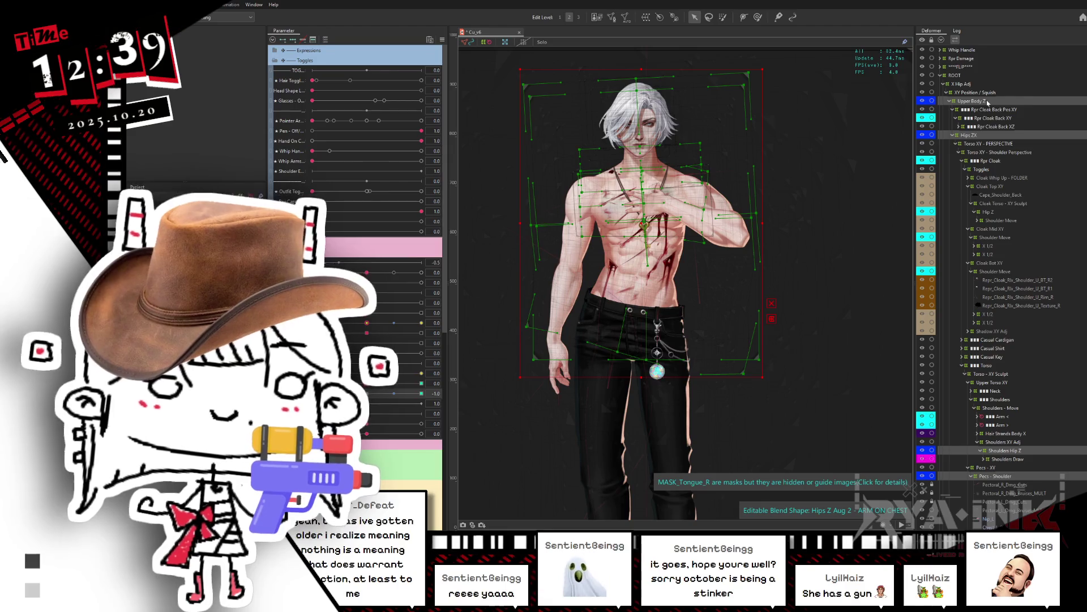
mouse_move(313, 393)
left_mouse_down()
mouse_move(447, 388)
mouse_move(312, 393)
left_mouse_up()
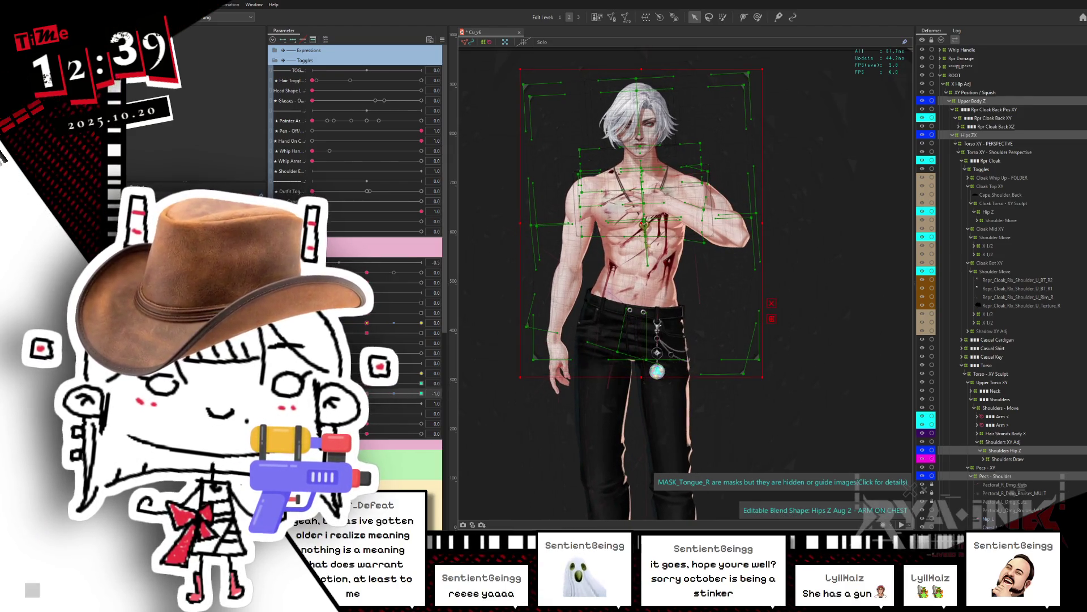
key("ctrl+shift+r")
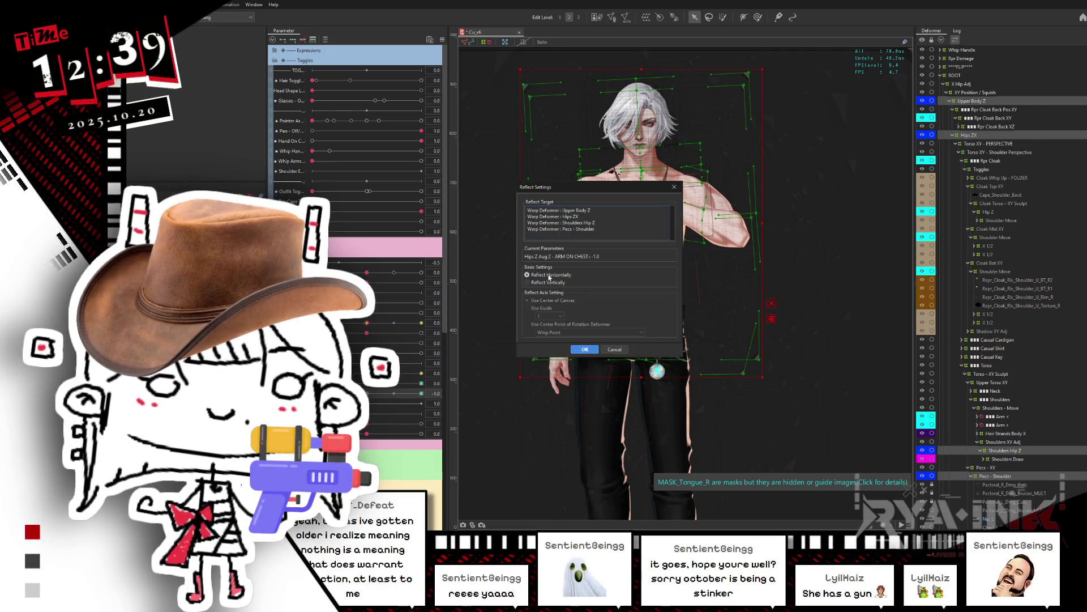
left_click(586, 351)
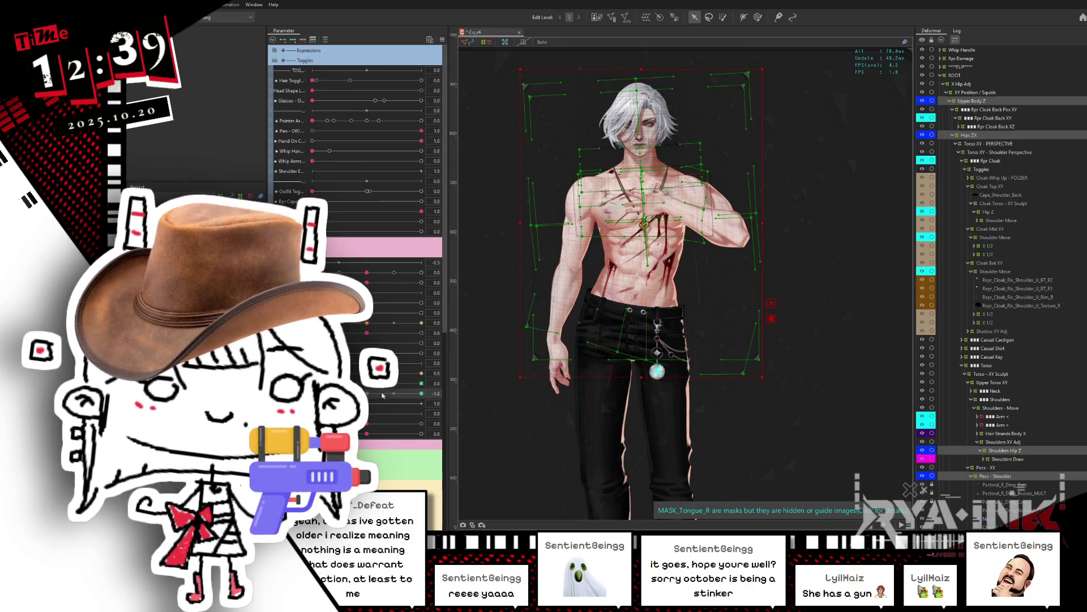
mouse_move(385, 395)
left_mouse_down()
mouse_move(436, 383)
mouse_move(376, 403)
mouse_move(432, 388)
left_mouse_up()
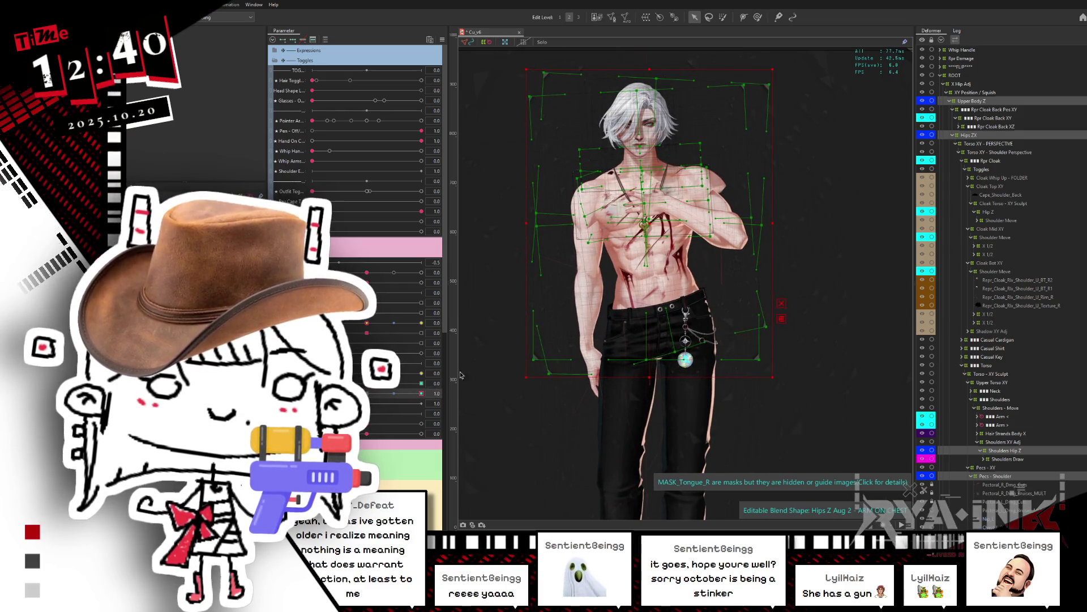
On Hips ZX alone, swing ARM ON CHEST between its extremes with the torso framed, then undo
left_click(987, 136)
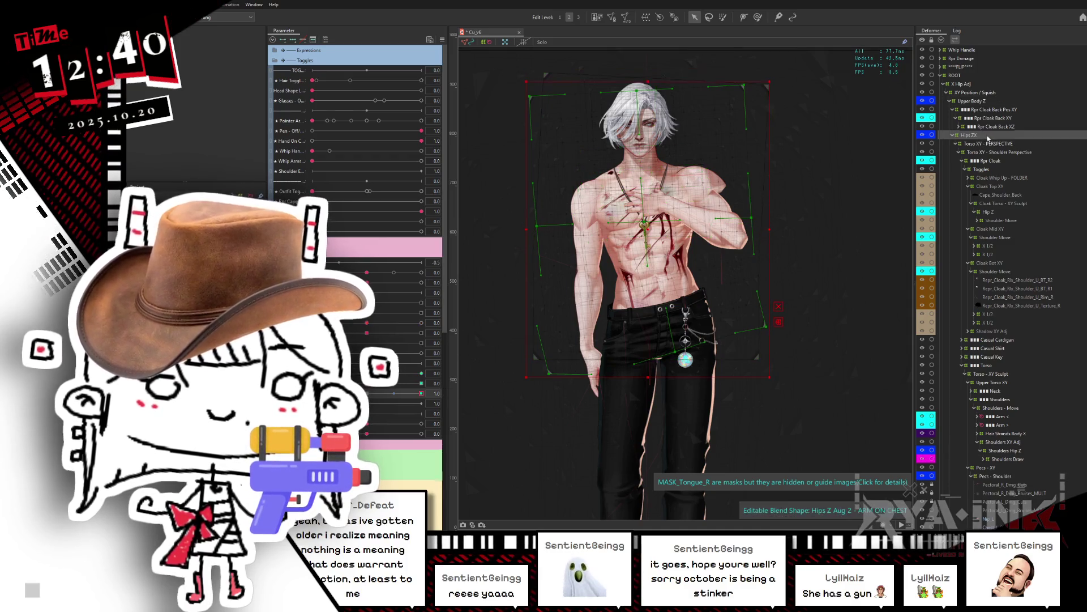
left_click_drag(365, 398, 435, 390)
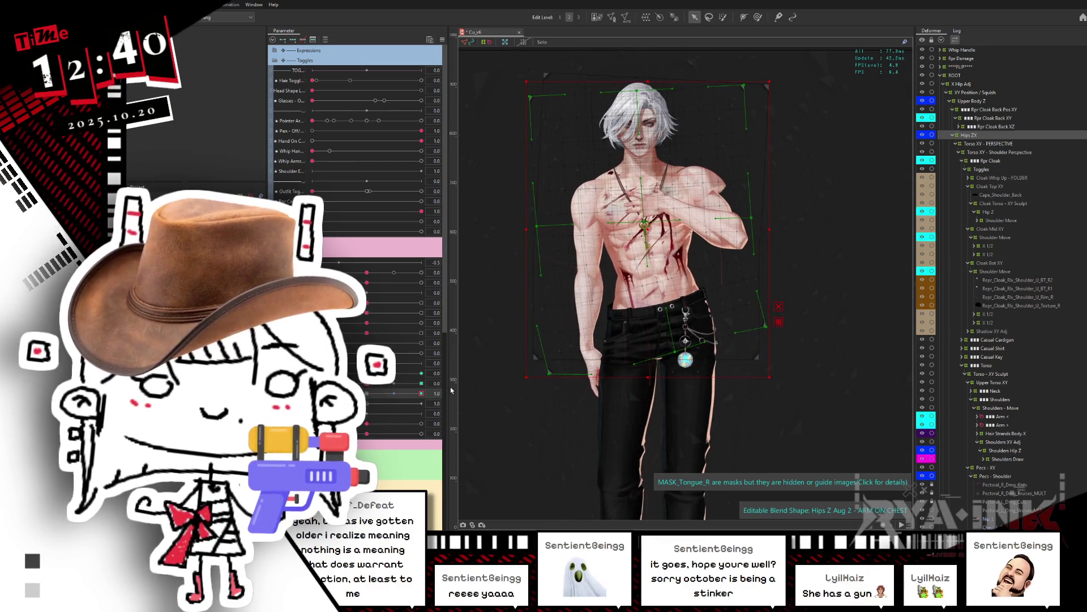
left_click_drag(404, 402, 313, 393)
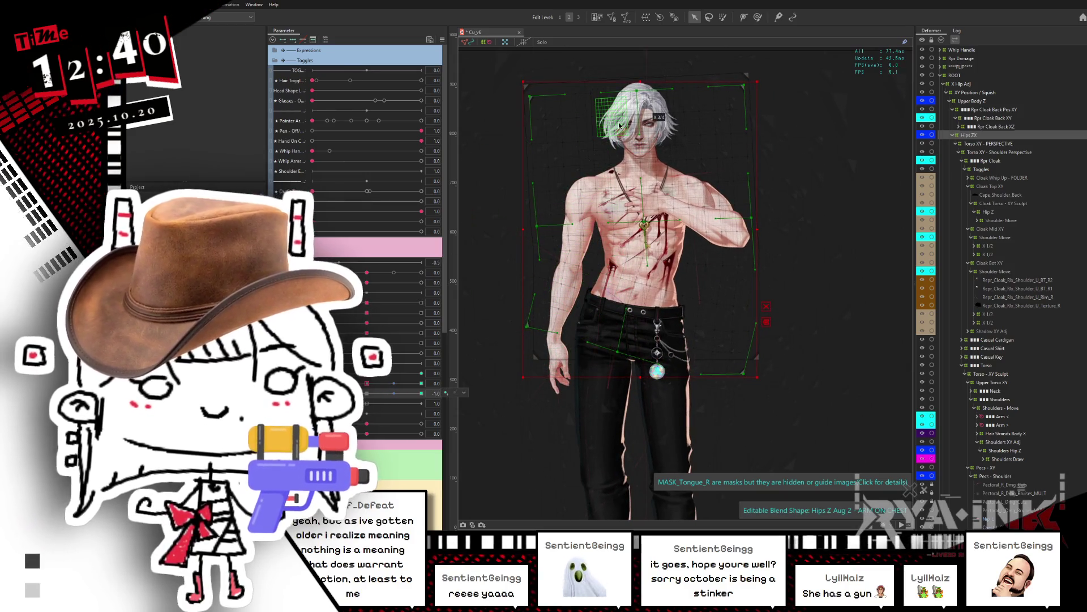
scroll(619, 126, "up", 3)
left_click_drag(532, 308, 577, 389)
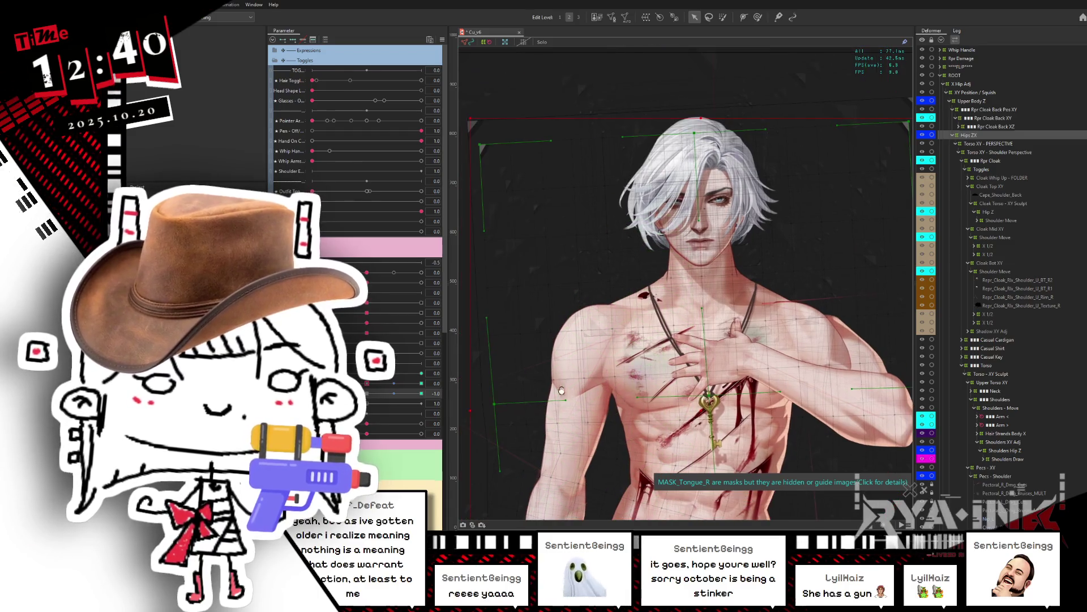
left_click_drag(346, 393, 439, 382)
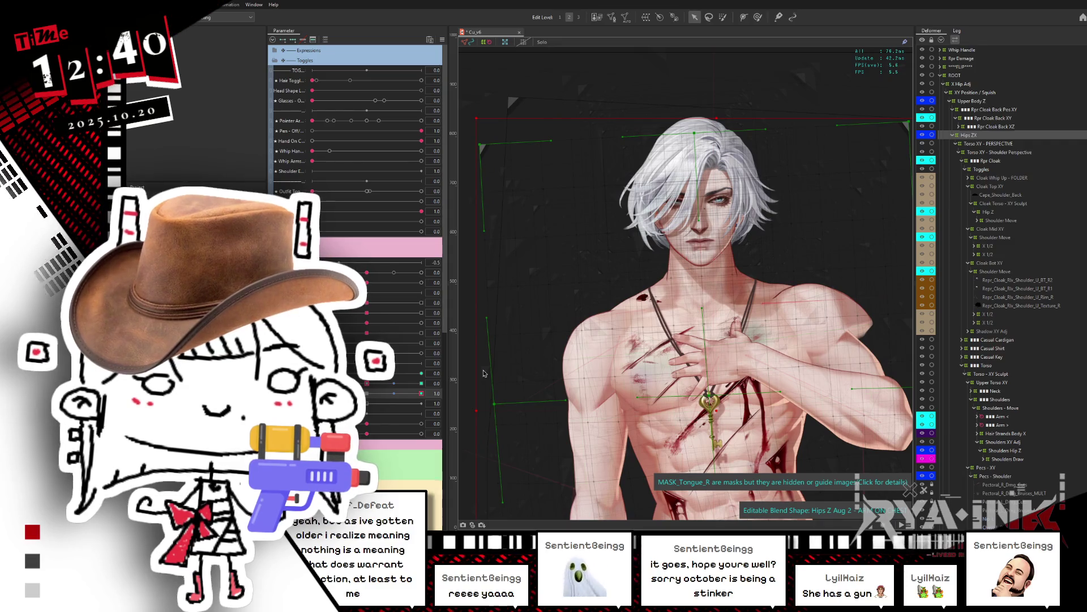
scroll(606, 159, "down", 3)
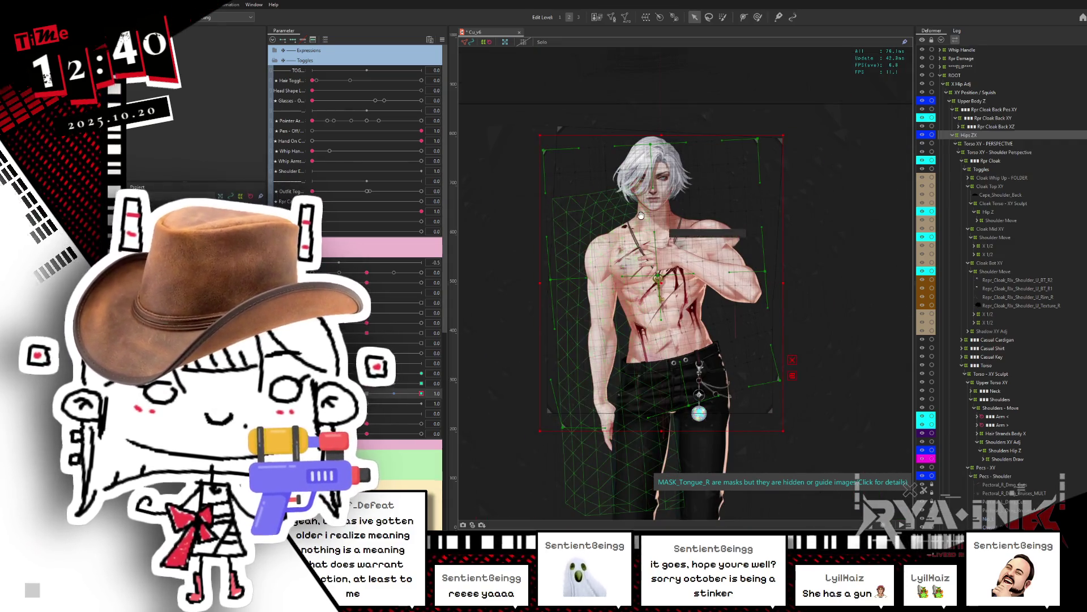
key("ctrl+z")
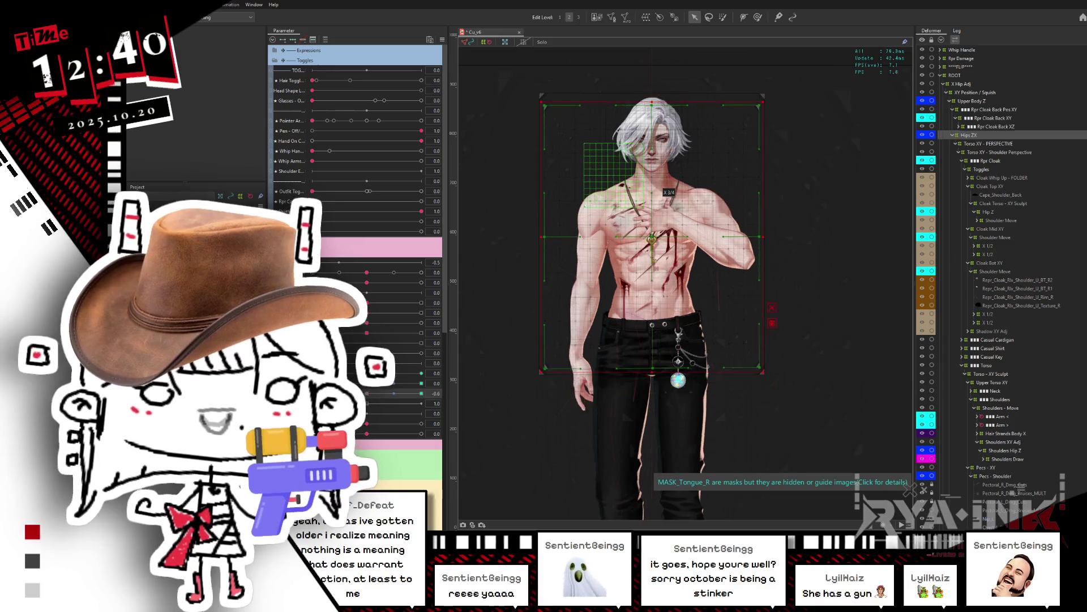
Select the torso-and-hips warp deformer and test the arm moving fully onto the chest
left_click(652, 293)
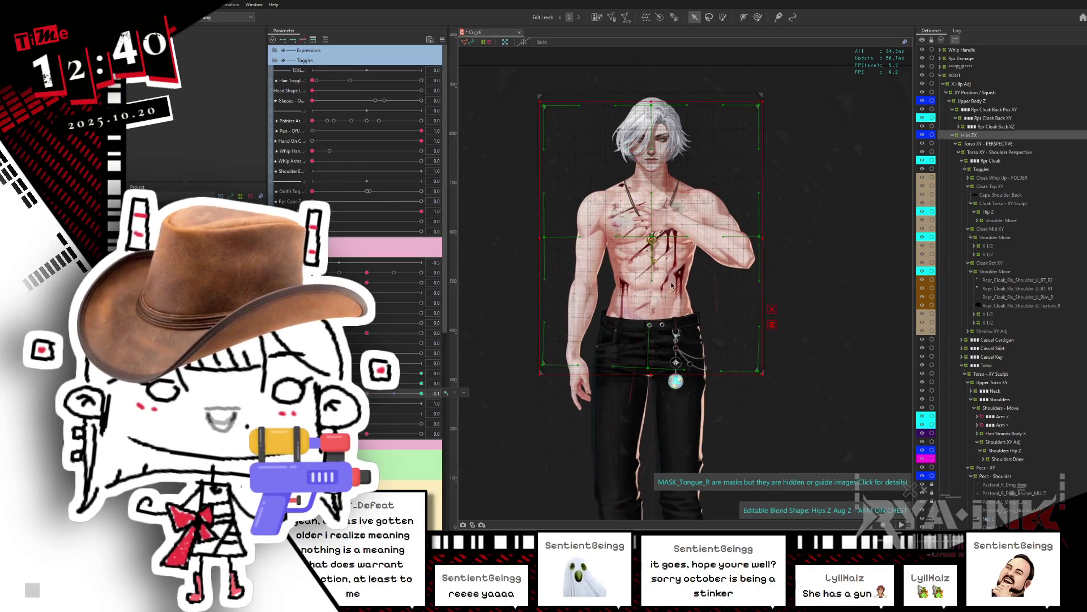
left_click(652, 278)
left_click(370, 393)
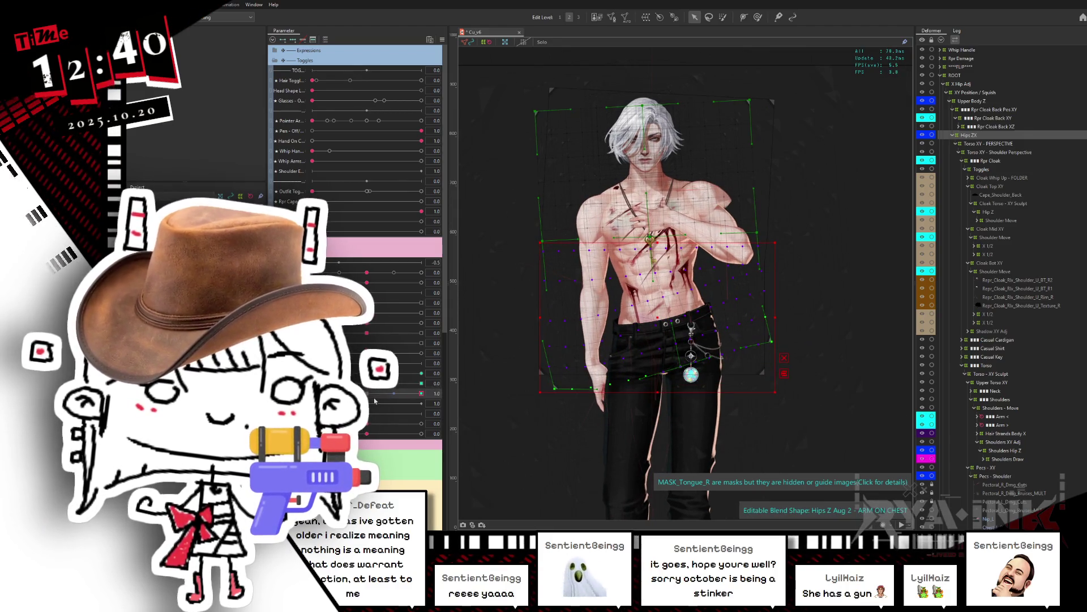
key("ctrl+z")
left_click_drag(371, 395, 479, 387)
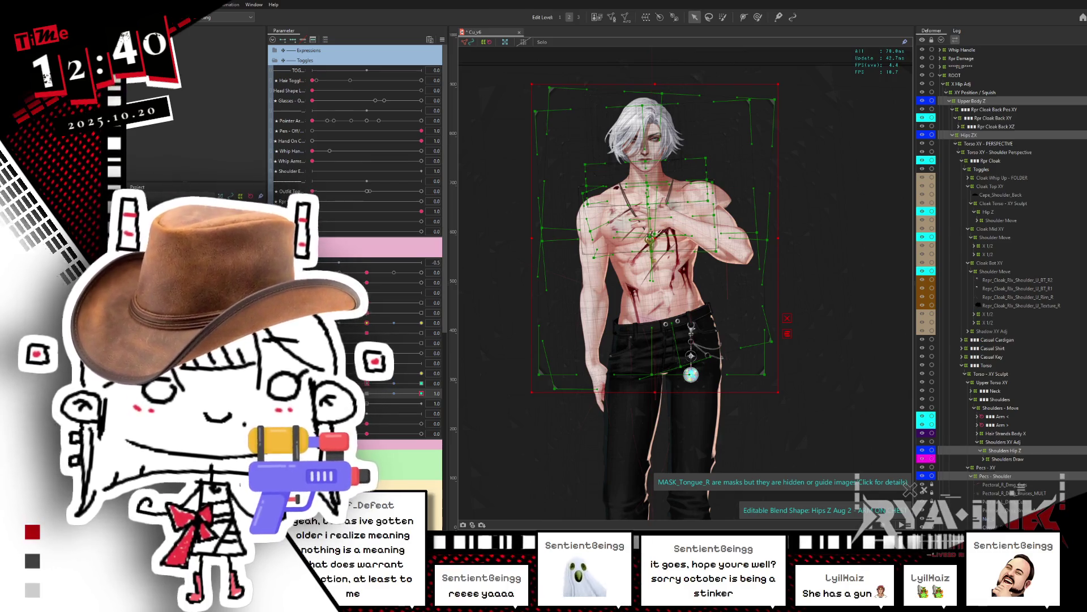
left_click(400, 391)
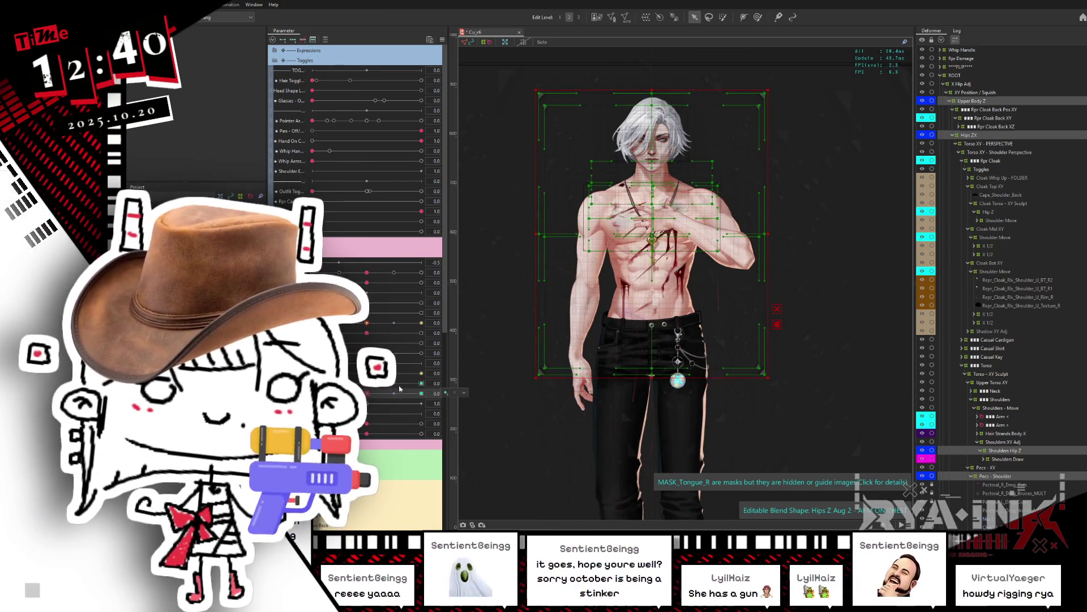
left_click_drag(400, 392, 451, 381)
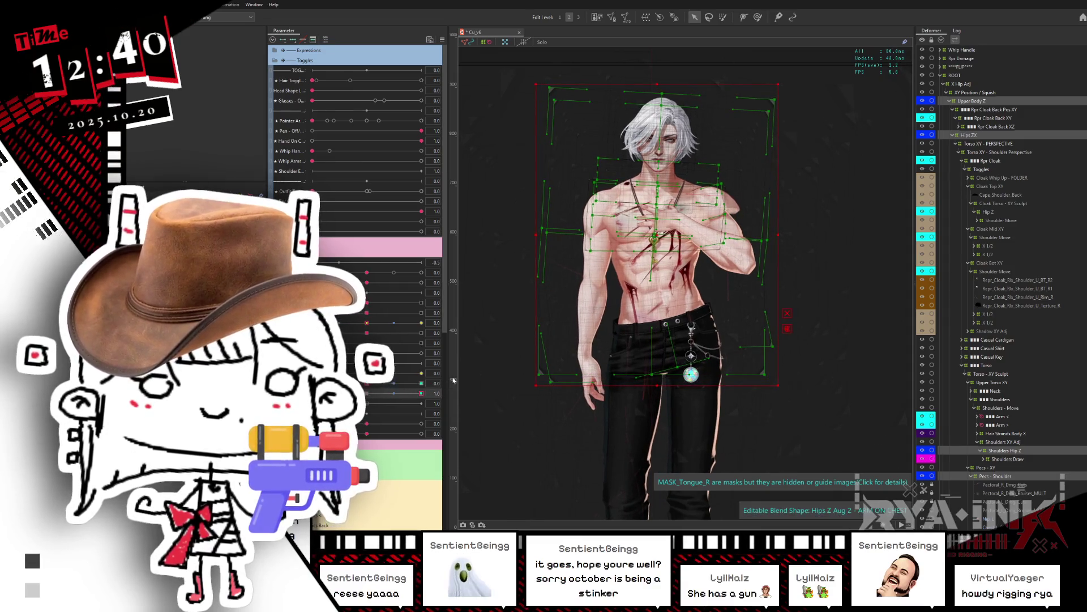
Sweep ARM ON CHEST on Hips ZX, then on Upper Body Z, to compare deformation
left_click(979, 136)
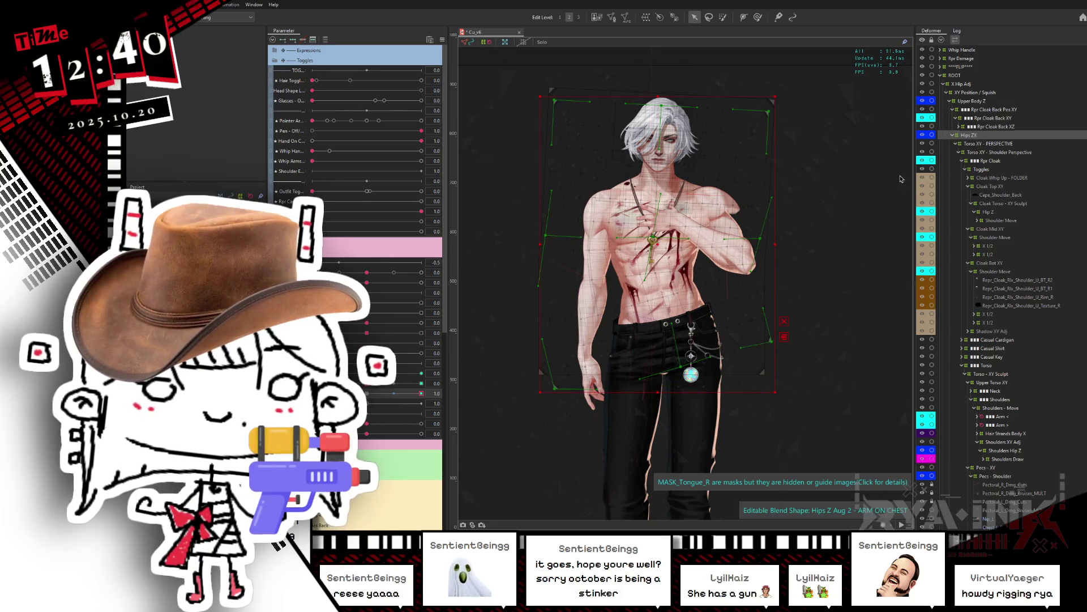
mouse_move(421, 393)
left_mouse_down()
mouse_move(312, 393)
mouse_move(452, 386)
left_mouse_up()
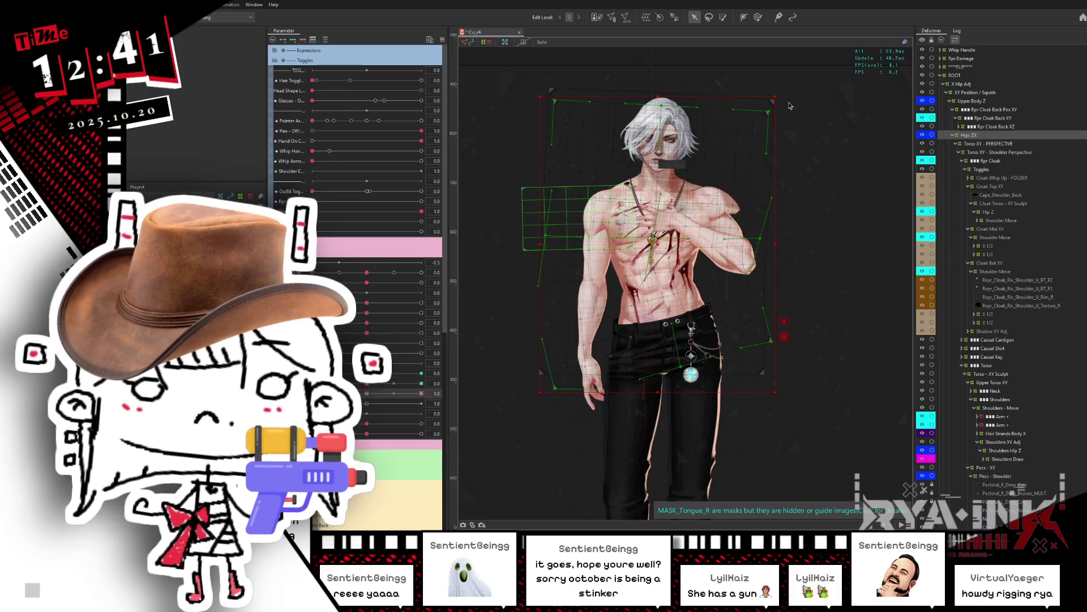
left_click(984, 136)
left_click(979, 102)
mouse_move(422, 393)
left_mouse_down()
mouse_move(371, 392)
mouse_move(422, 393)
left_mouse_up()
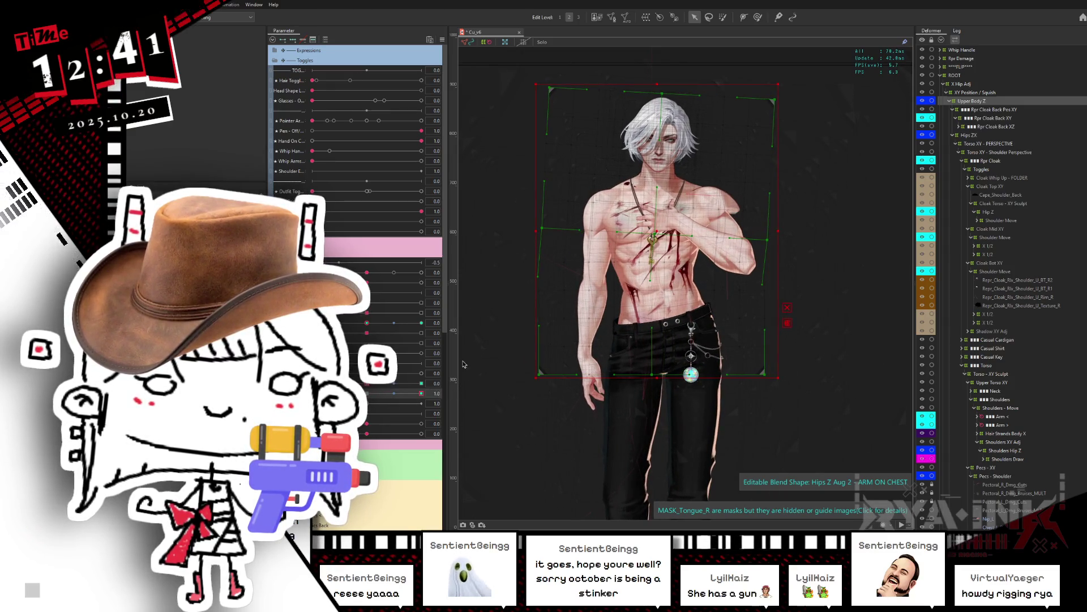
Check Hips ZX at the halfway pose, then select Upper Body Z and reset ARM ON CHEST to neutral
left_click(369, 393)
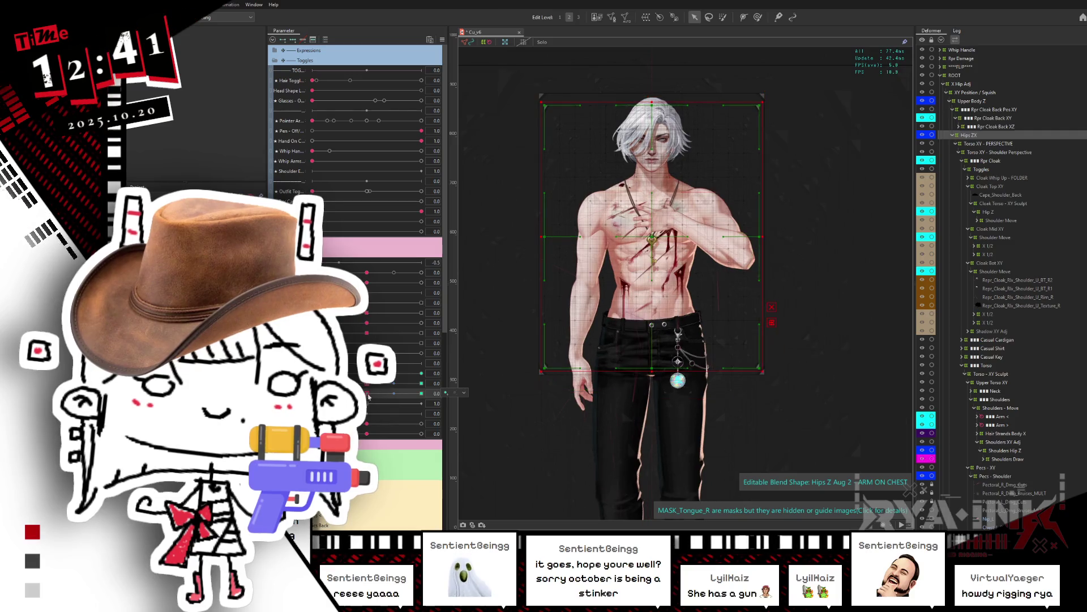
left_click_drag(368, 393, 424, 391)
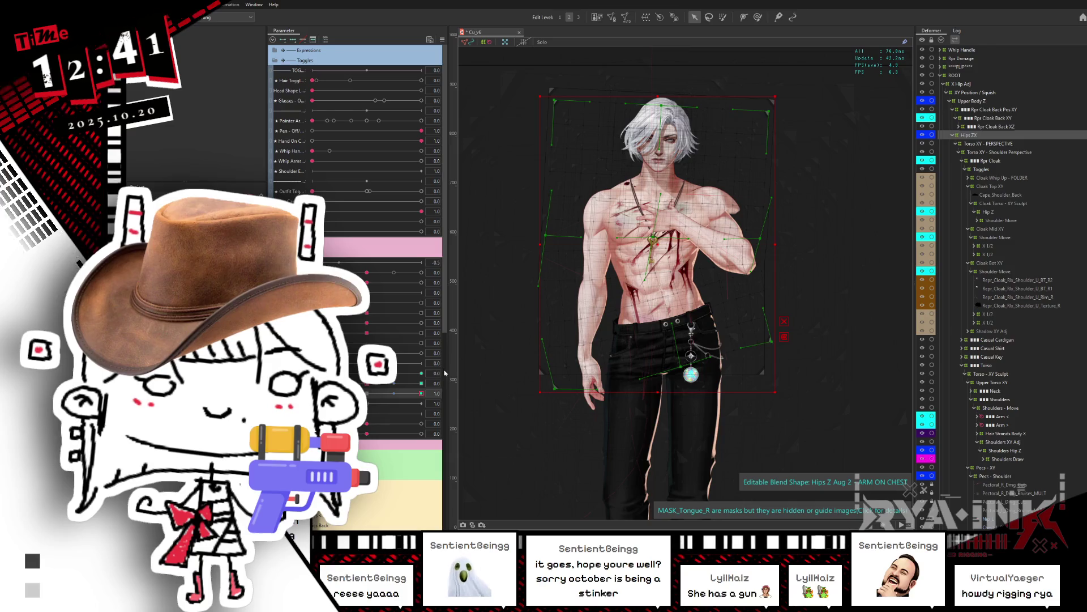
left_click(952, 110)
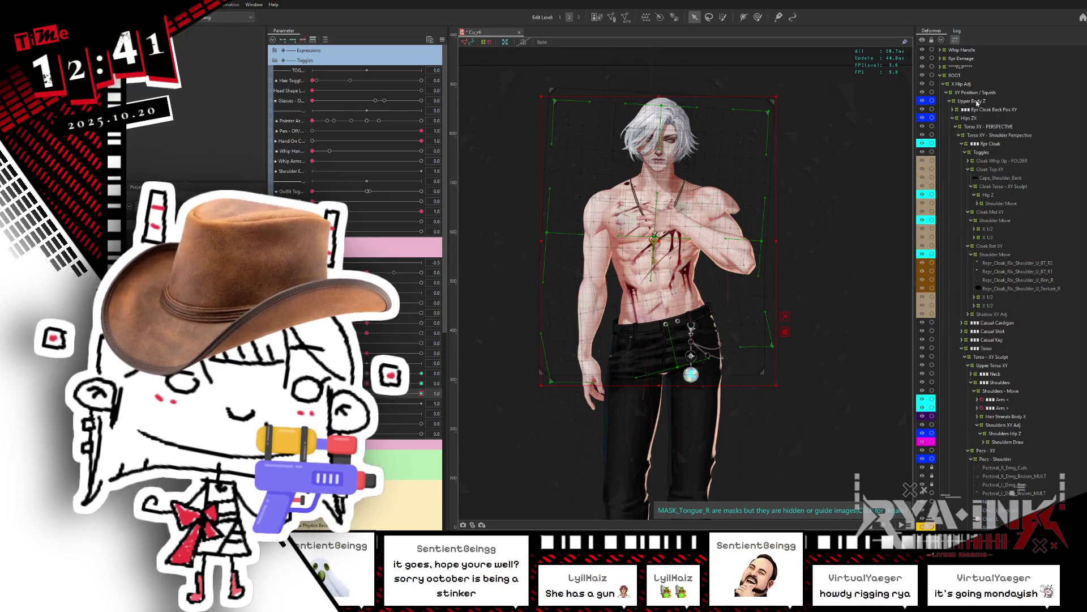
left_click(977, 102)
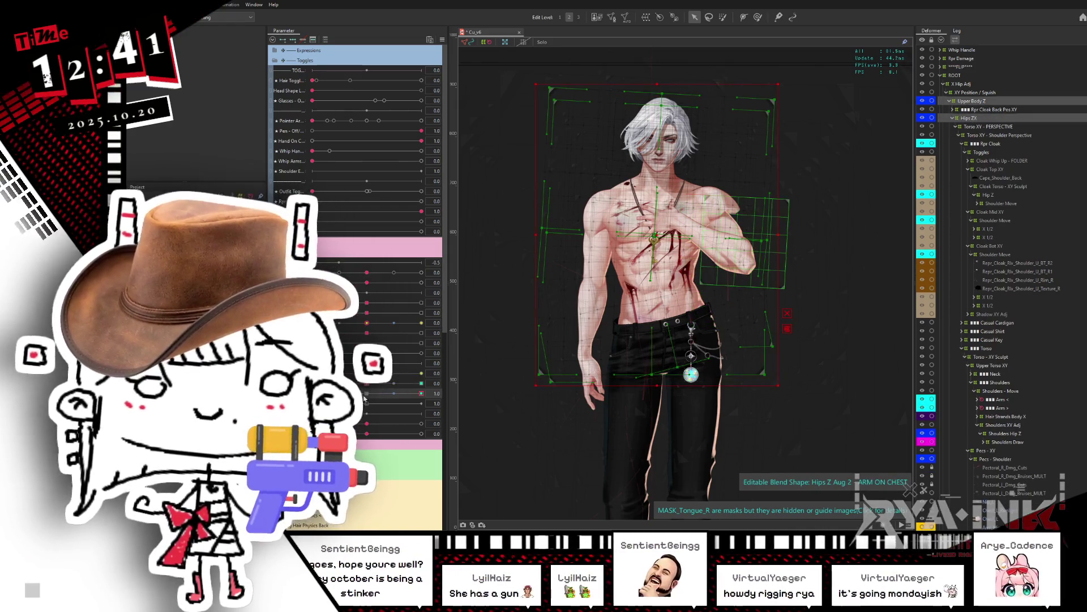
left_click(367, 394)
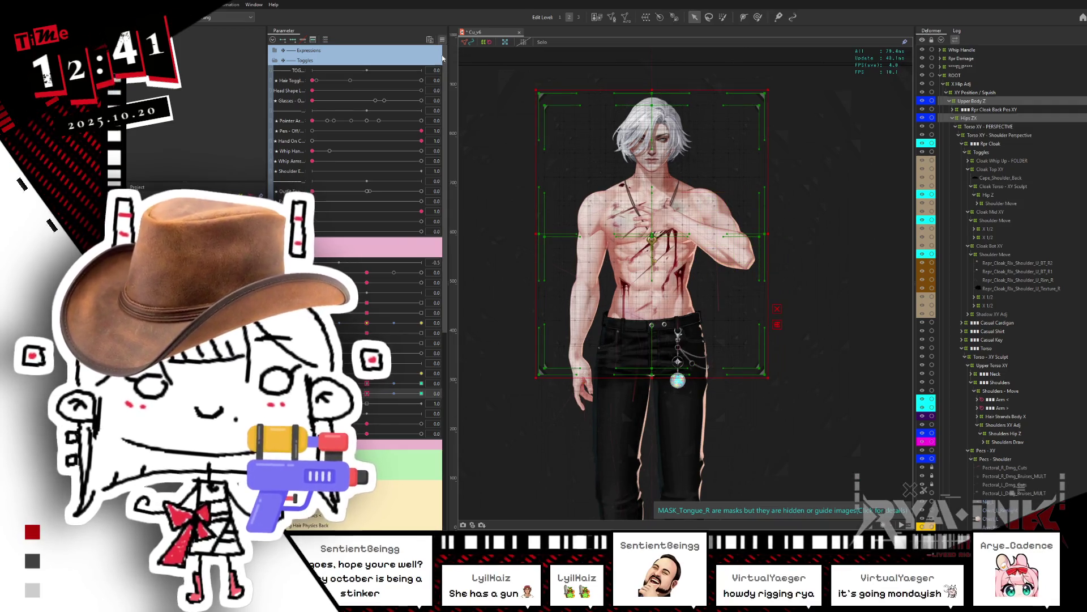
Open the Blend Shape Weight Limit Settings and view the Whip Arms Up and Hand On Chest graphs
left_click(442, 39)
left_click(510, 189)
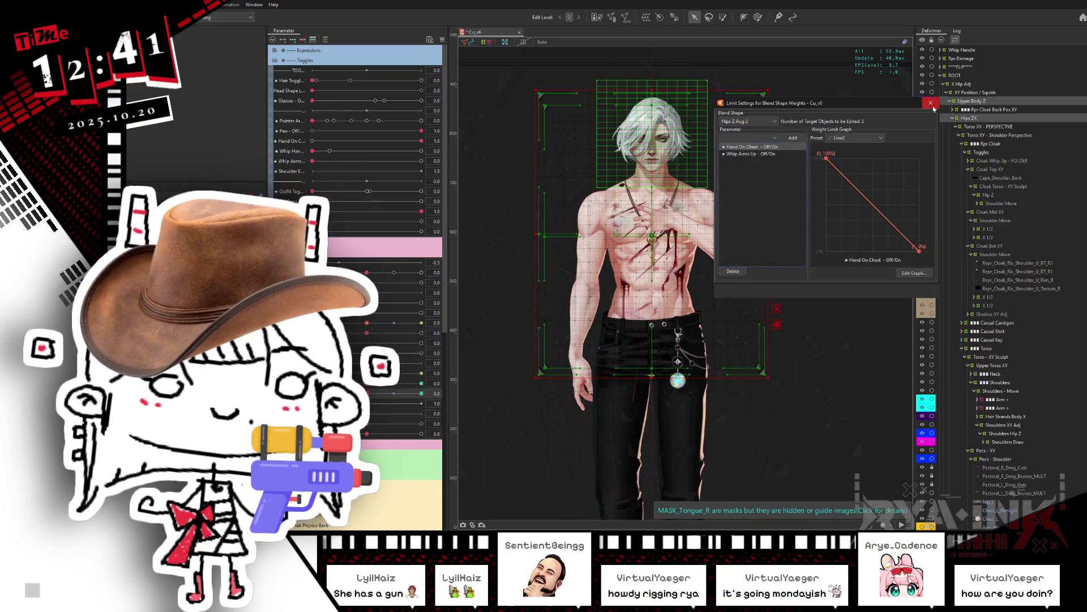
left_click(753, 154)
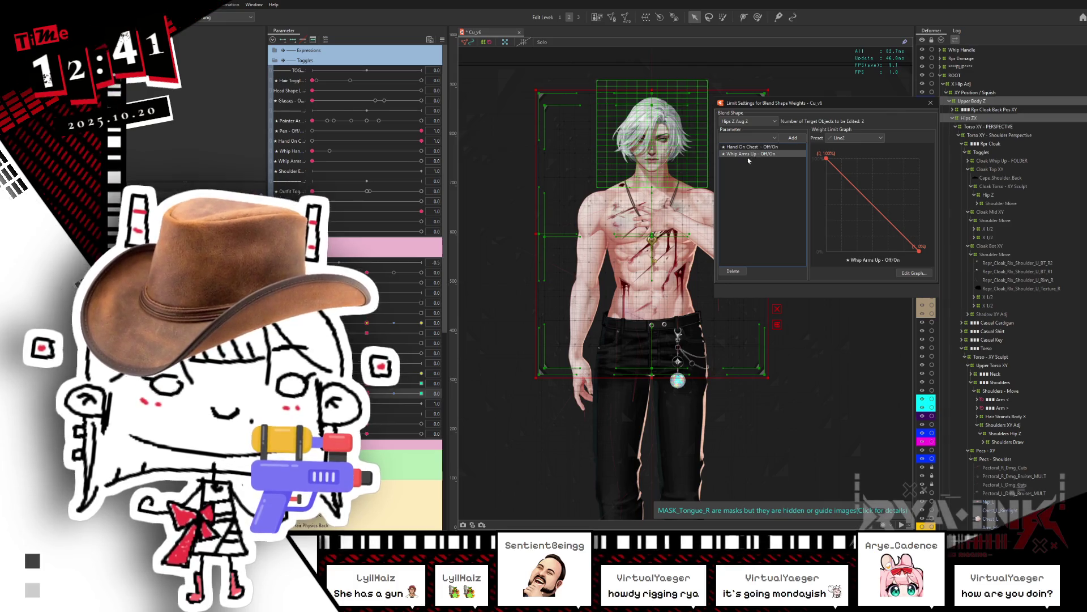
left_click(759, 148)
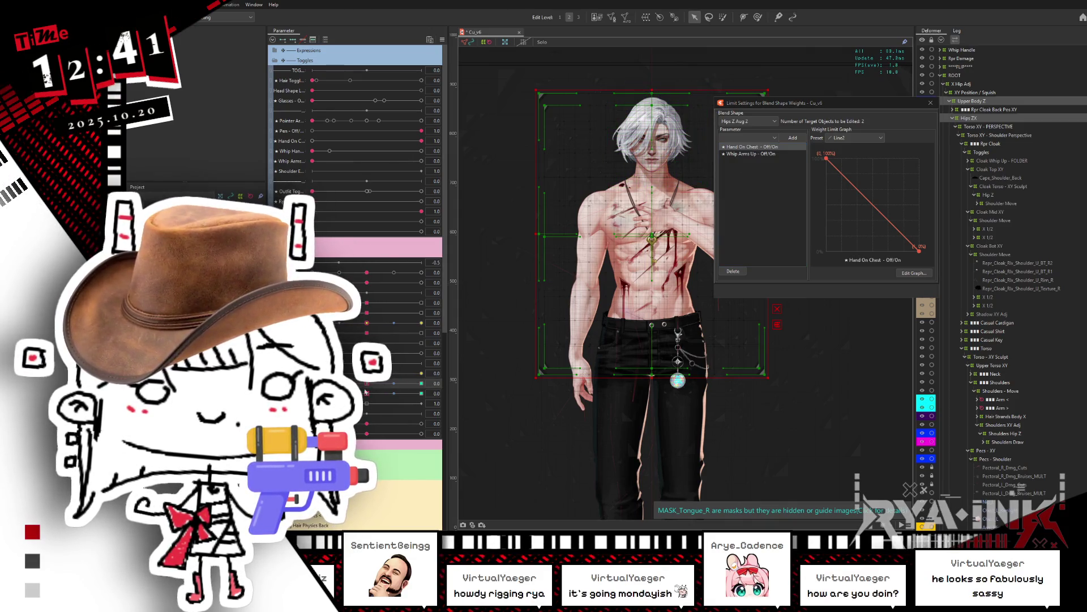
Nudge the arm pose, close the limit dialog, and select the arm's Chain Angle Correct deformer
mouse_move(365, 392)
left_mouse_down()
mouse_move(402, 405)
mouse_move(441, 393)
mouse_move(378, 397)
left_mouse_up()
left_click(931, 103)
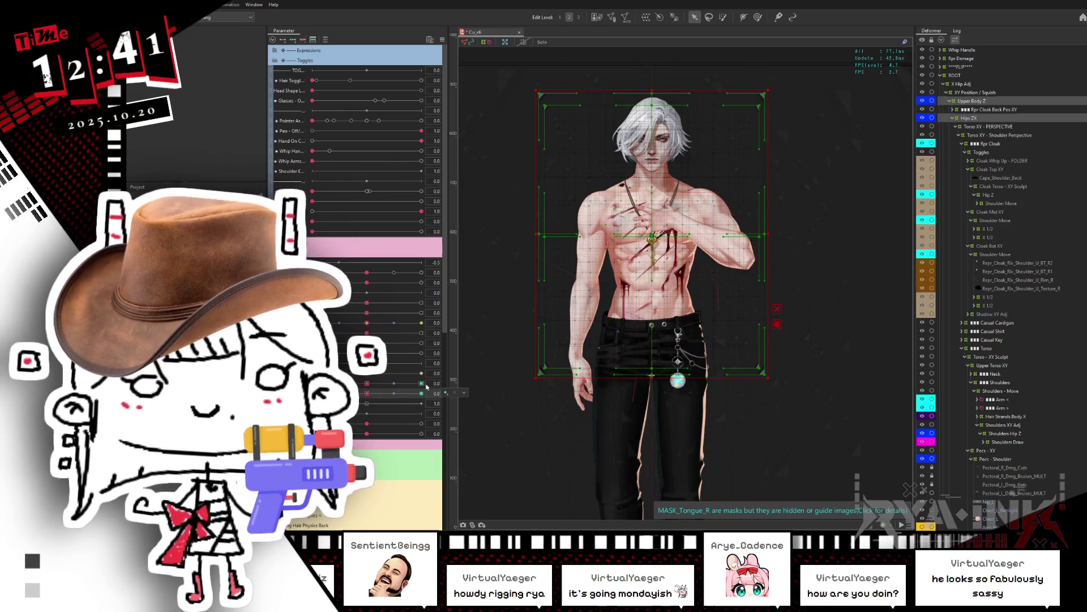
left_click(725, 238)
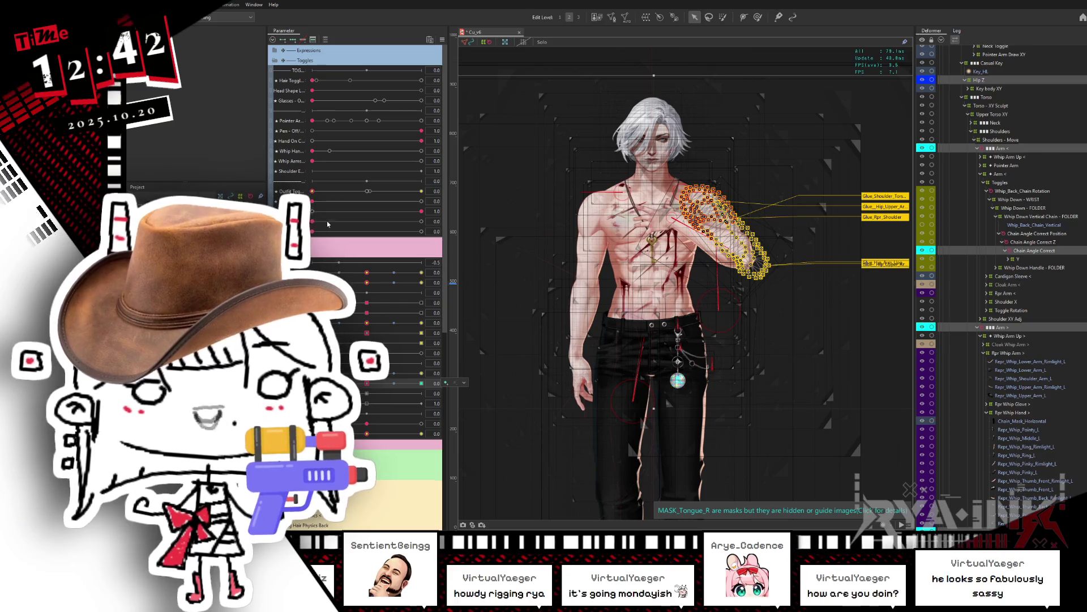
left_click_drag(374, 392, 365, 384)
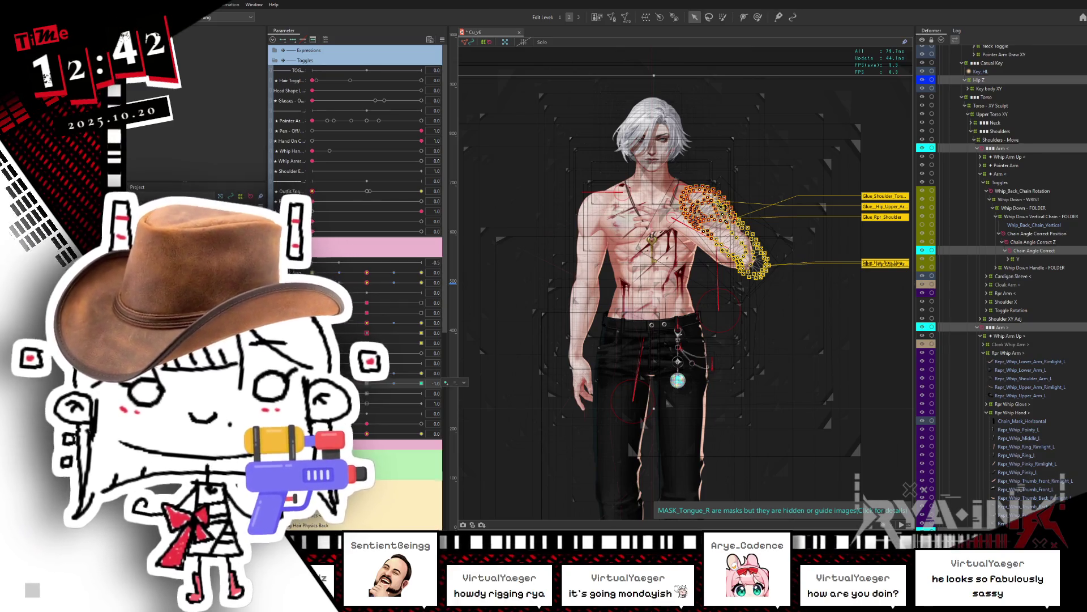
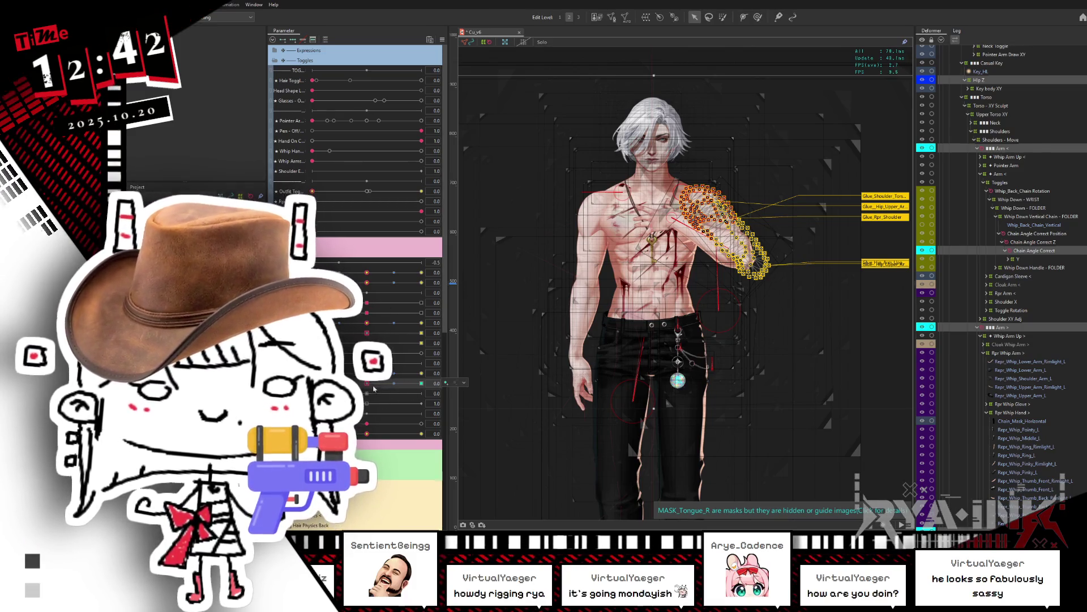
Dismiss the key options popup and move the arm from the chest to the hip
left_click(472, 384)
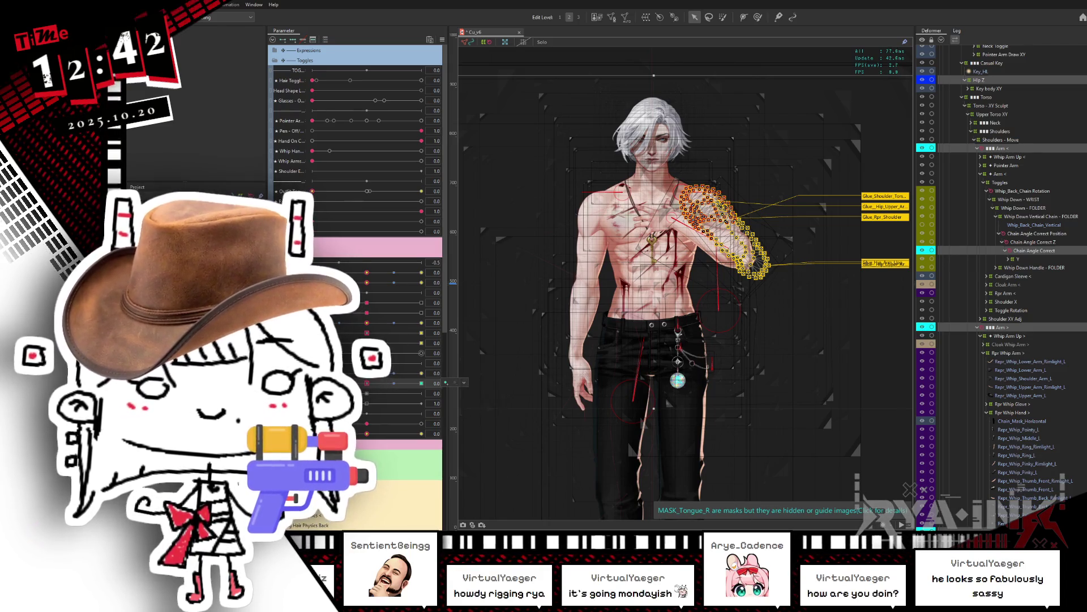
left_click(464, 383)
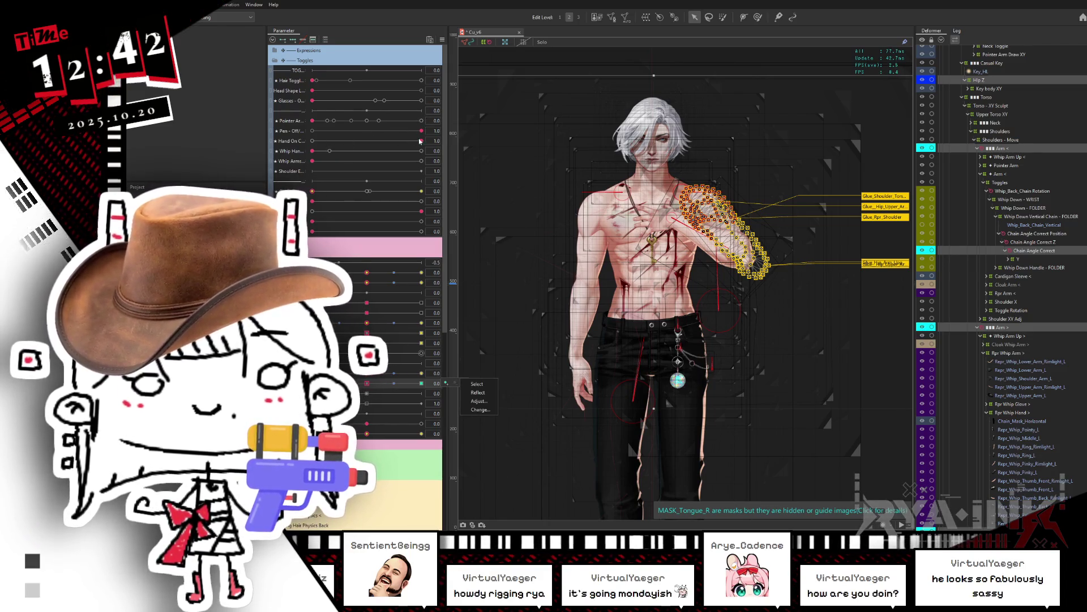
left_click_drag(419, 141, 312, 141)
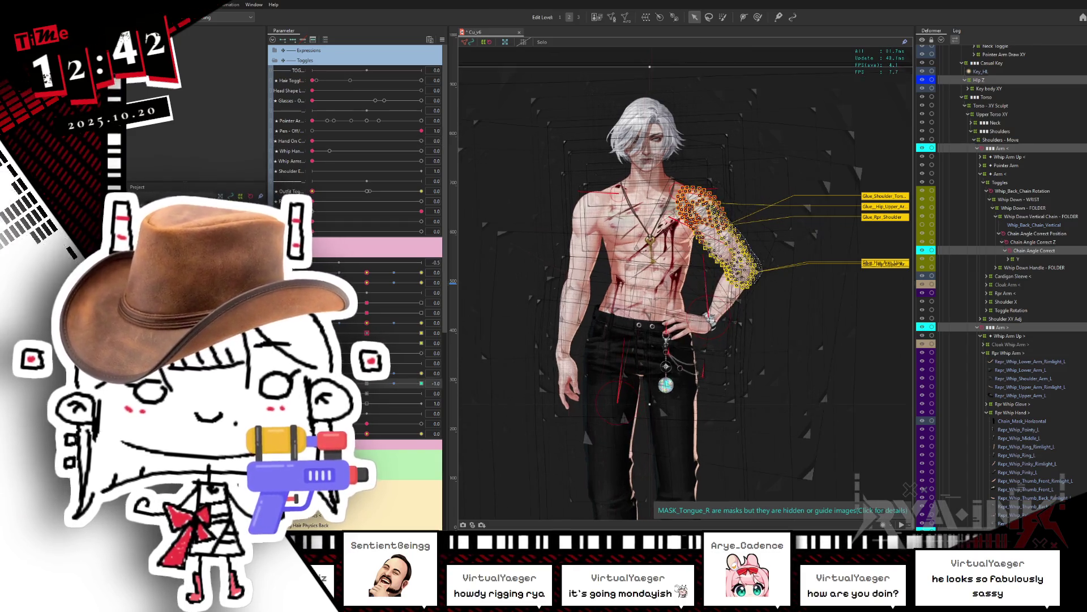
Test the Hips Z Aug 2 arm-on-chest blend shape at -1, 0 and 1 with Hand On Chest on
left_click(366, 384)
left_click(368, 394)
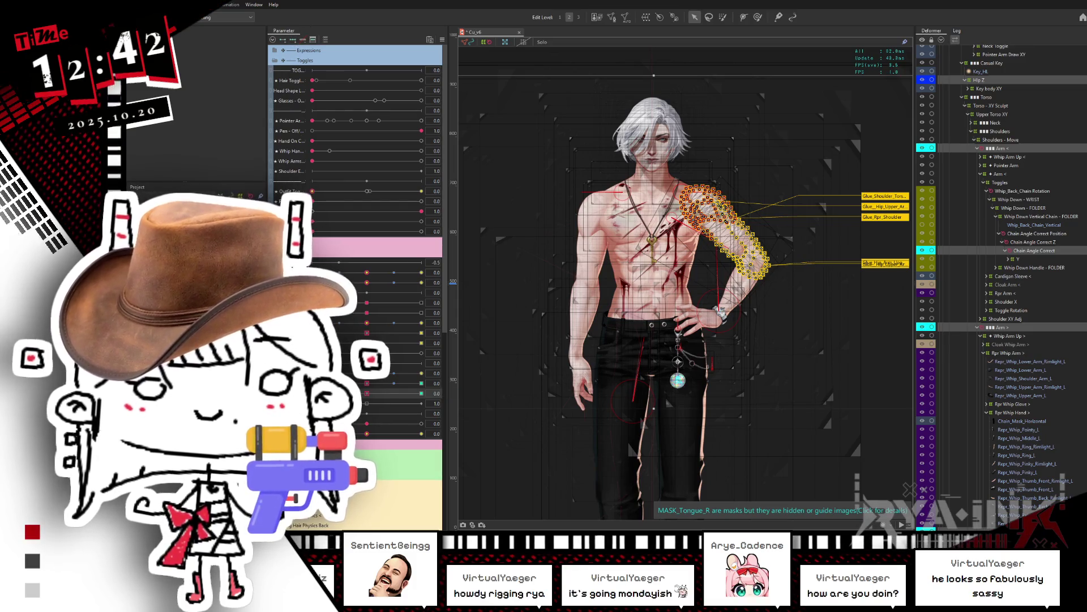
left_click_drag(367, 393, 312, 393)
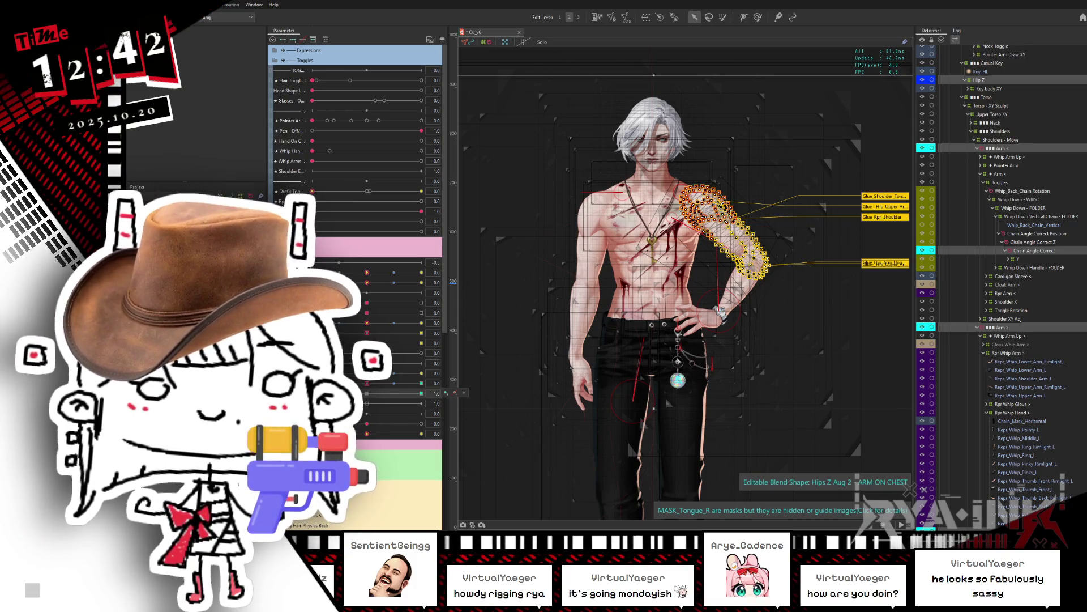
left_click(367, 393)
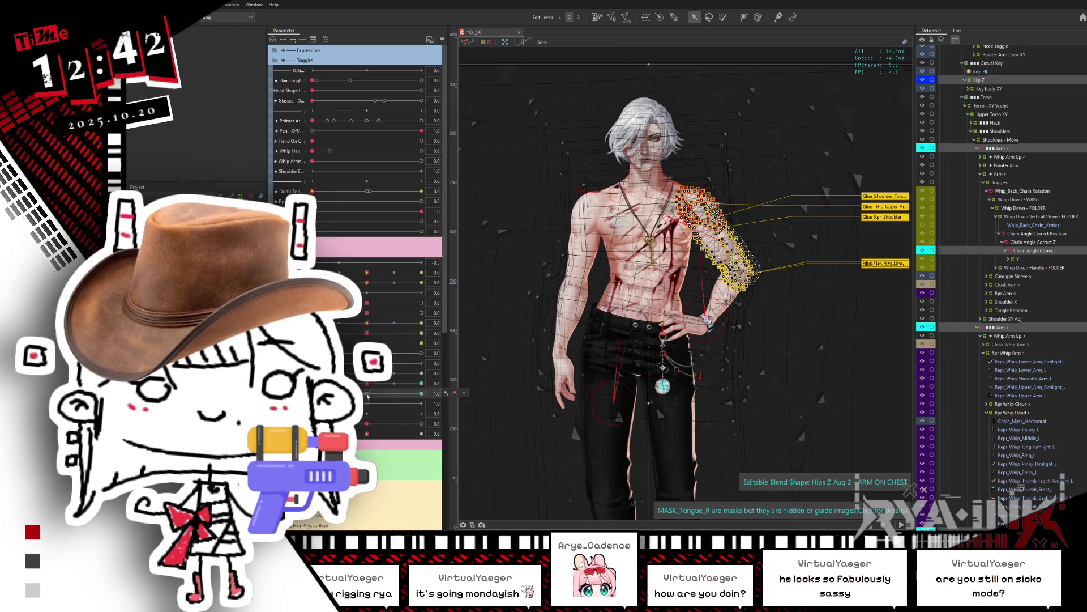
left_click_drag(366, 386, 411, 391)
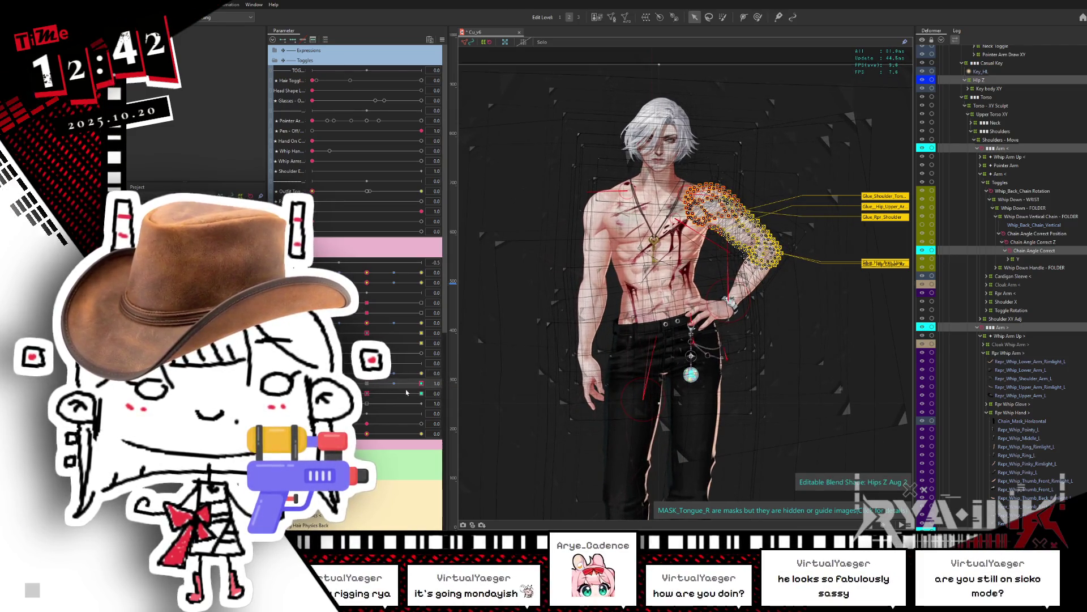
left_click(420, 393)
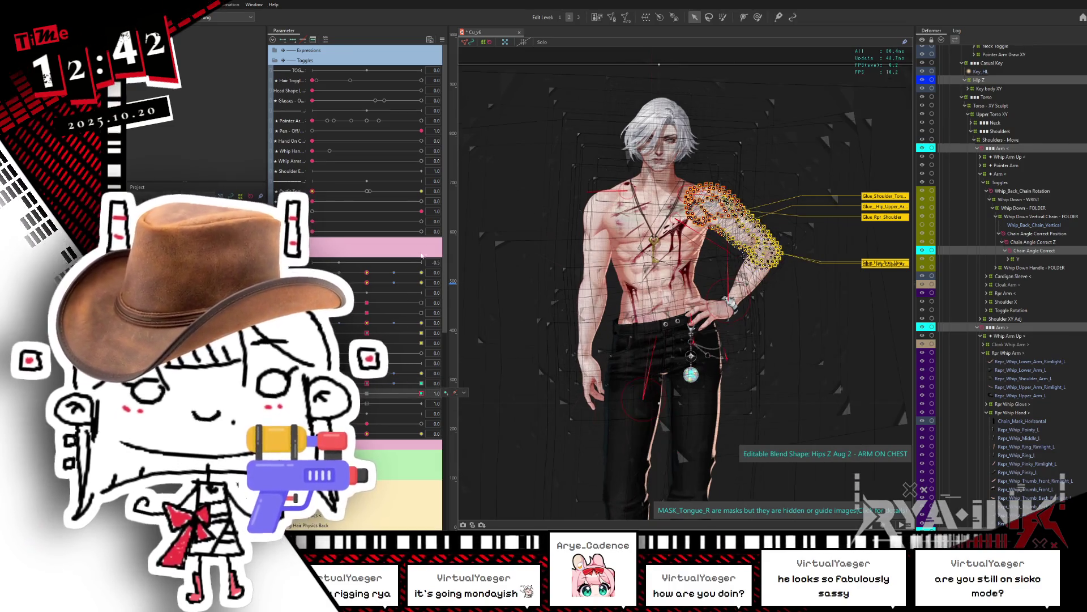
left_click(477, 376)
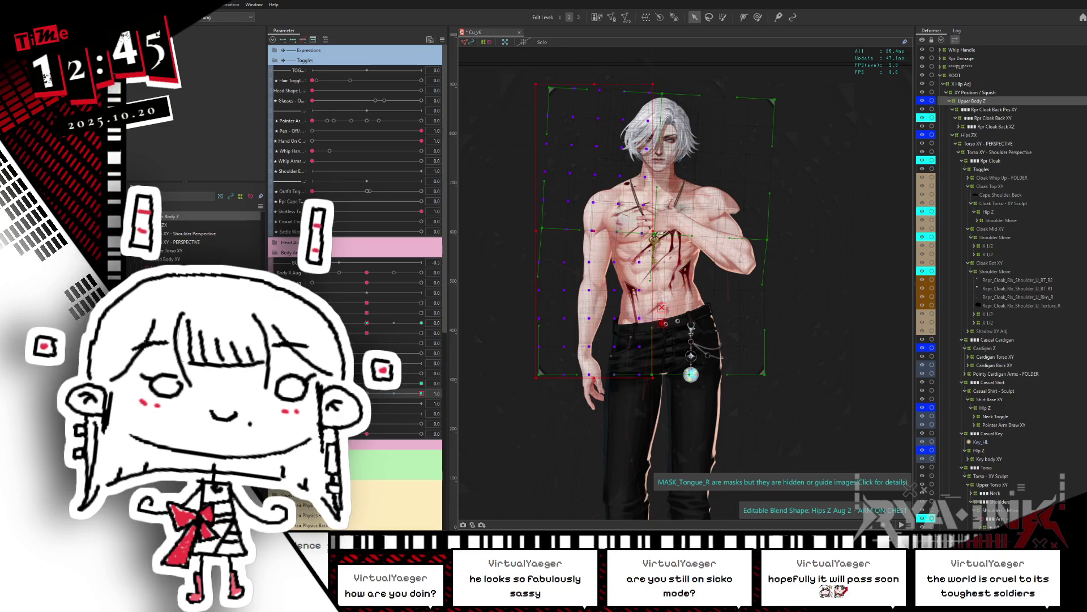
Reset ARM ON CHEST, select the Hips Z deformer, push ARM ON CHEST to its extreme, and dismiss the tip
left_click(393, 396)
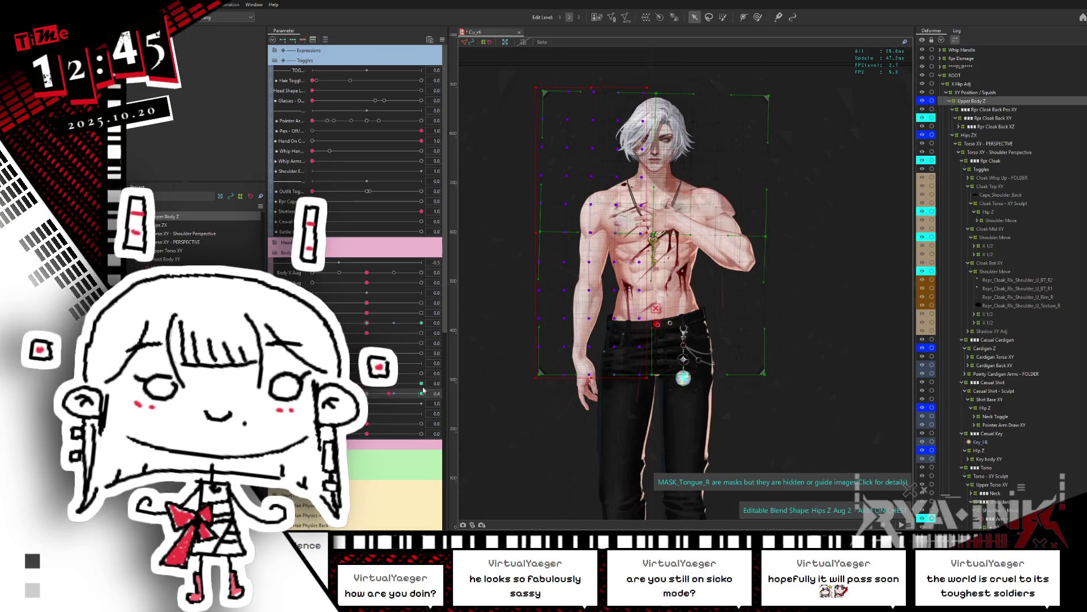
left_click(387, 396)
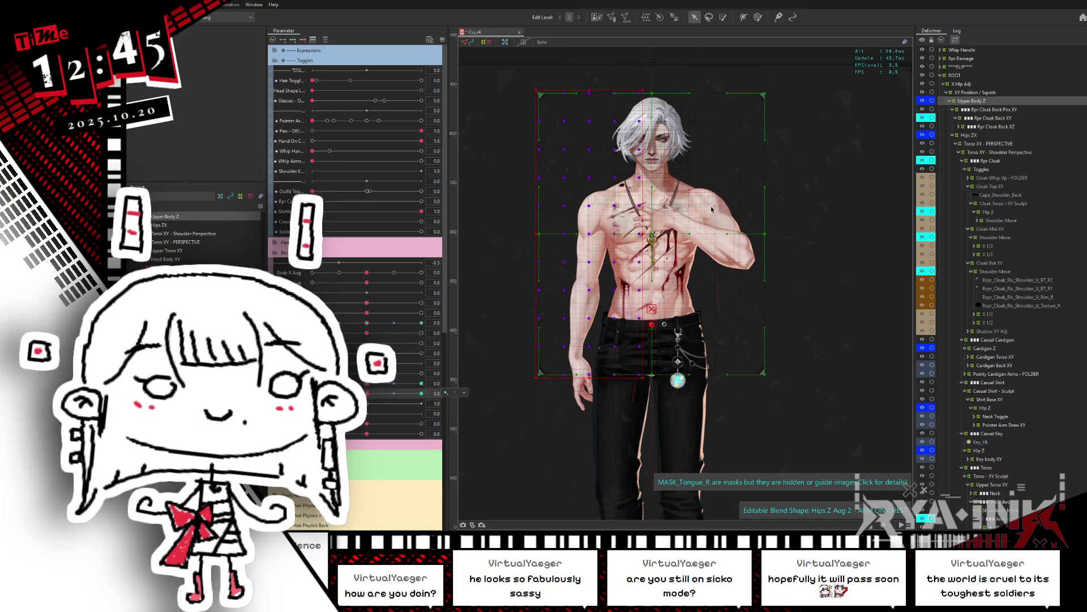
left_click(976, 136)
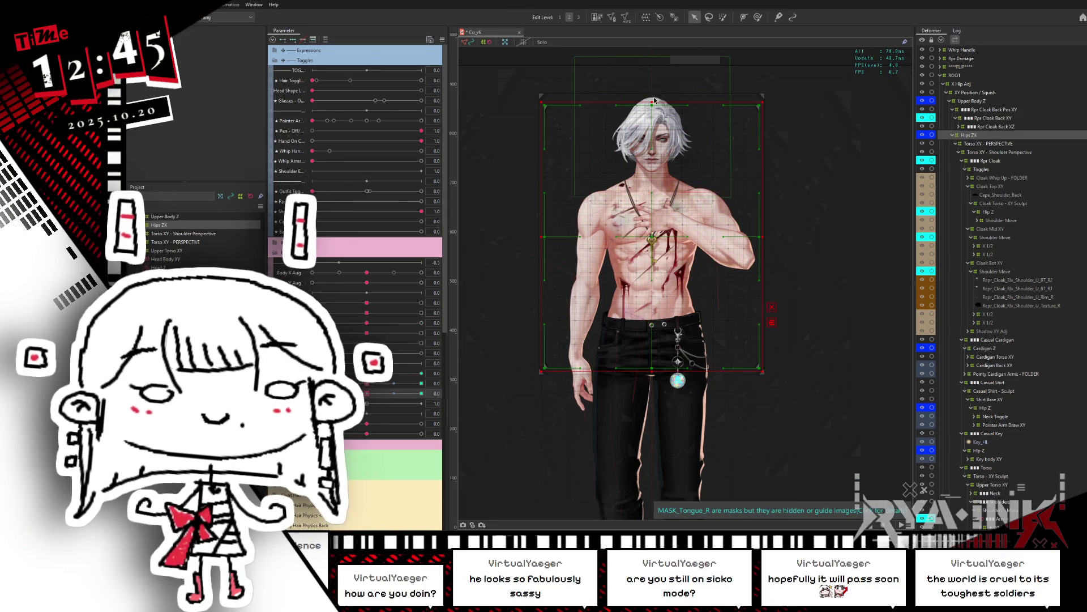
left_click_drag(367, 393, 312, 393)
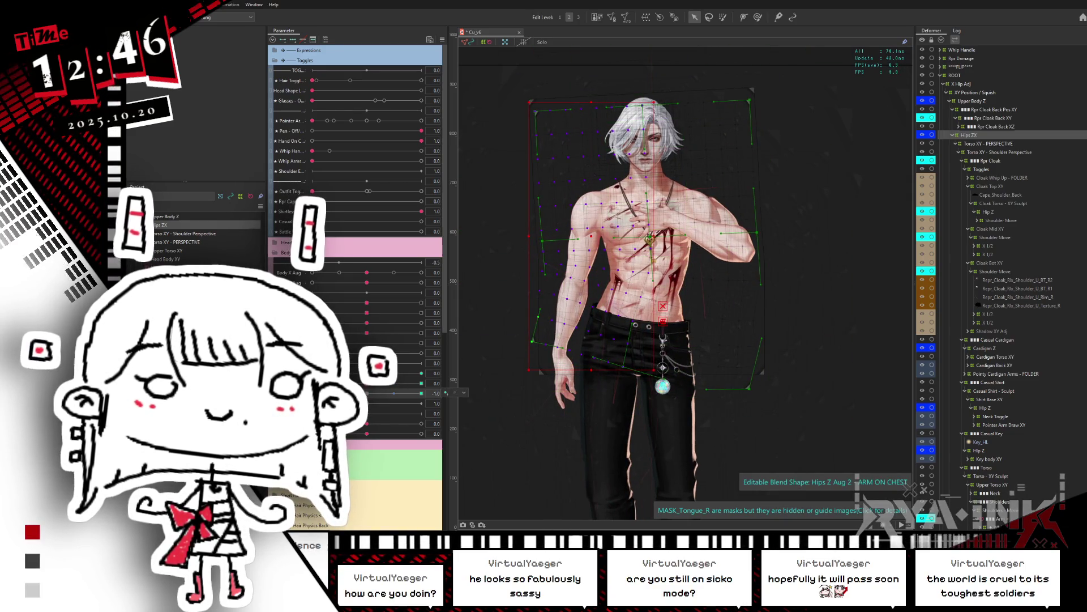
mouse_move(312, 393)
left_mouse_down()
mouse_move(421, 393)
mouse_move(312, 393)
left_mouse_up()
left_click(600, 293)
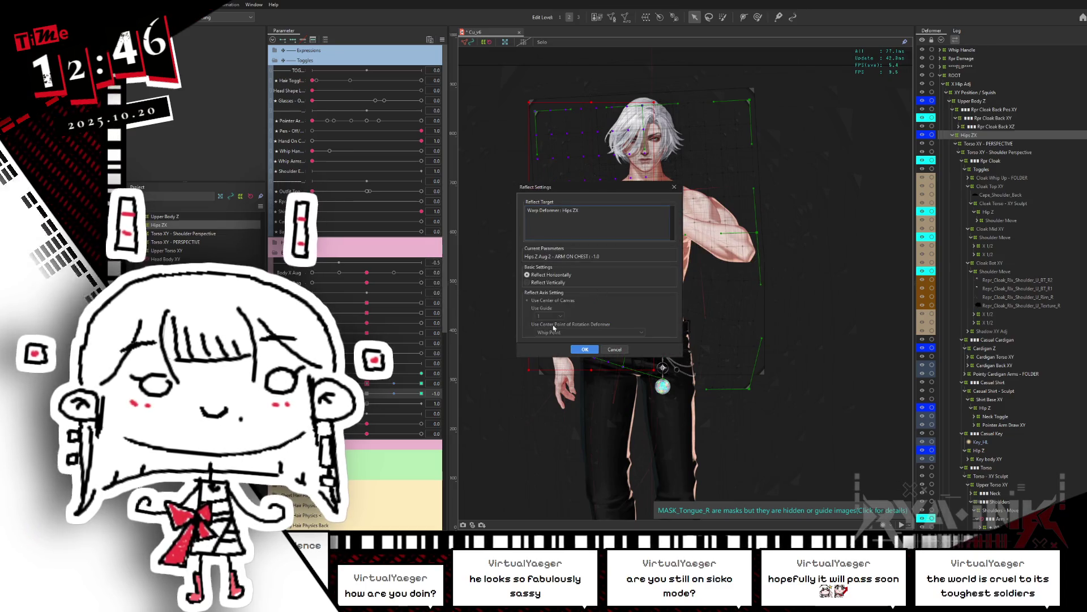
Reflect the Hips ZX deformer horizontally and compare at ARM ON CHEST -1, centring the model
left_click(589, 348)
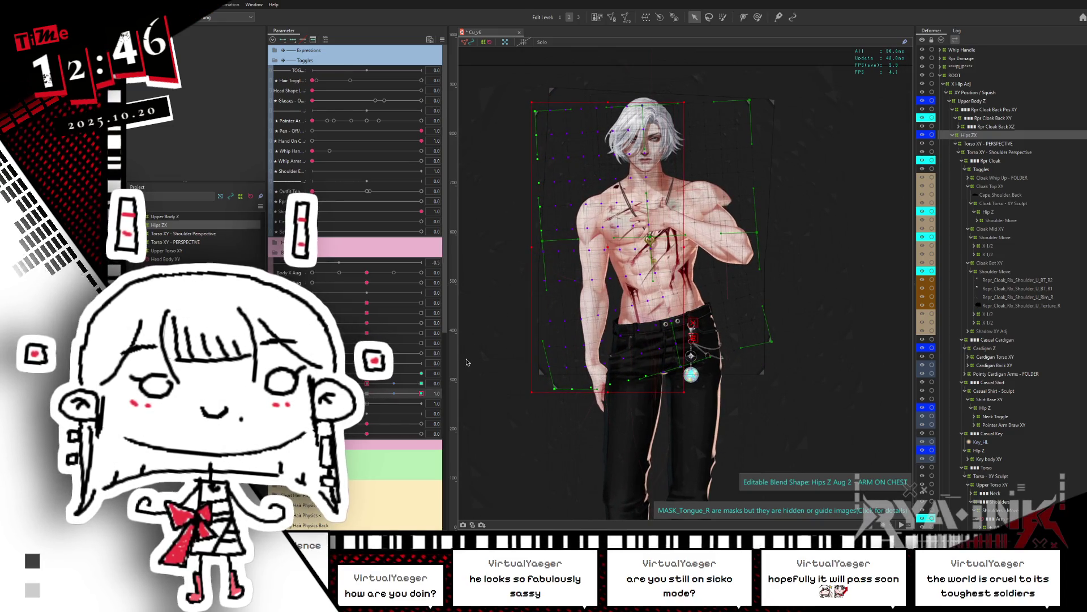
scroll(600, 74, "up", 3)
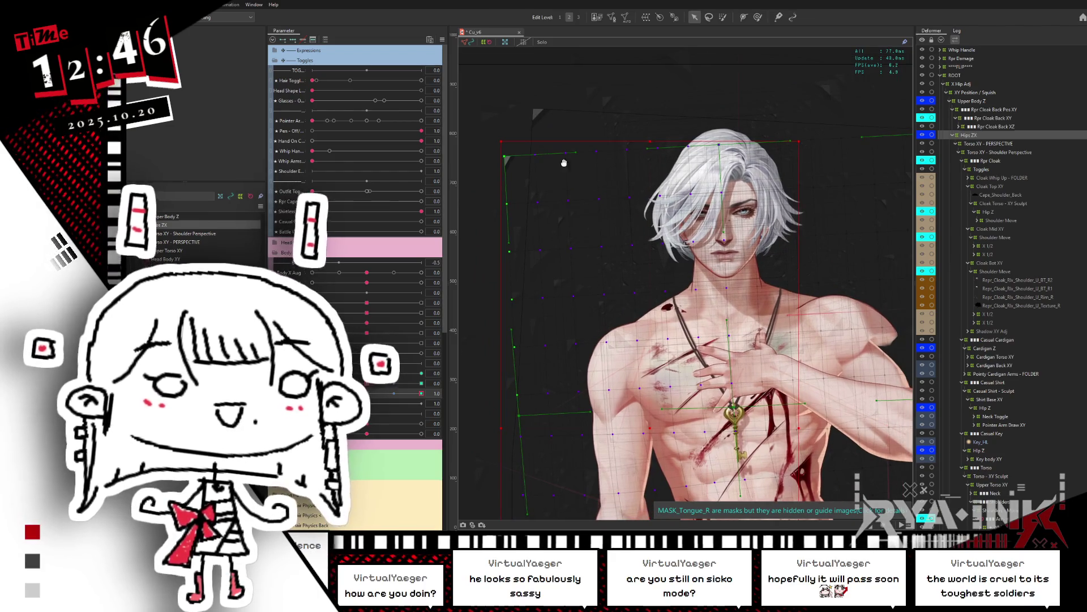
mouse_move(421, 393)
left_mouse_down()
mouse_move(312, 393)
mouse_move(452, 380)
left_mouse_up()
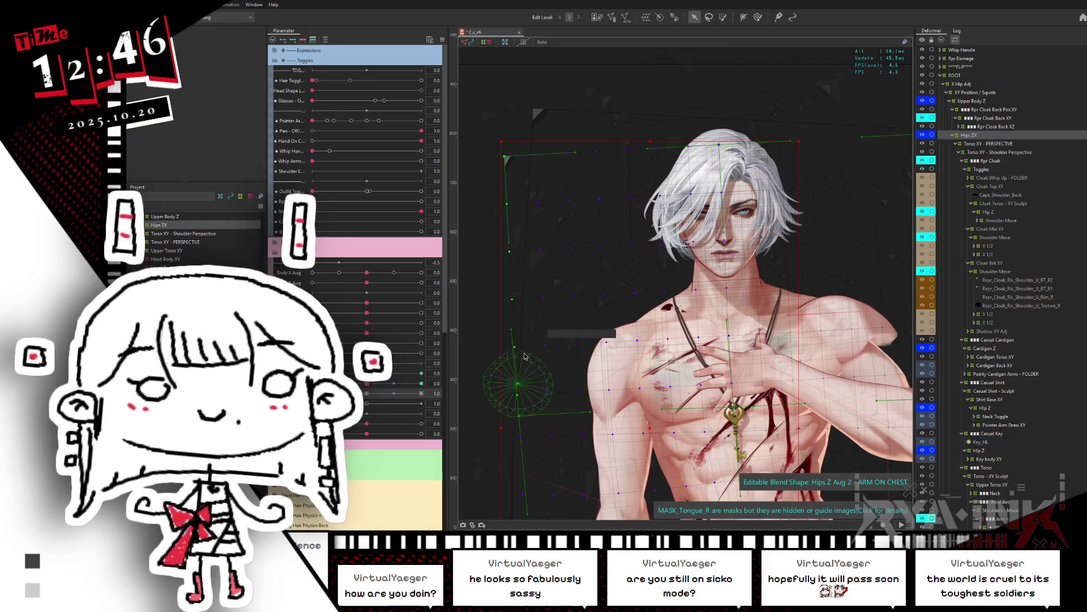
scroll(617, 253, "down", 5)
mouse_move(616, 254)
left_mouse_down()
mouse_move(612, 114)
mouse_move(658, 109)
left_mouse_up()
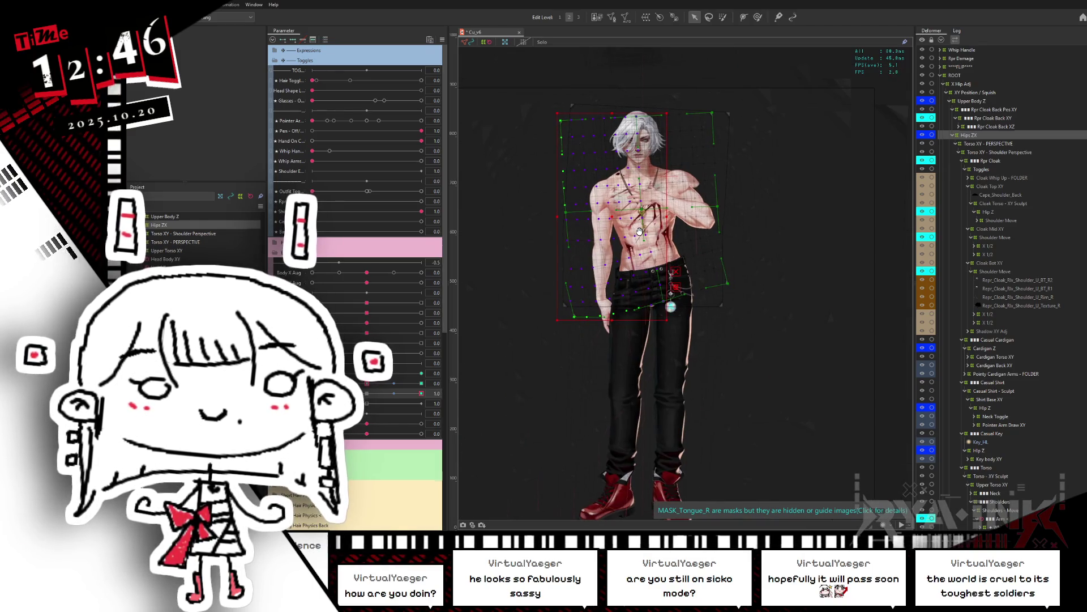
Sweep ARM ON CHEST between -1 and 1 to check the arm leaving and returning to the chest
mouse_move(383, 397)
left_mouse_down()
mouse_move(312, 393)
mouse_move(462, 389)
left_mouse_up()
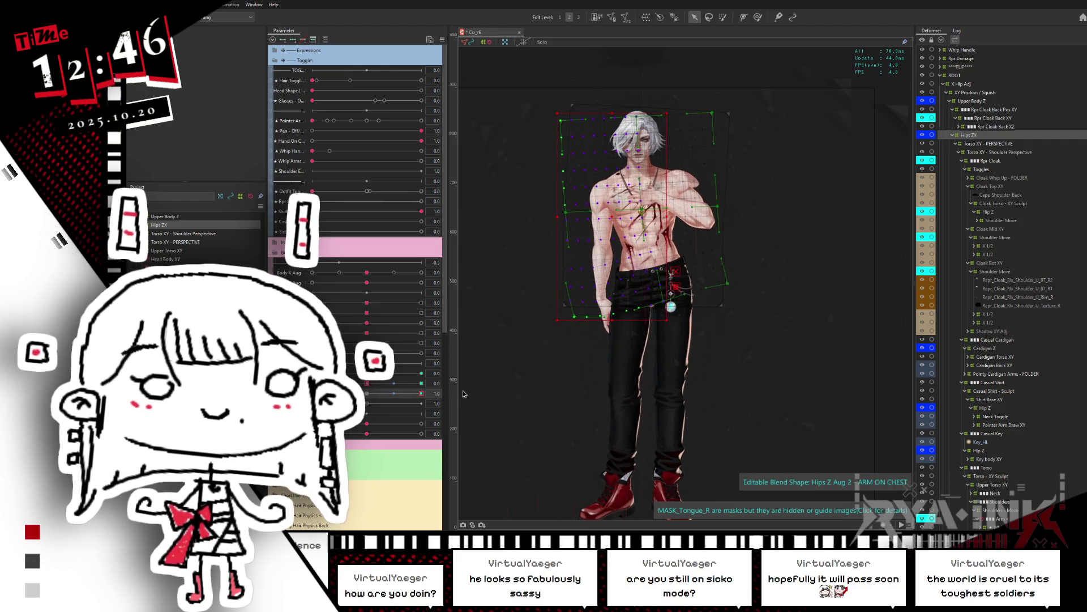
left_click_drag(380, 393, 312, 394)
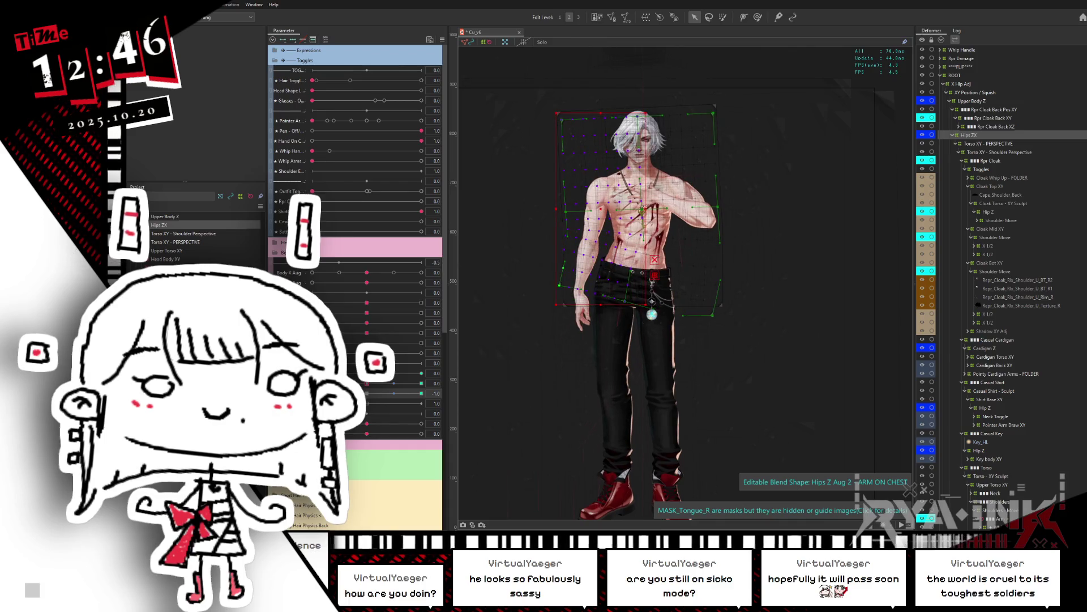
left_click_drag(401, 398, 413, 396)
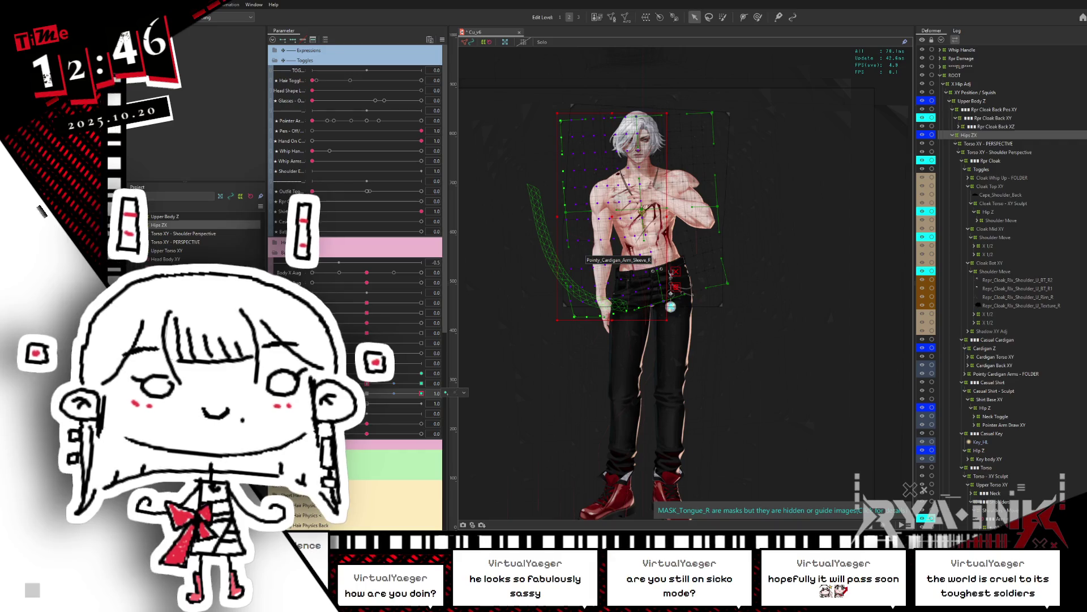
mouse_move(391, 393)
left_mouse_down()
mouse_move(366, 395)
mouse_move(435, 393)
left_mouse_up()
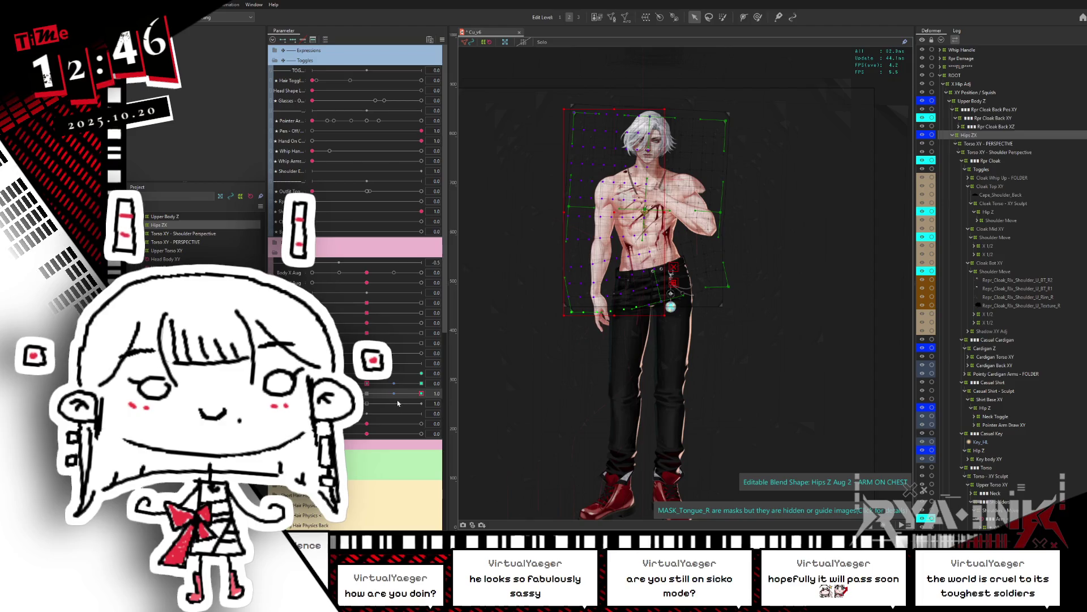
left_click(443, 40)
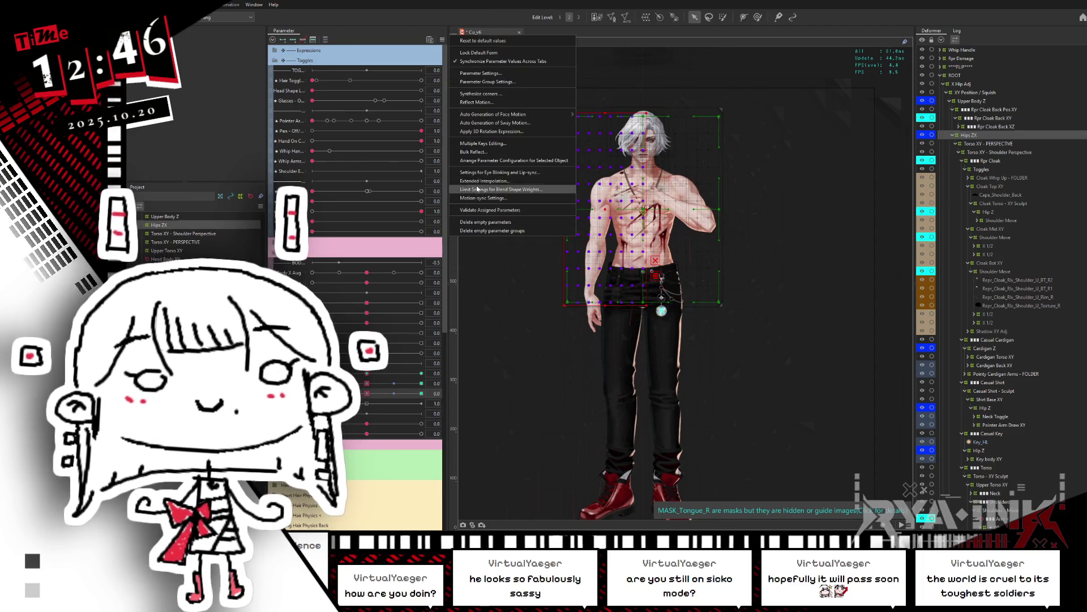
In the Blend Shape Weights limit settings, select the Hips Z Aug 2 - ARM ON CHEST entry
left_click(482, 190)
left_click(227, 93)
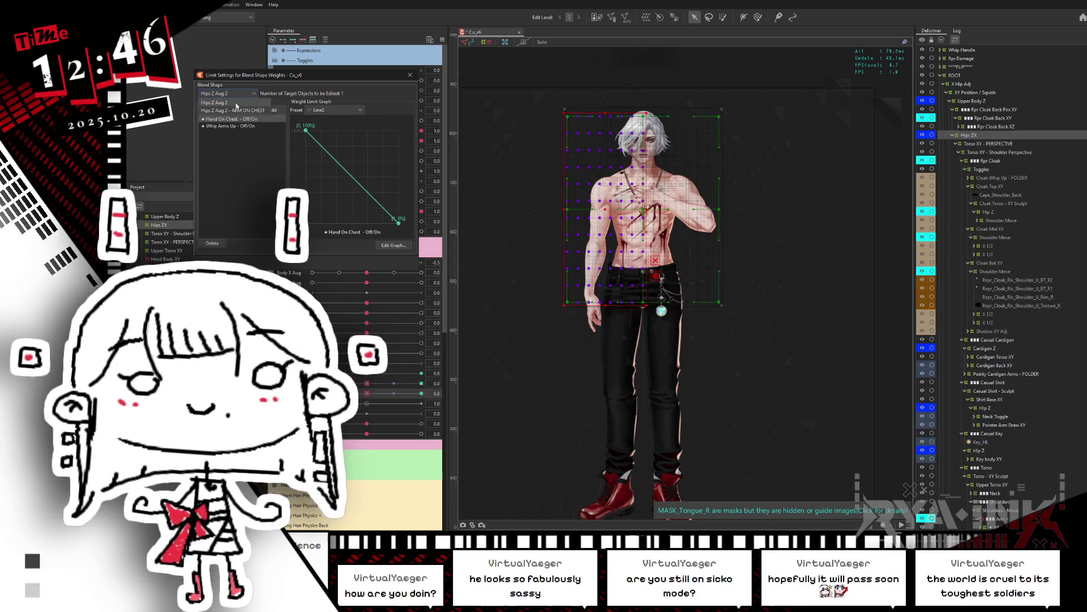
left_click(234, 126)
key("Up")
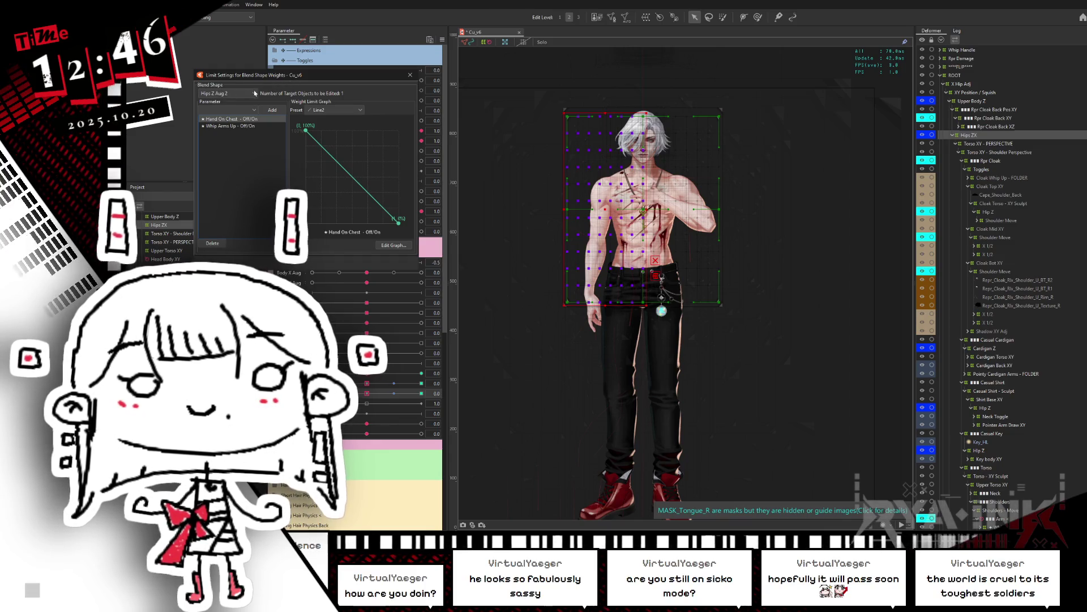
left_click(255, 93)
left_click(236, 112)
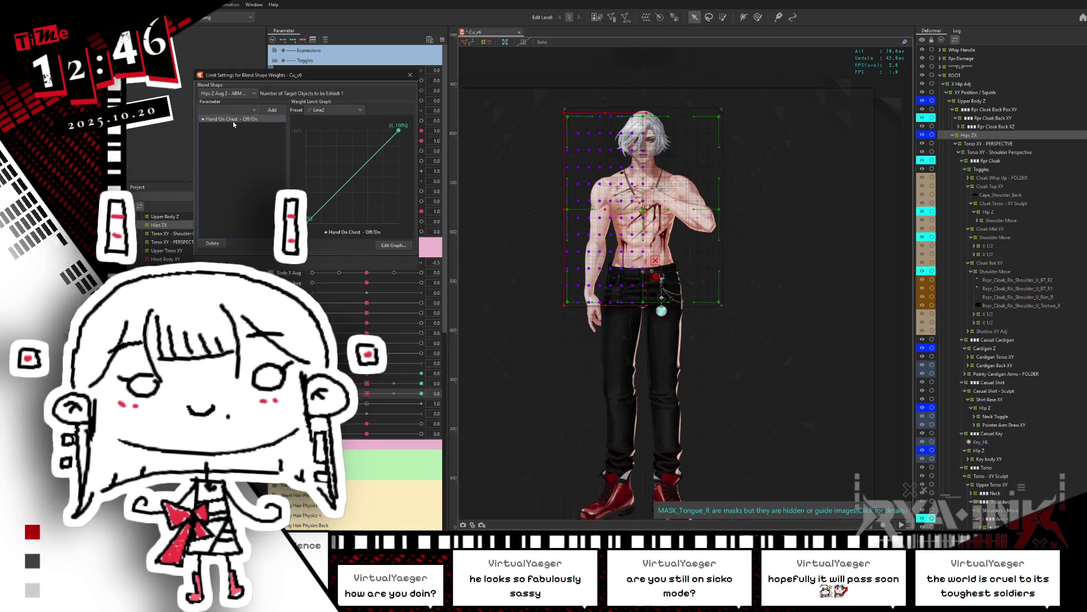
mouse_move(270, 74)
left_mouse_down()
mouse_move(438, 170)
mouse_move(750, 309)
left_mouse_up()
Filter to the Hips Z Aug parameters, test them at 1, -1 and 0, then close the limit settings
left_click(327, 40)
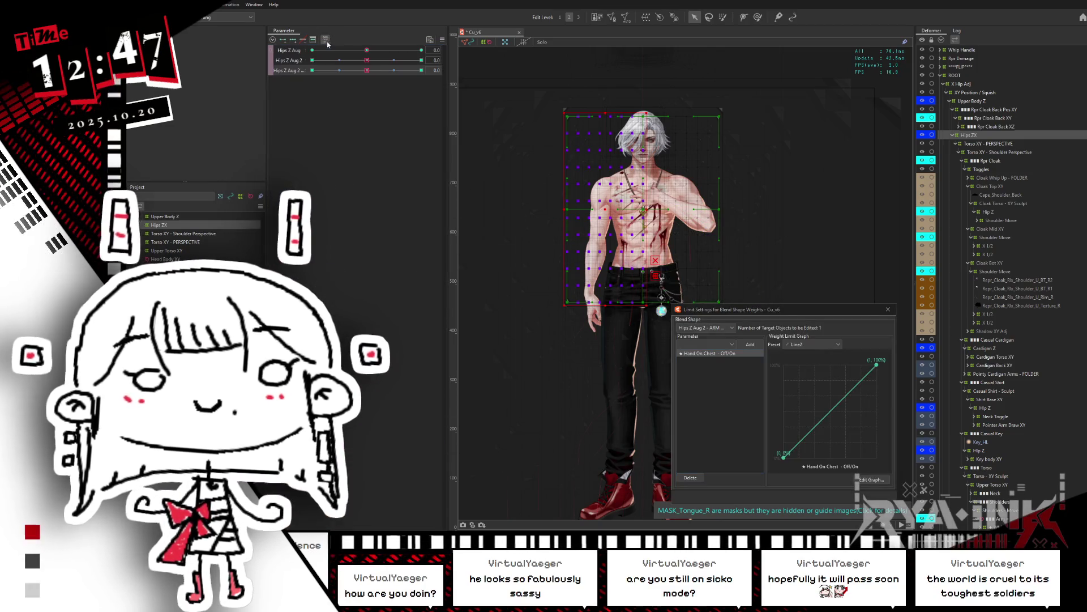
left_click(421, 50)
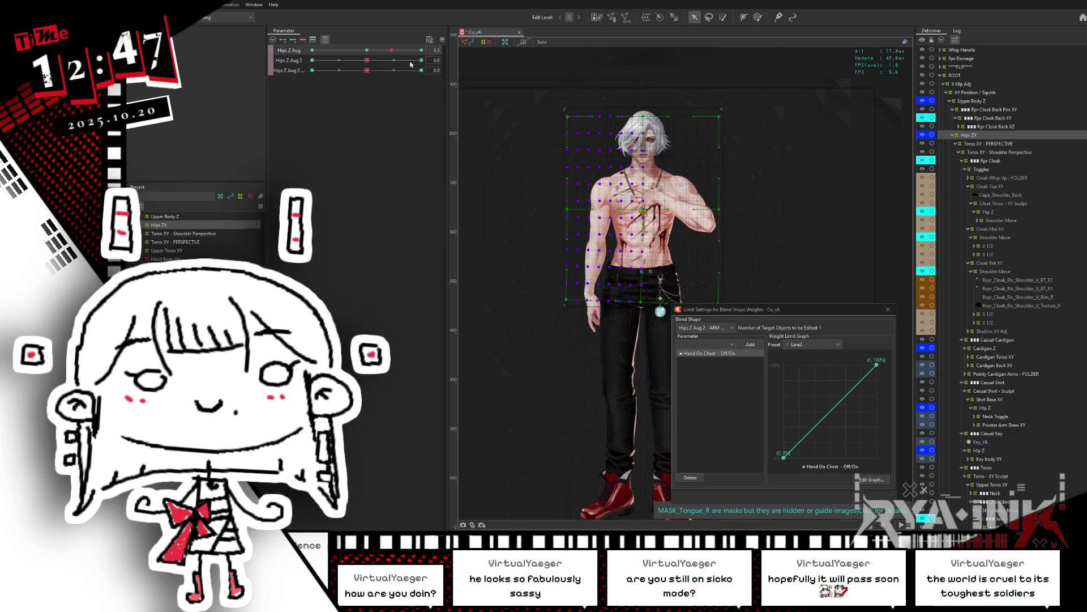
left_click(367, 51)
left_click(312, 60)
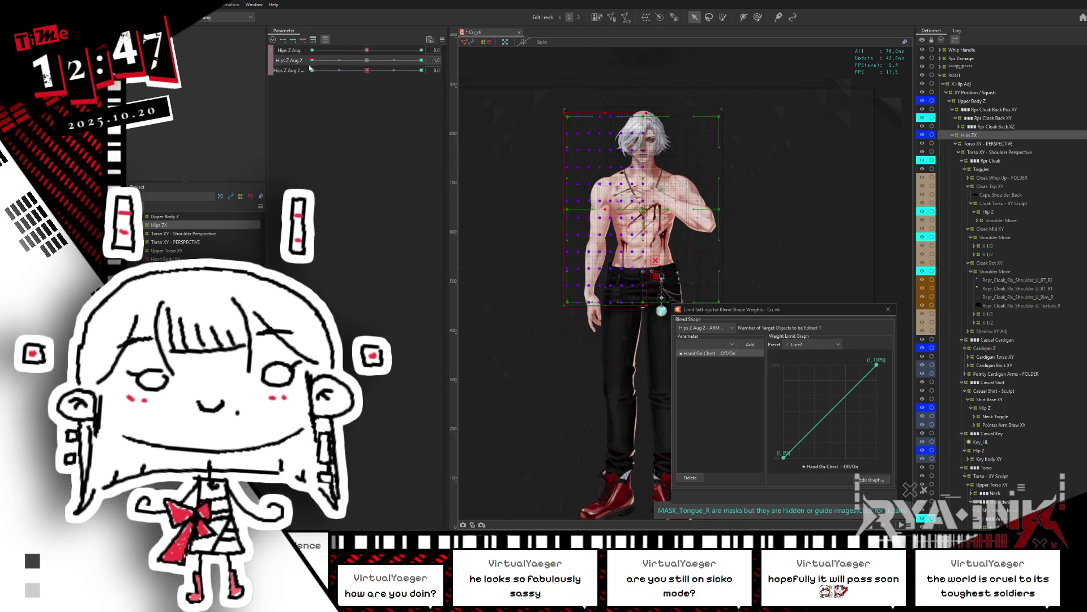
left_click(367, 60)
left_click(360, 70)
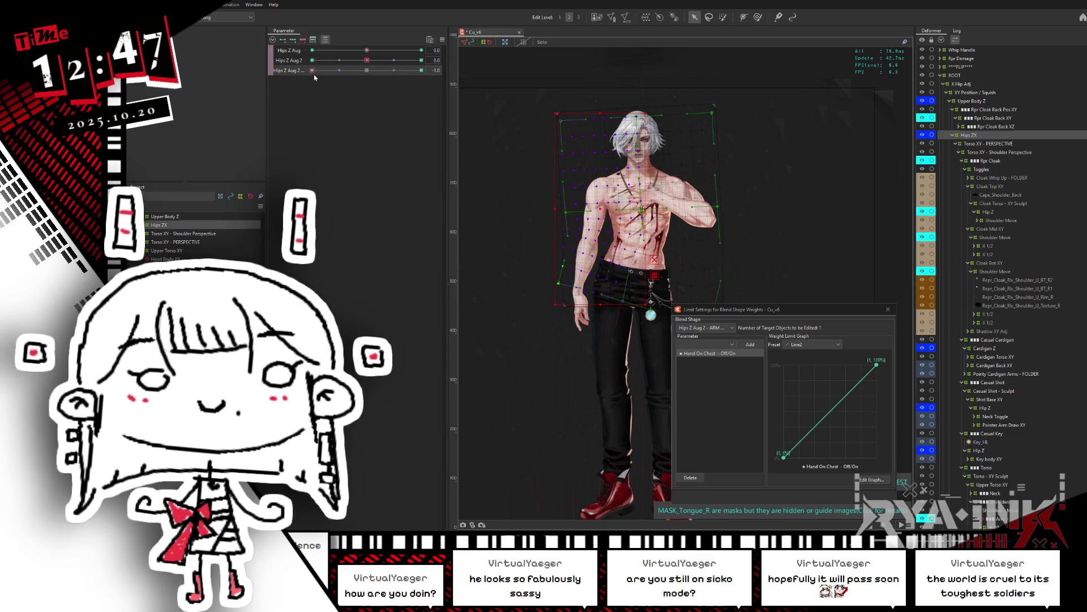
left_click(422, 71)
left_click(367, 70)
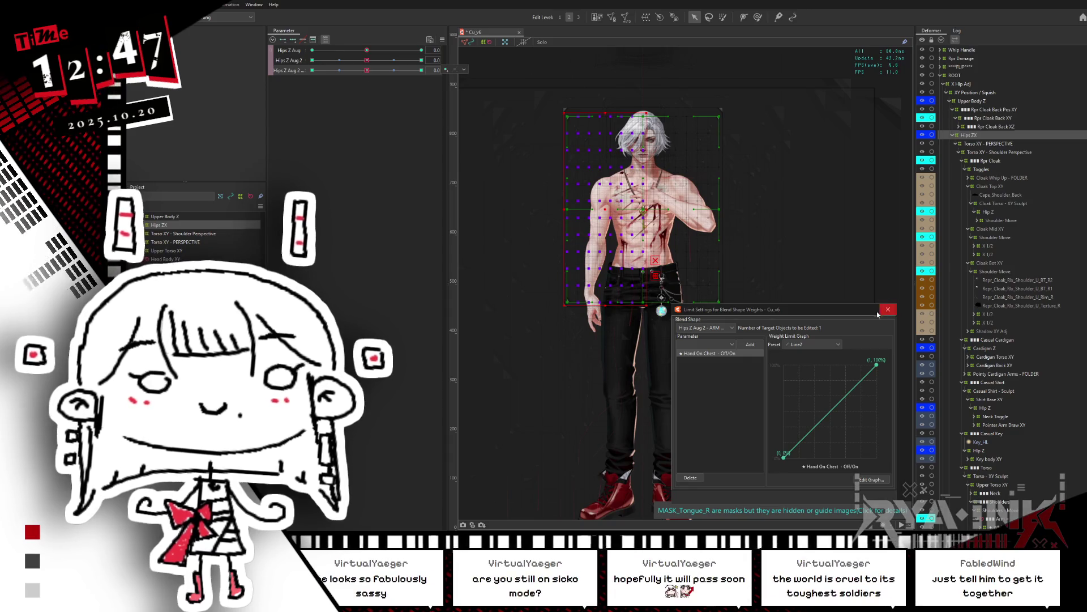
left_click(885, 311)
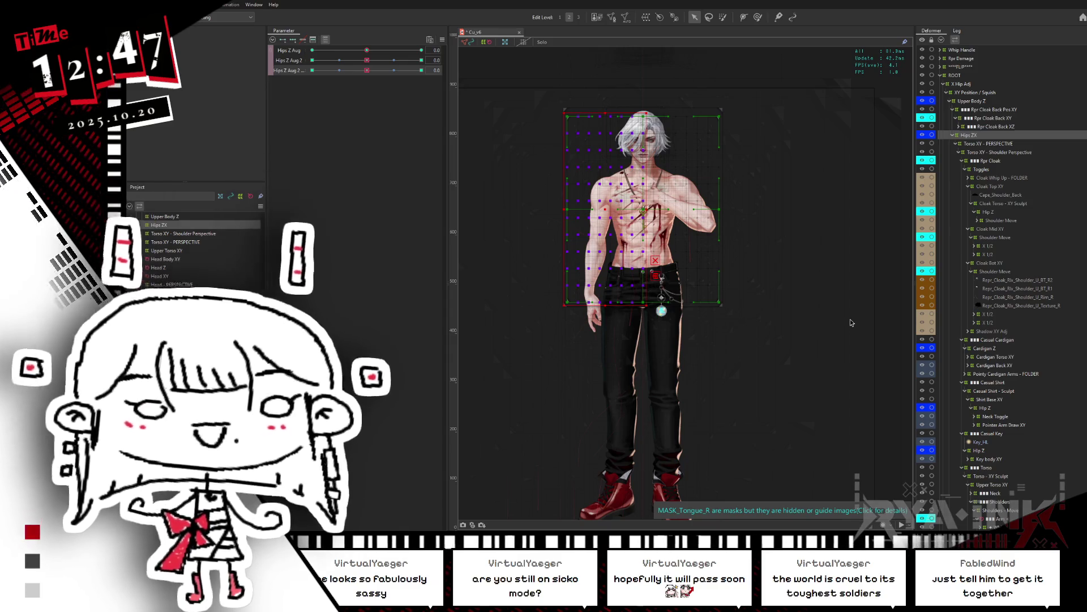
Preview Hips Z Aug 2 at -1.0 and 1.0, then reset it to 0.0
scroll(682, 181, "up", 4)
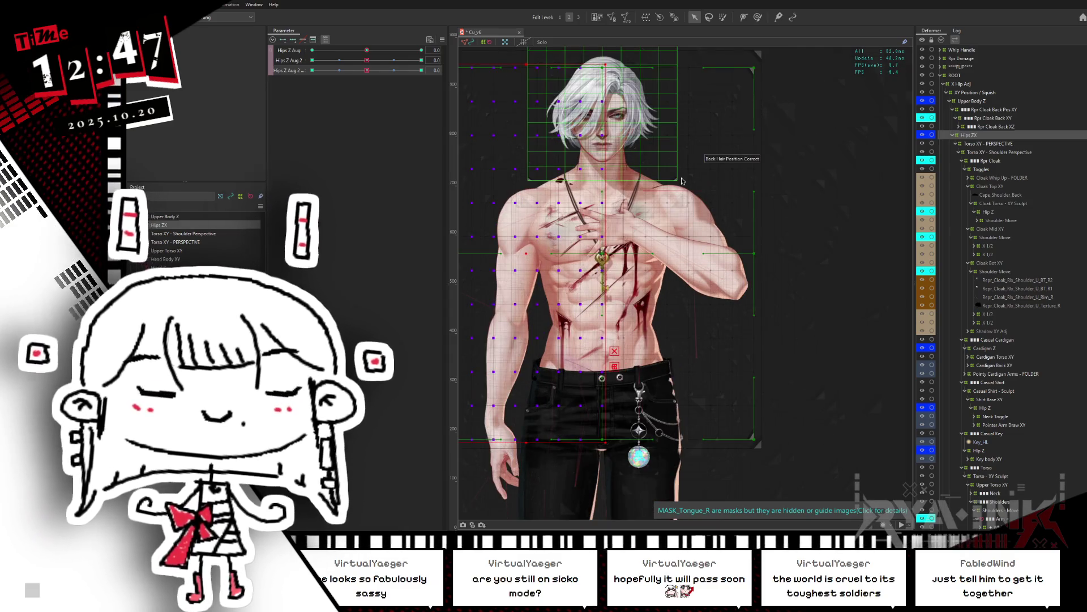
left_click(365, 70)
left_click_drag(365, 70, 312, 70)
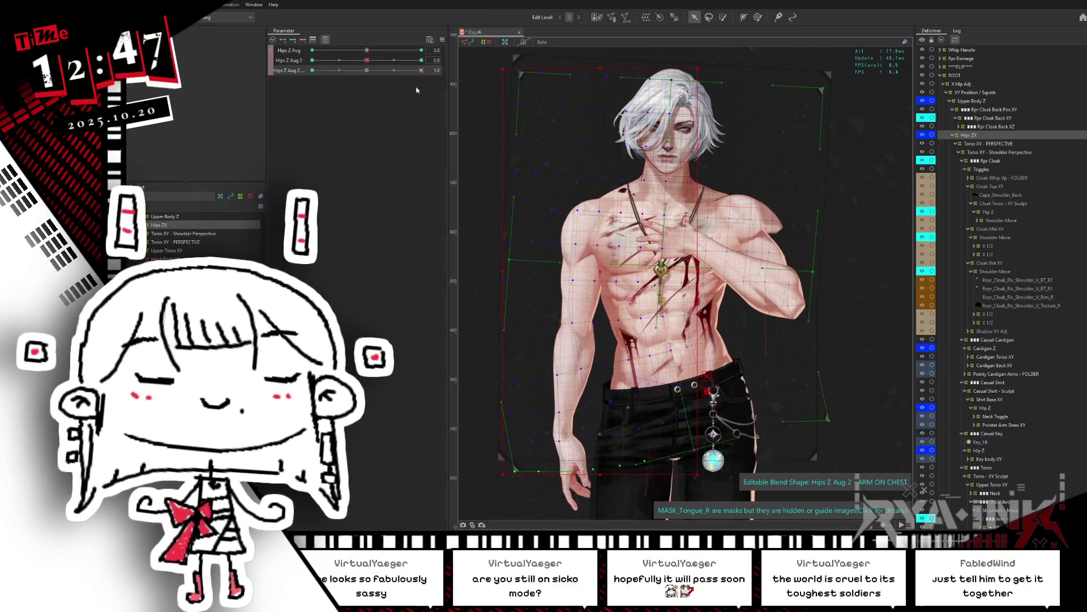
left_click_drag(367, 70, 421, 70)
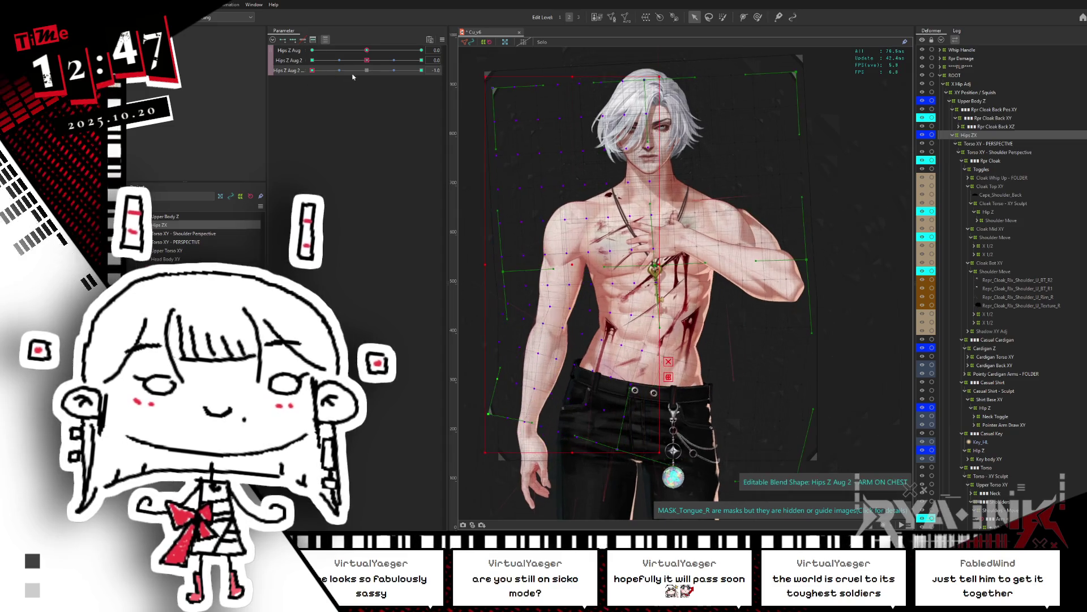
left_click(369, 71)
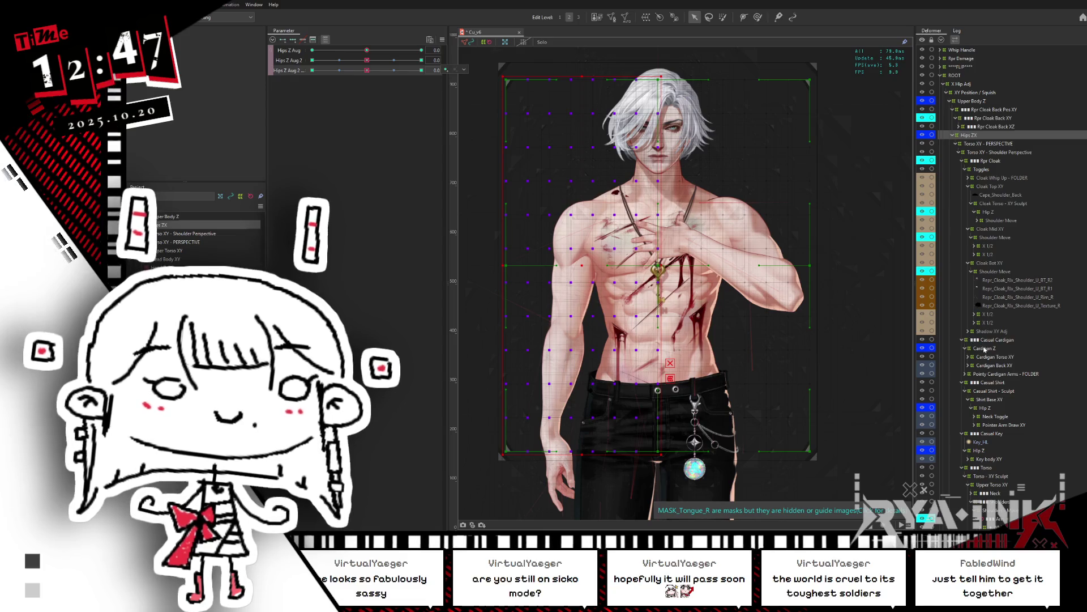
Select the Shoulders Hip Z deformer in the Deformer palette
left_click(985, 349)
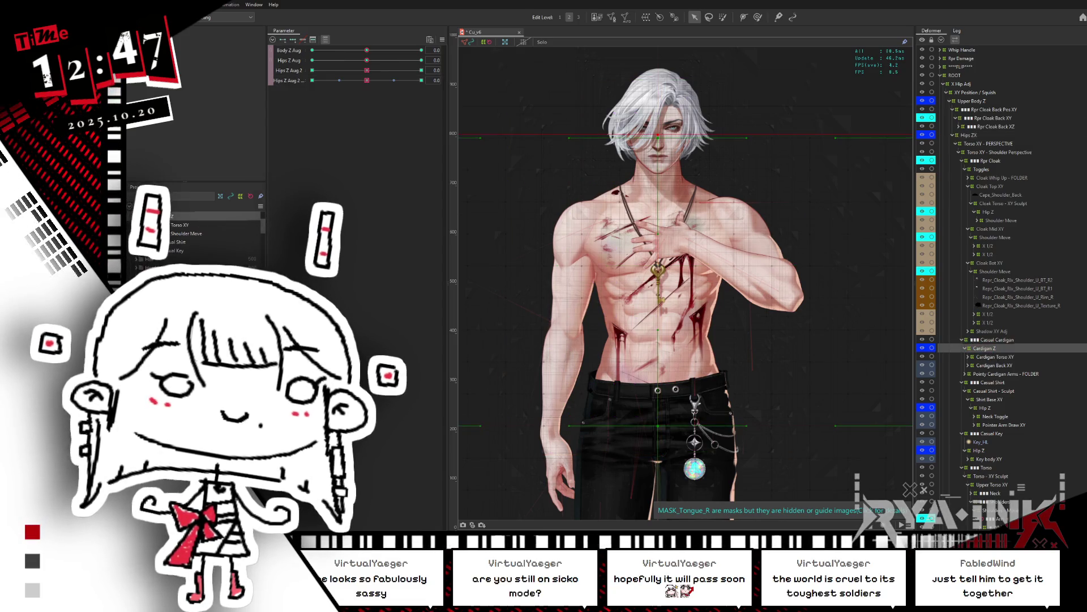
scroll(1084, 176, "down", 10)
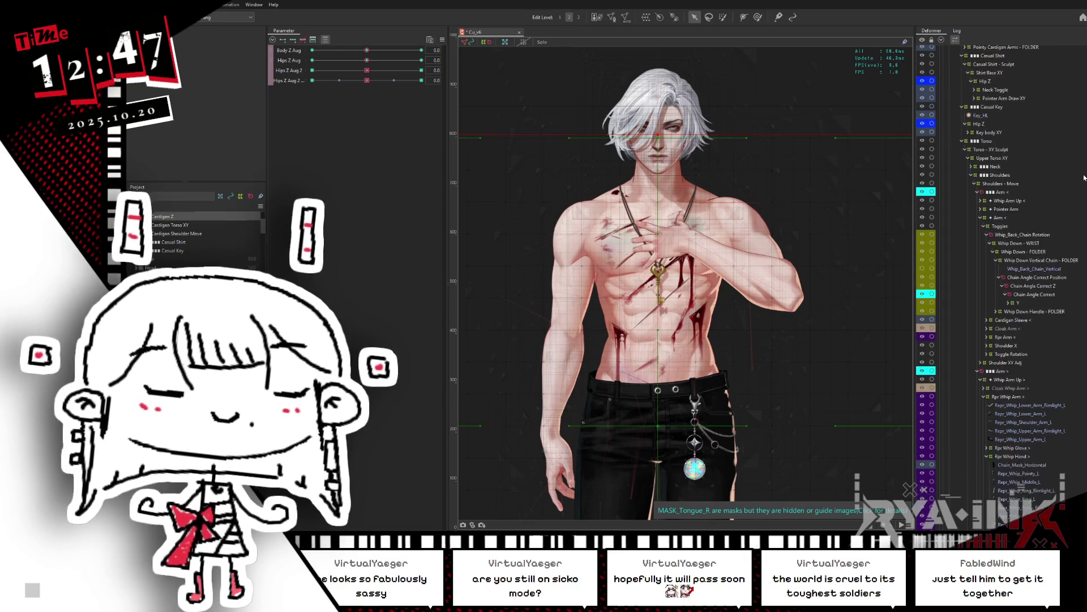
scroll(1085, 177, "down", 3)
scroll(1085, 176, "up", 5)
scroll(1067, 274, "down", 10)
scroll(1067, 274, "down", 1)
left_click(1011, 321)
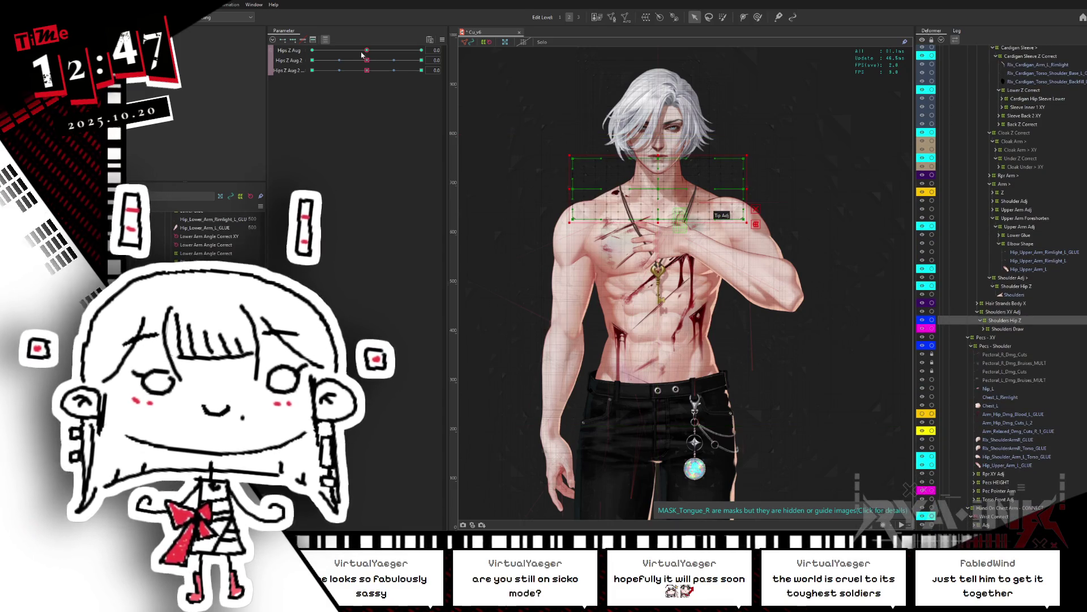
Try Hips Z Aug at -1.0 and -0.5, and Hips Z Aug 2 at -0.5, 1.0 and 0.0
left_click(312, 50)
left_click(338, 50)
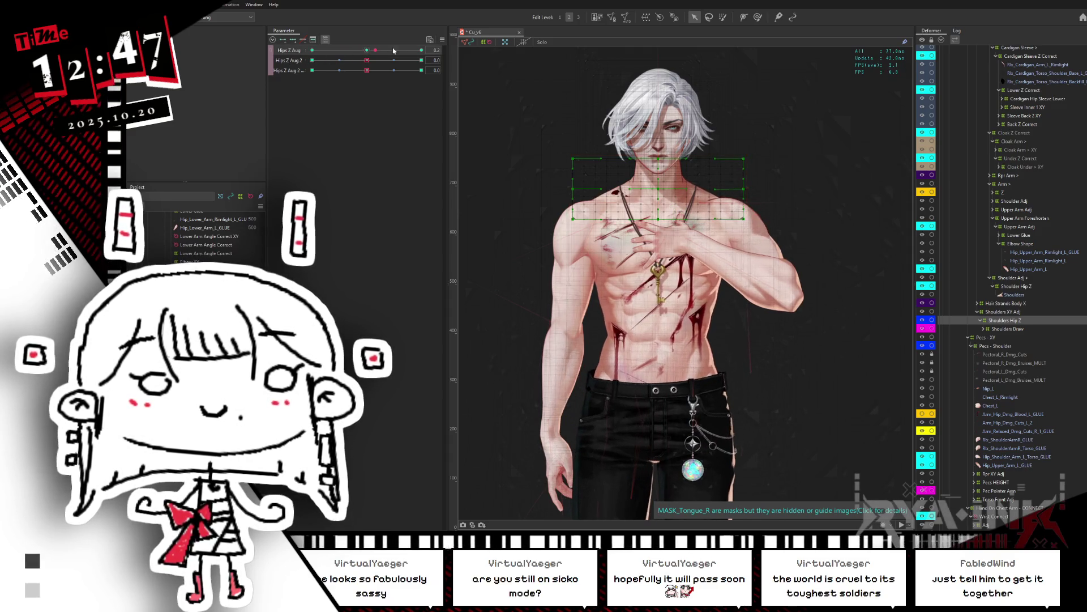
left_click(312, 50)
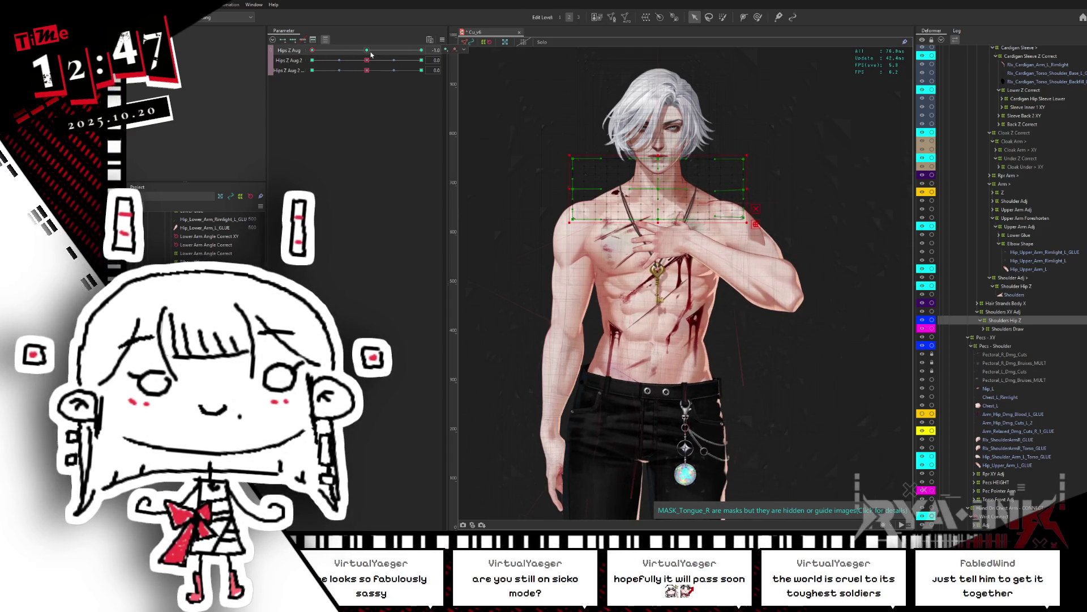
left_click(339, 71)
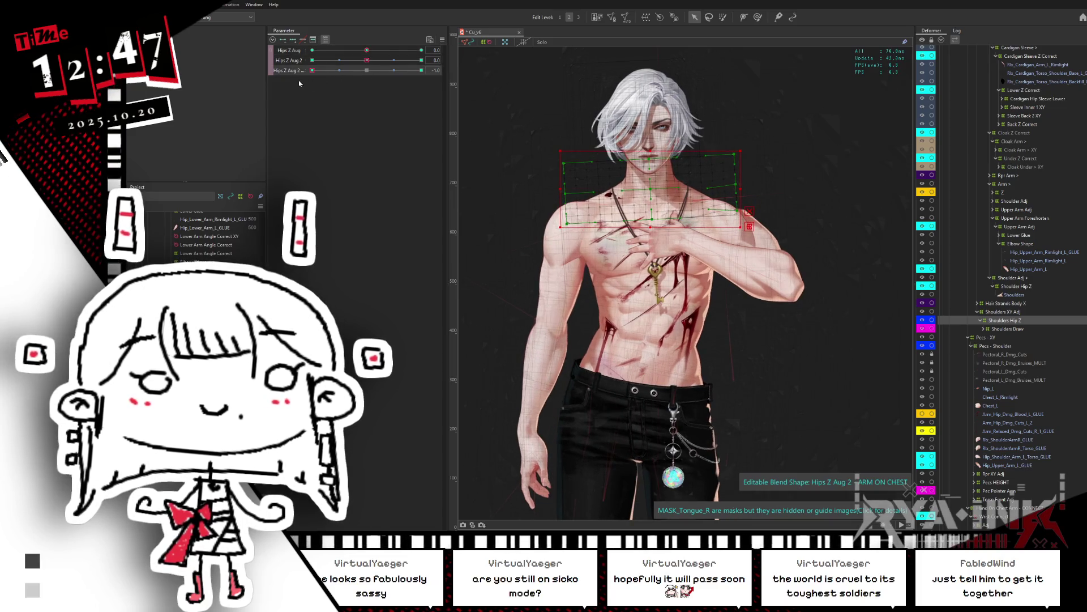
left_click(421, 71)
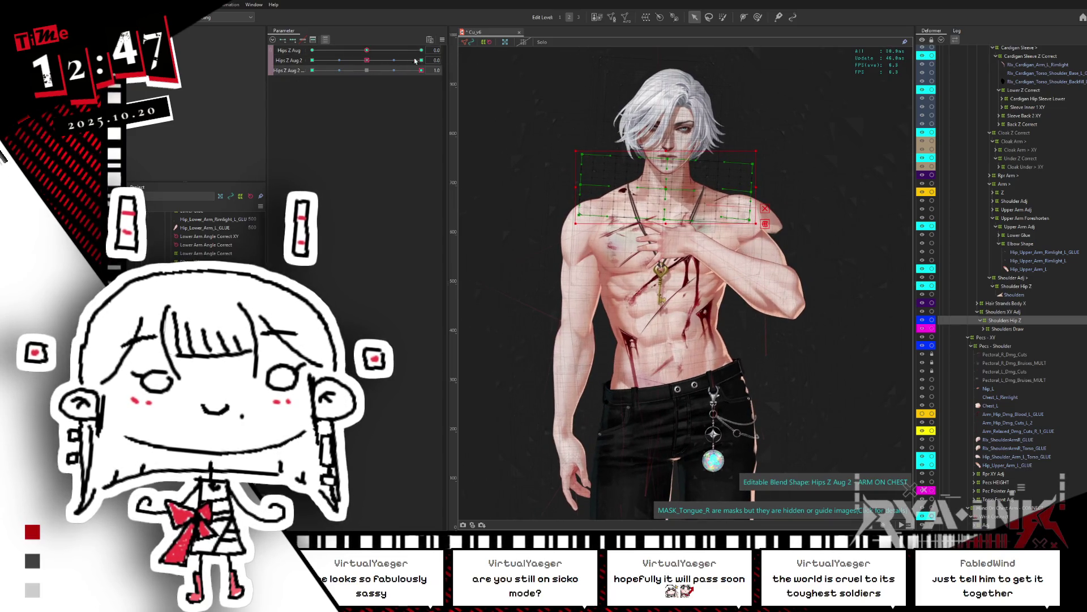
left_click(366, 70)
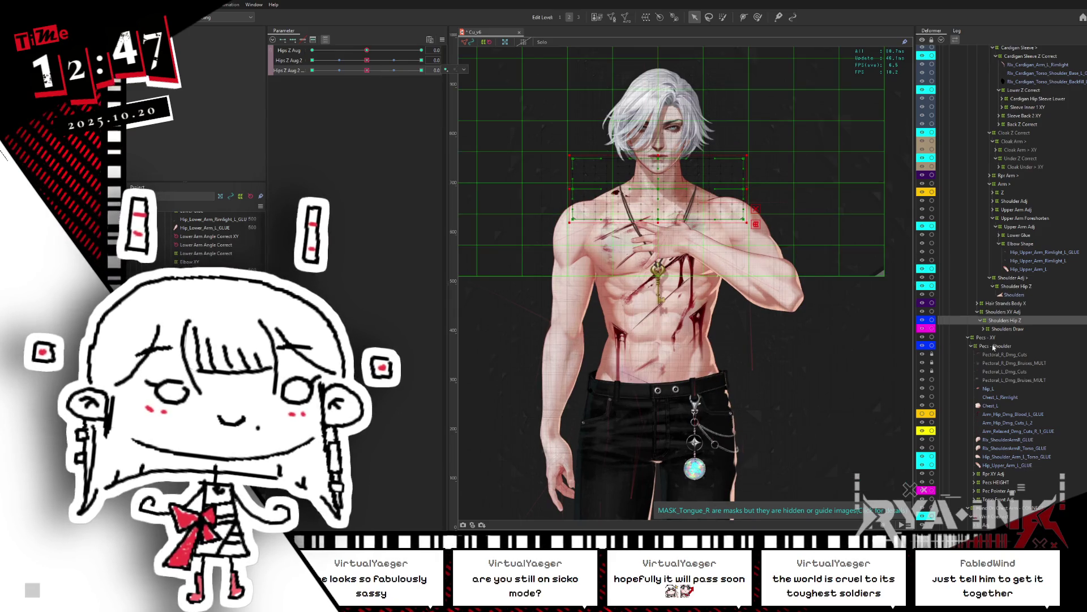
Add Pecs - Shoulder to the selection and preview Hips Z Aug 2 at 1.0, -0.5 and 0.0
left_click(993, 346)
left_click(337, 85)
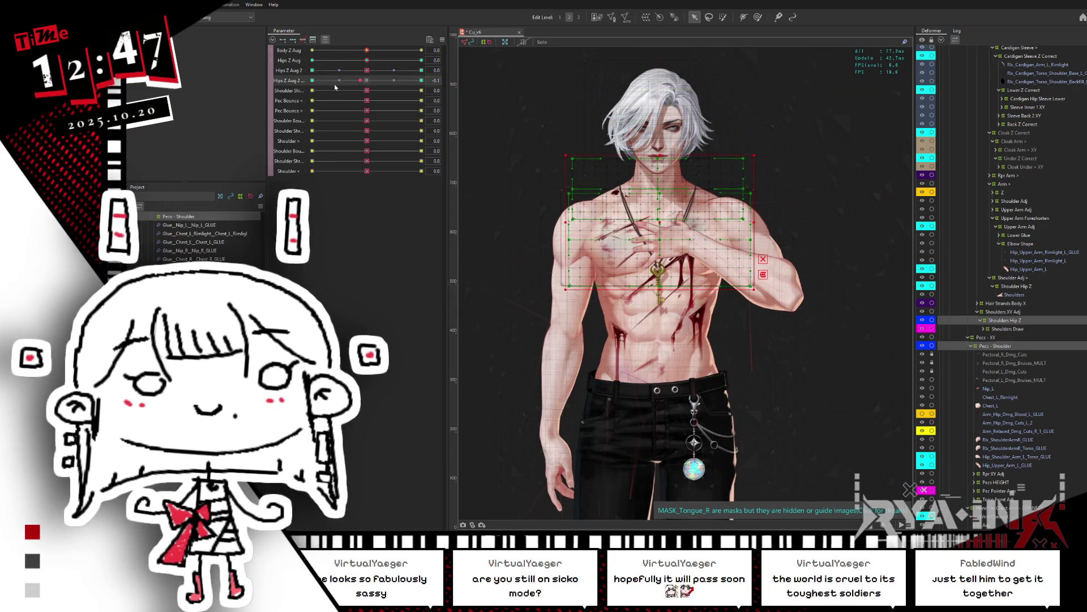
left_click_drag(361, 81, 436, 78)
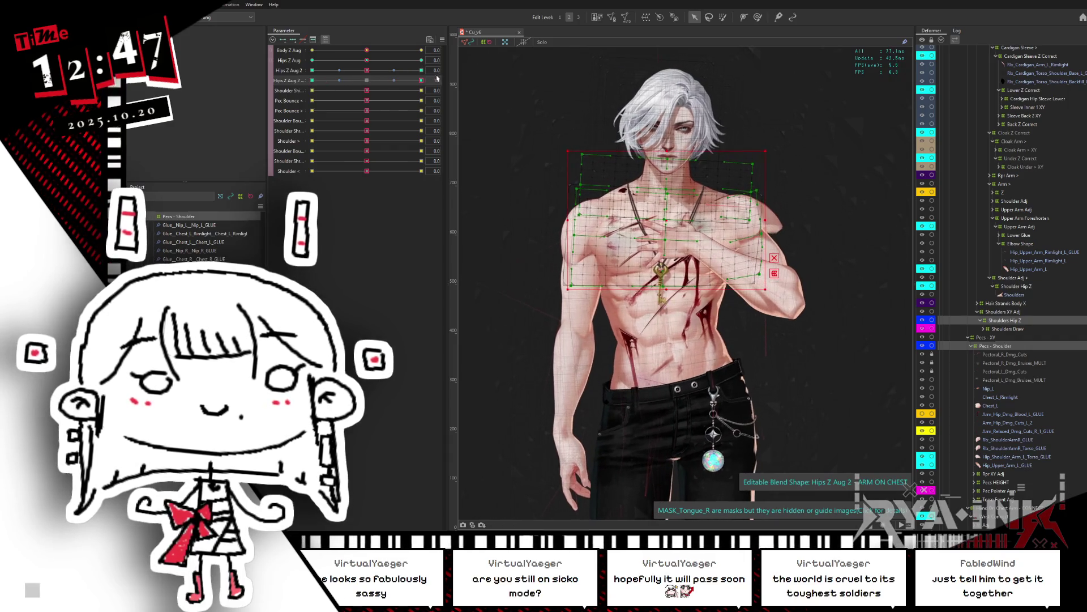
left_click(338, 80)
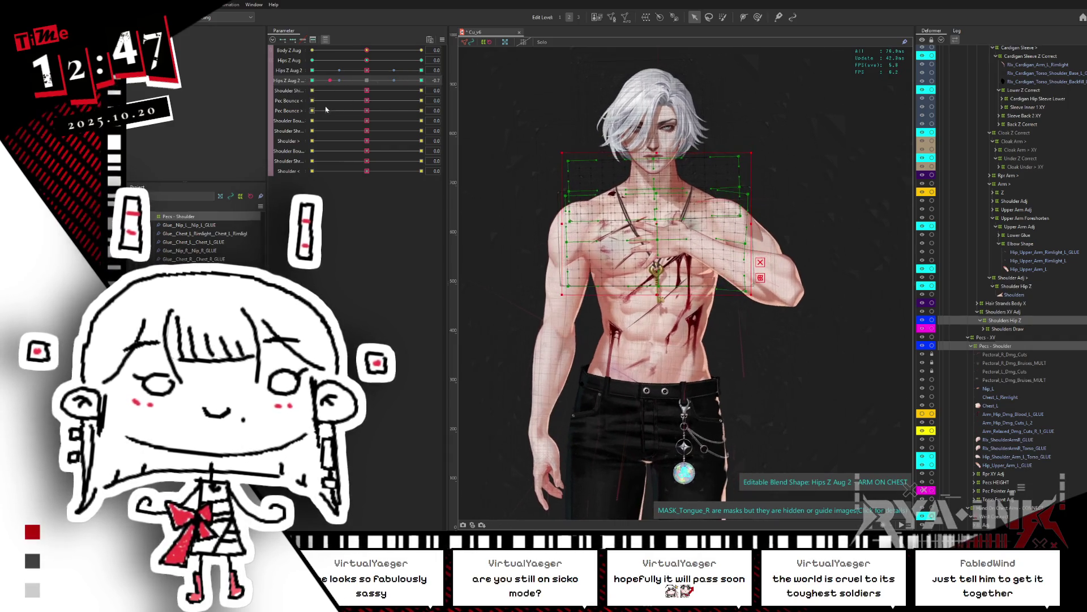
left_click(365, 81)
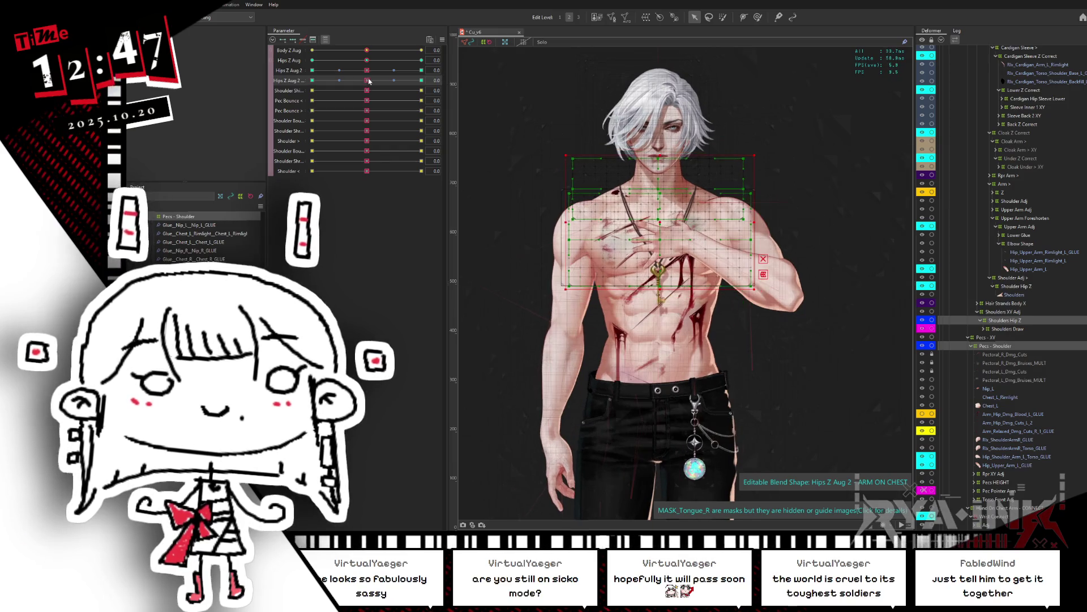
Preview Hips Z Aug 2 at -1.0, 1.0 and 0.6, then leave it at -1.0 for reflecting
left_click(312, 81)
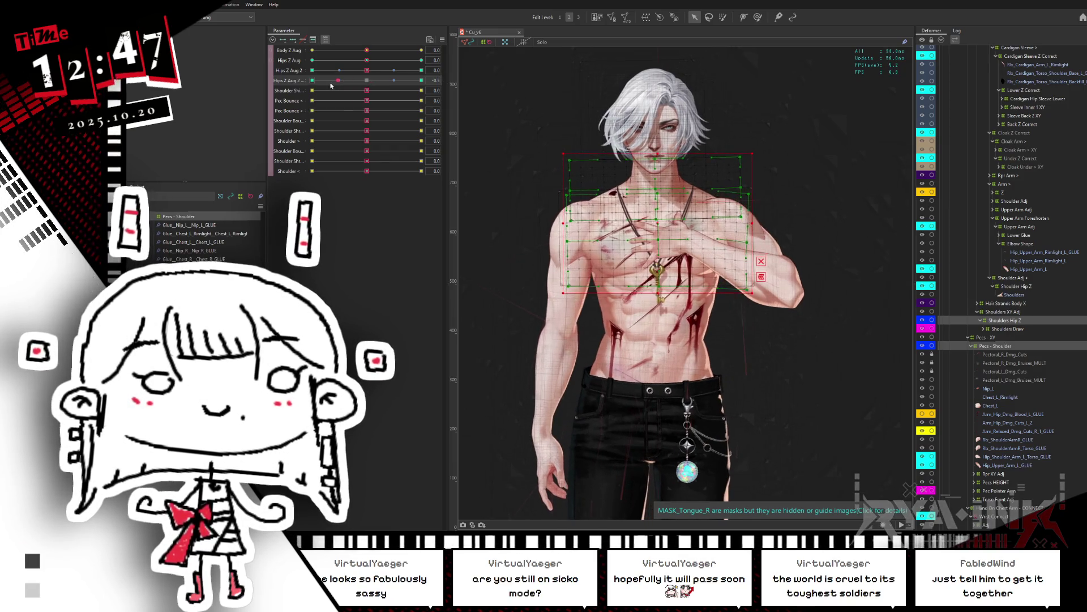
left_click(421, 80)
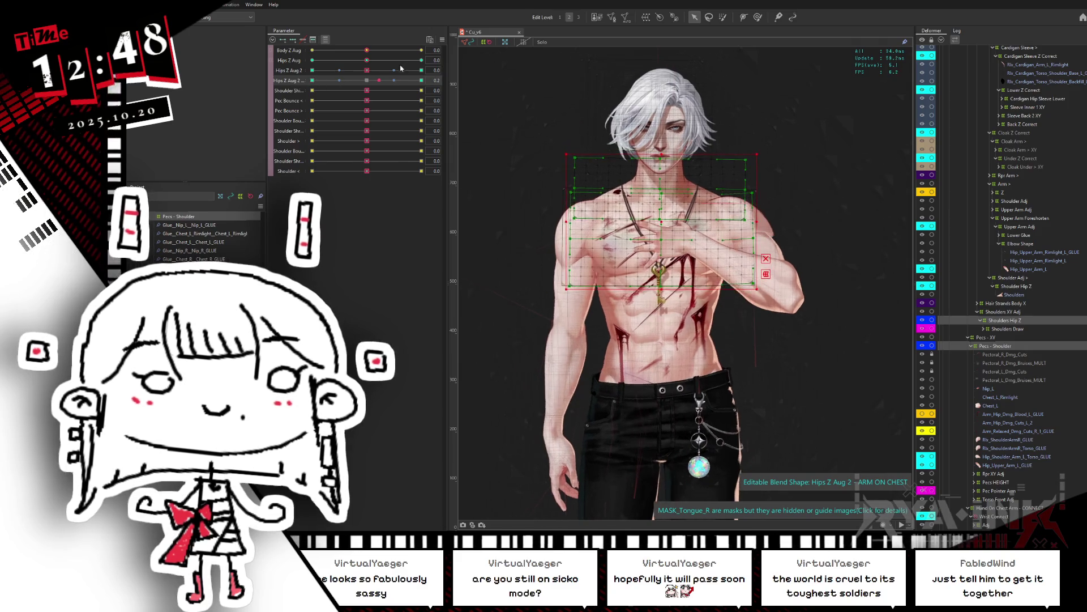
left_click(367, 80)
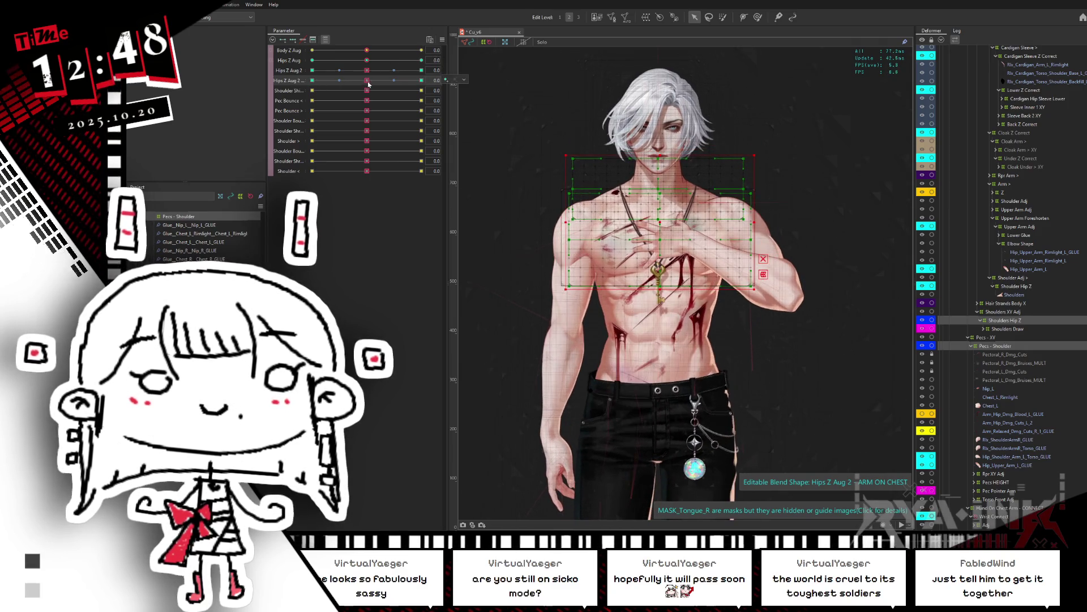
left_click_drag(367, 80, 399, 80)
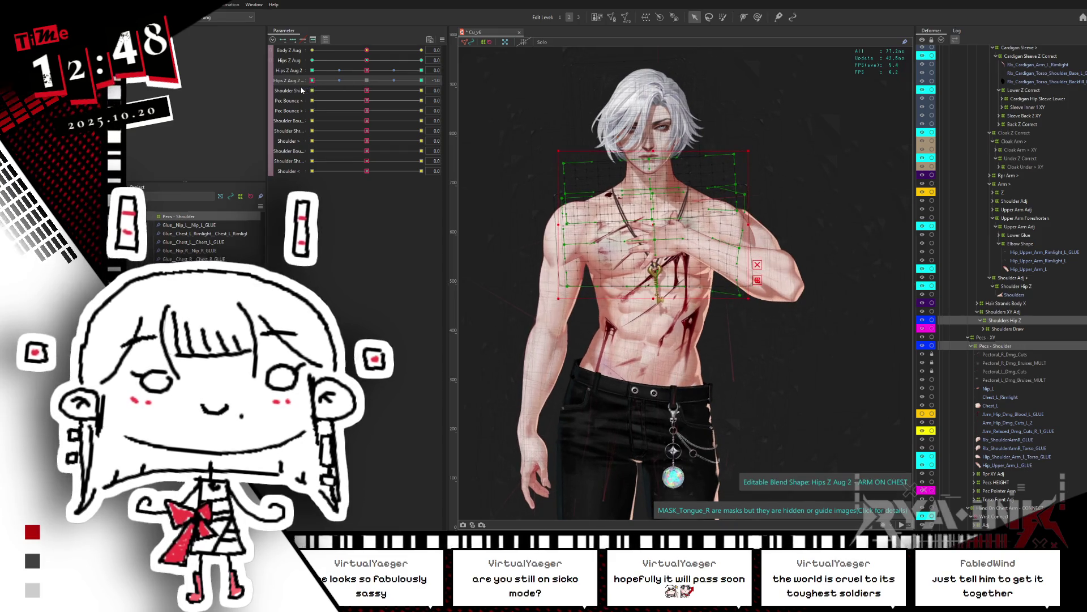
left_click(366, 81)
left_click_drag(366, 81, 312, 80)
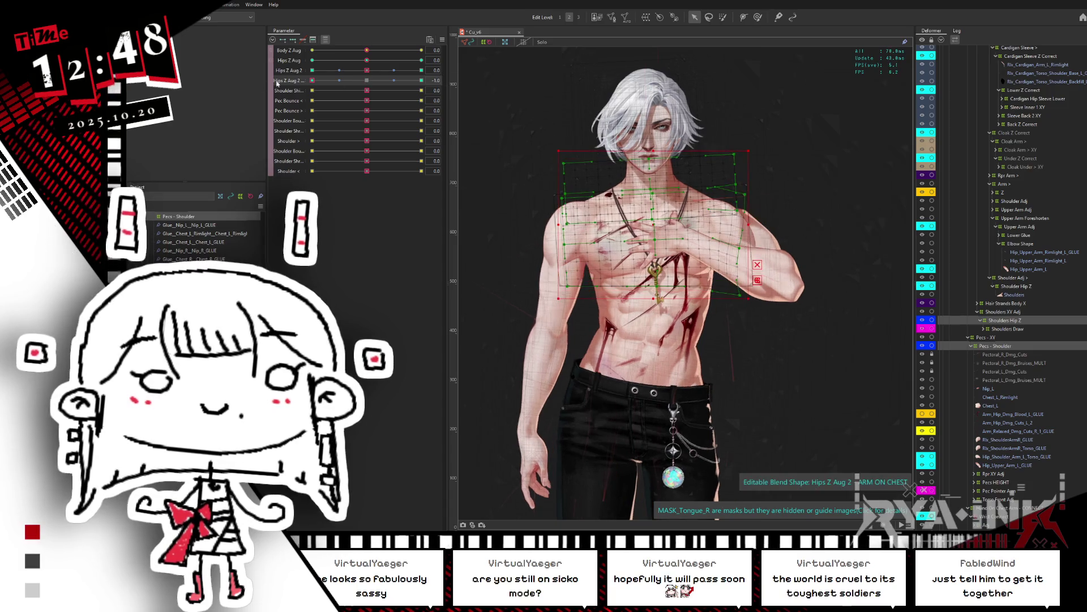
left_click(600, 293)
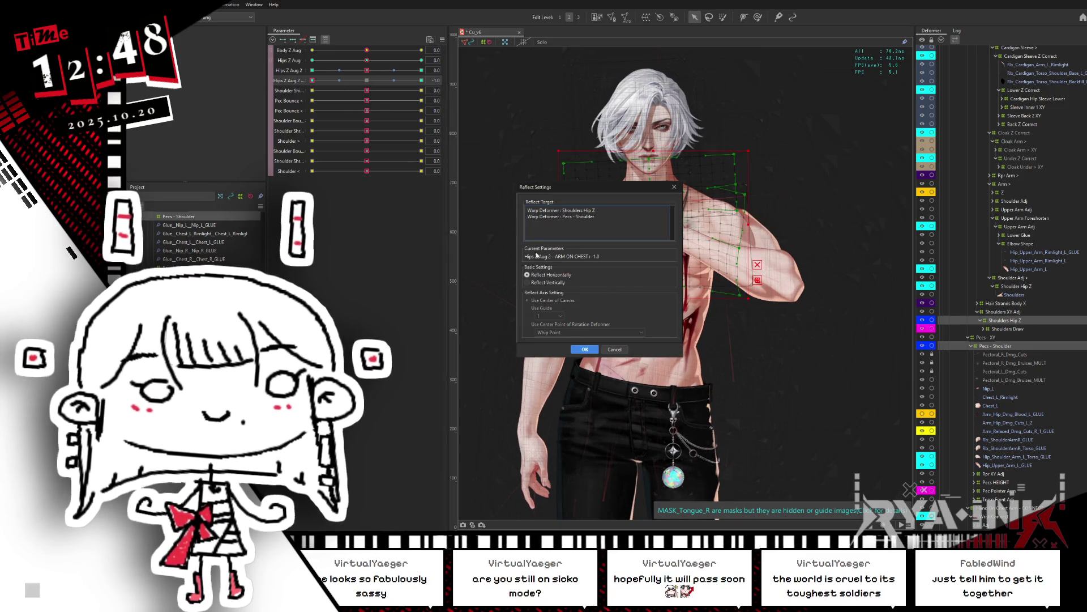
Apply the horizontal mirror of the arm-on-chest shape and check it at 0.9 and -1.0
left_click(587, 350)
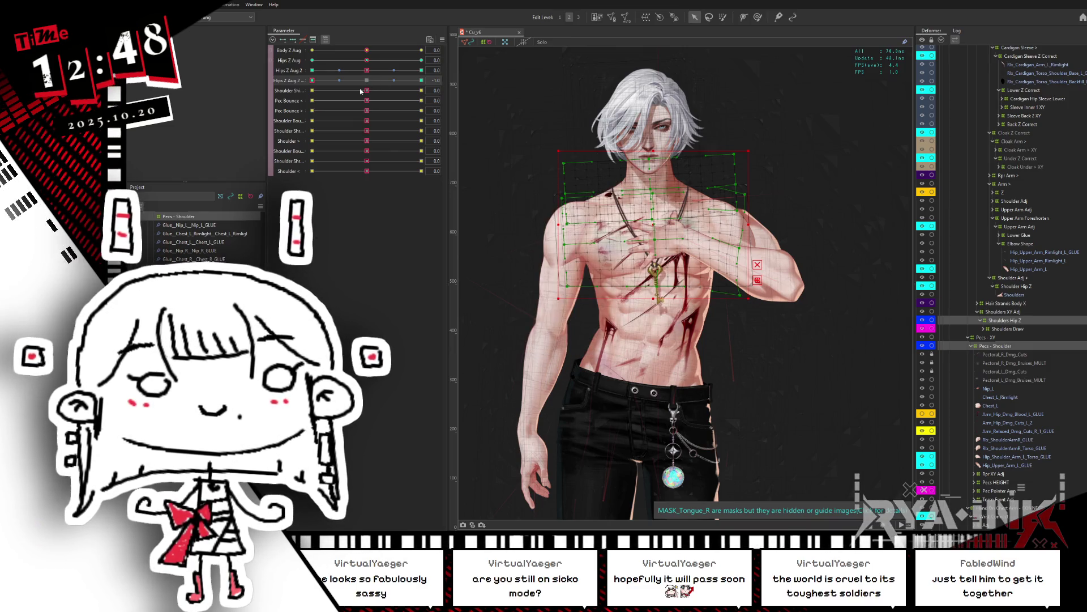
left_click_drag(367, 83, 430, 79)
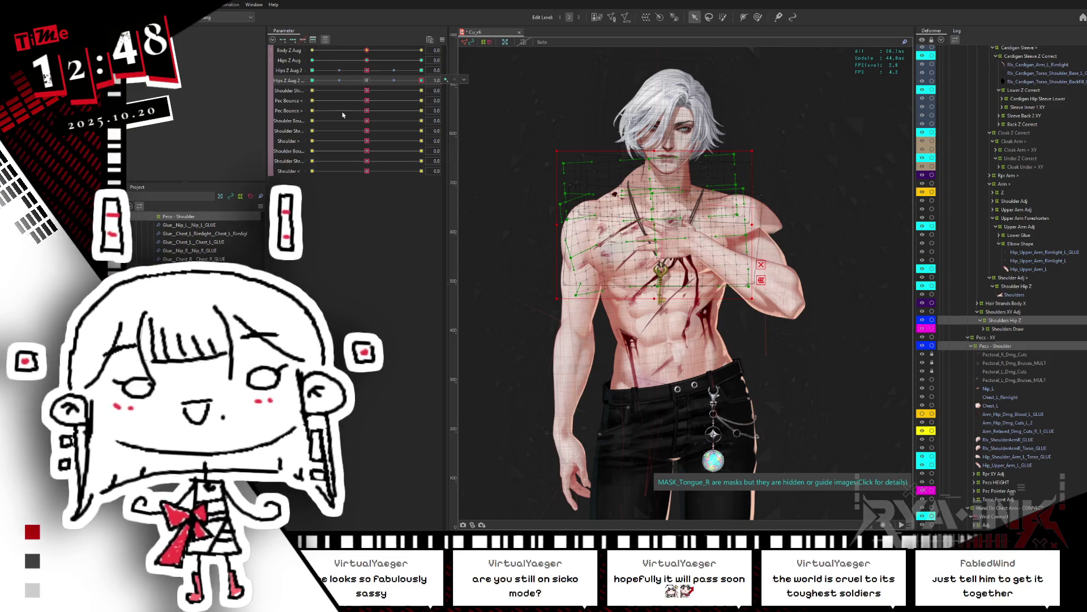
left_click(368, 83)
left_click_drag(367, 83, 312, 80)
Mirror the current blend shape again with the reflection set to vertical
left_click(463, 80)
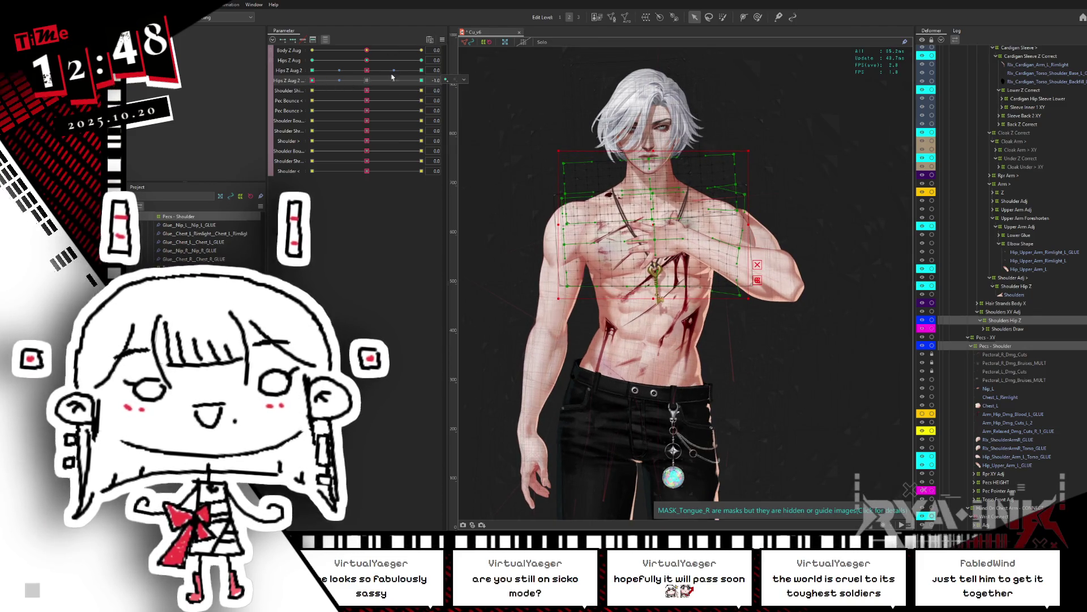
left_click(442, 39)
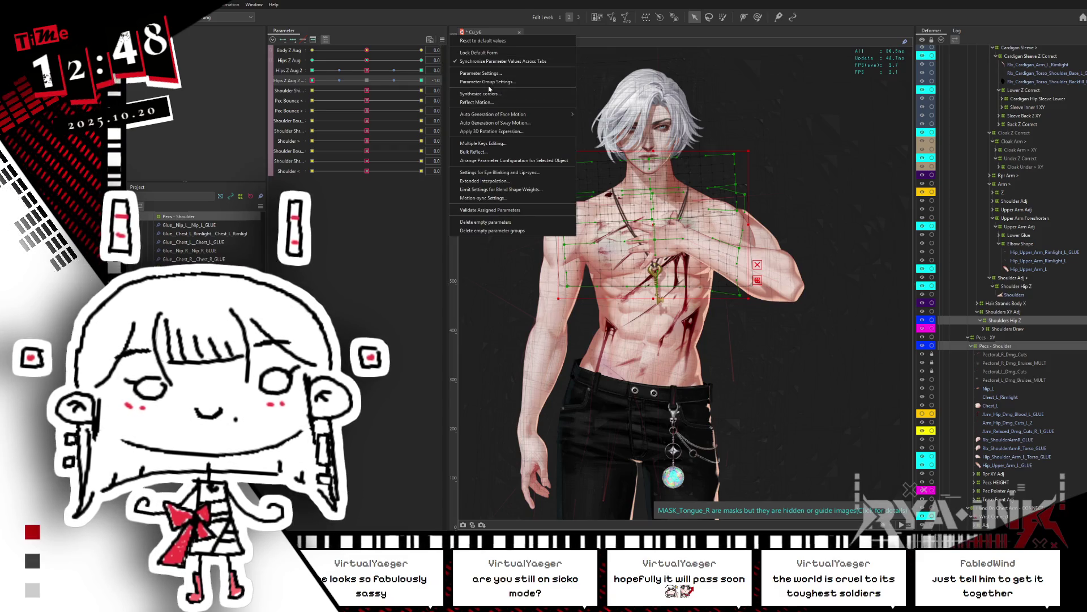
left_click(495, 160)
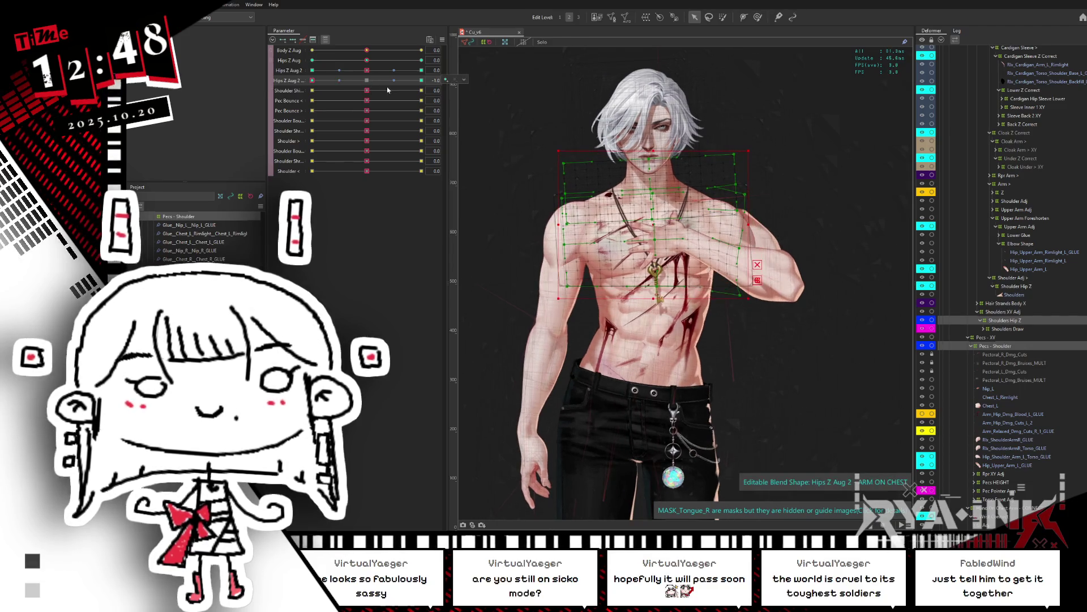
left_click(600, 293)
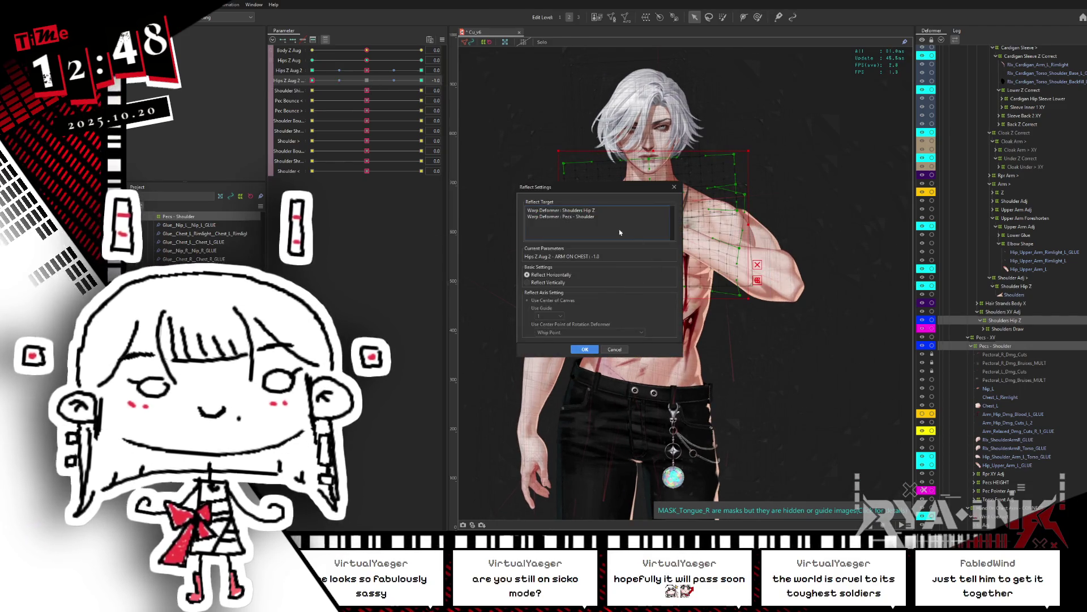
left_click(536, 283)
left_click(584, 350)
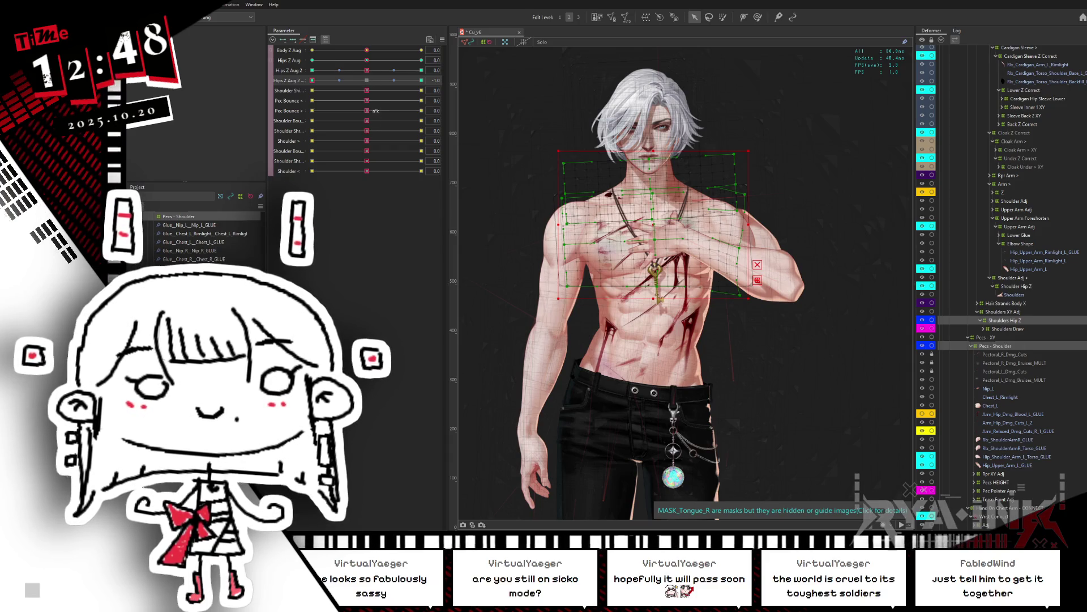
Check Hips Z Aug 2 at 1.0 and about -0.9, then return it to 0.0
left_click(422, 79)
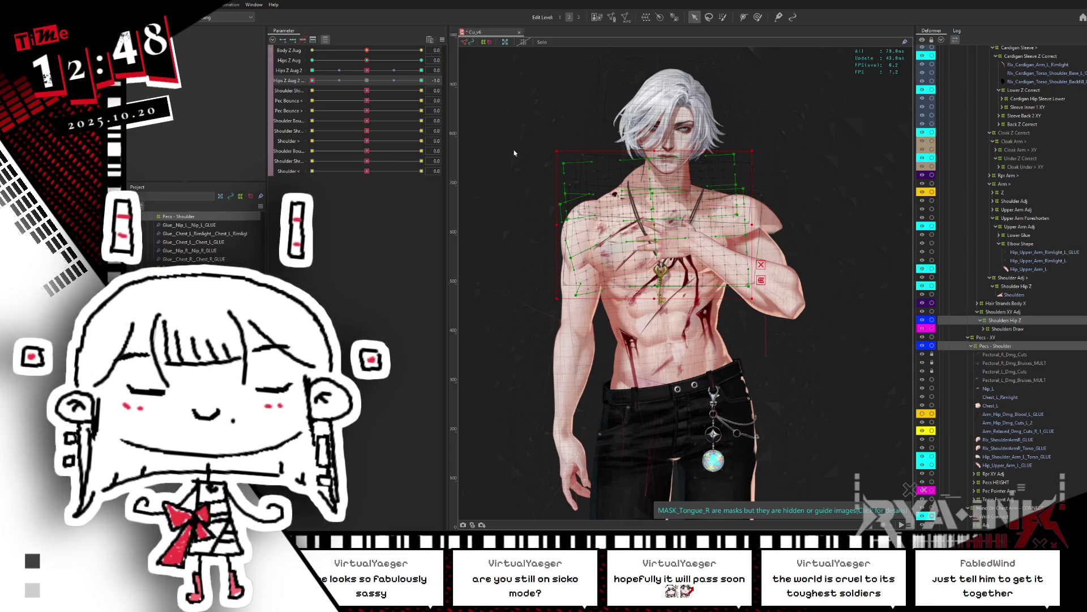
key("ctrl+z")
left_click(367, 72)
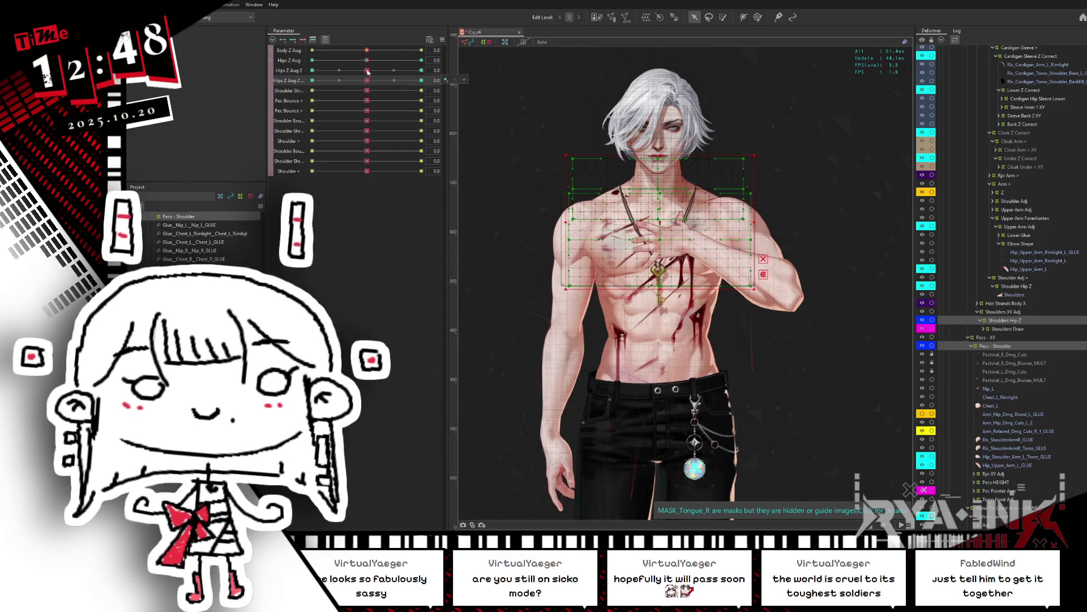
left_click_drag(367, 72, 317, 70)
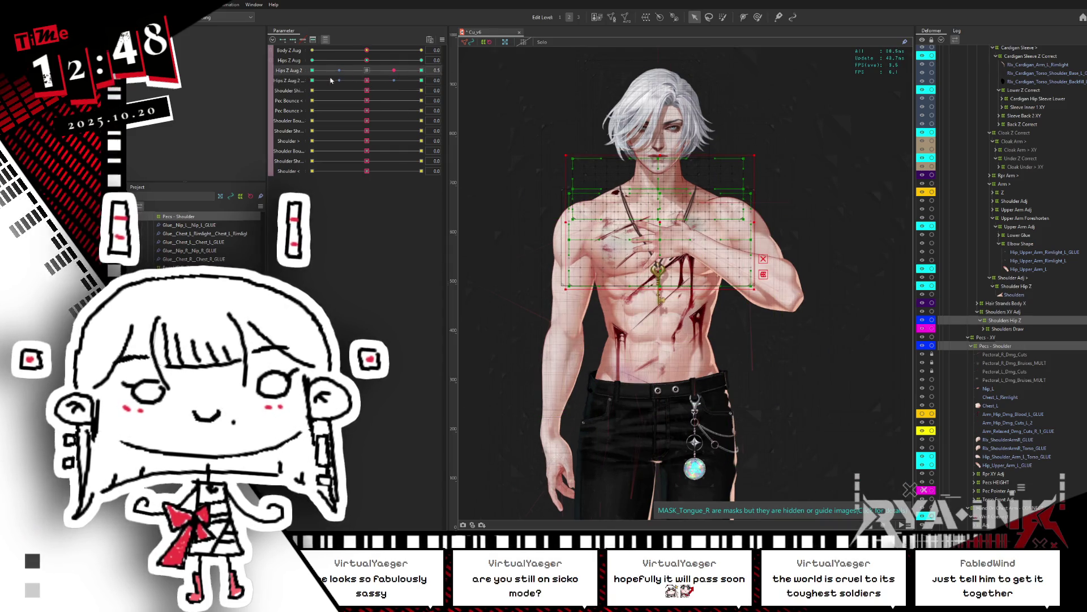
left_click(367, 70)
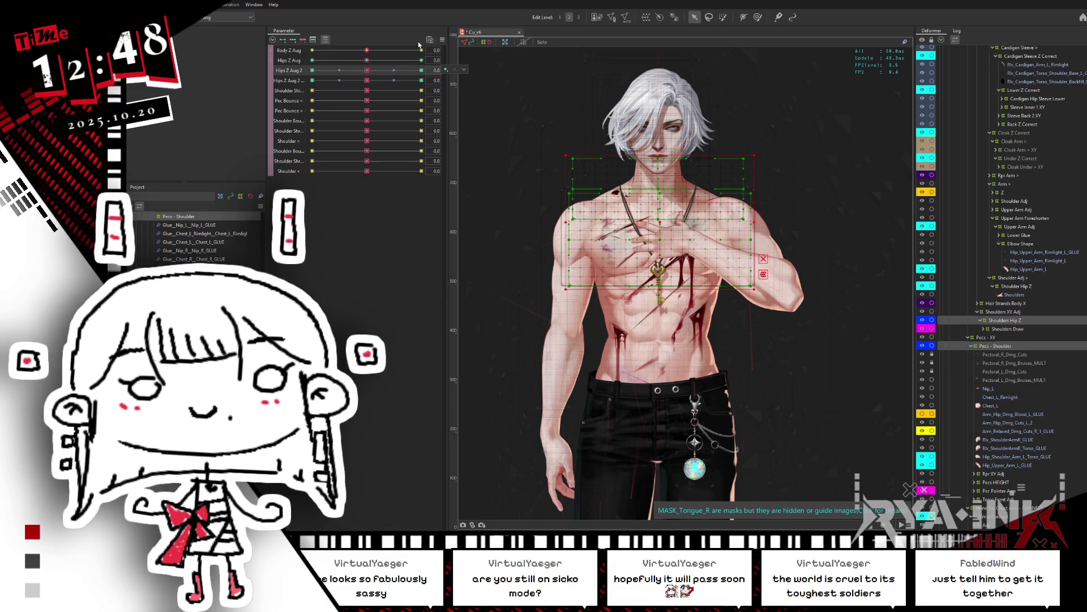
scroll(320, 140, "up", 5)
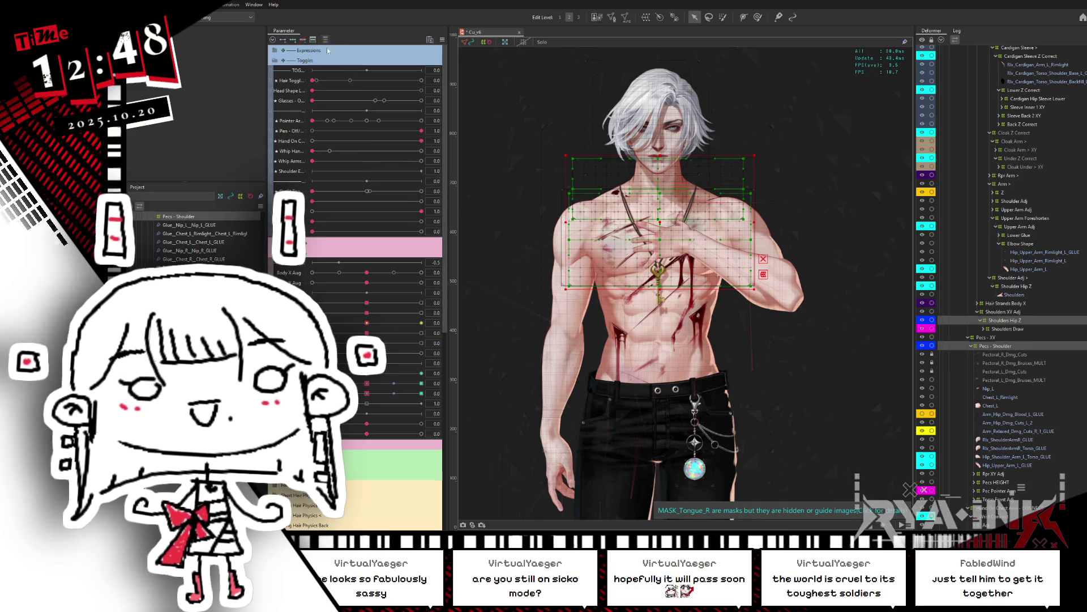
Switch to the hand-on-hip pose and reflect Hips Z Aug 2's 1.0 deformation onto -1.0
left_click(313, 140)
scroll(361, 72, "down", 5)
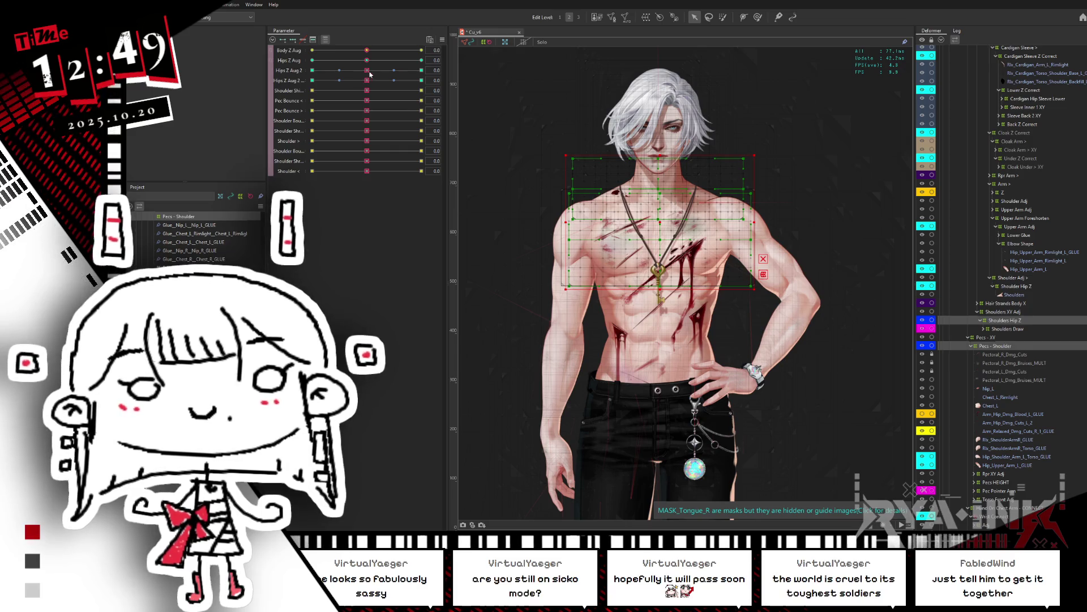
left_click_drag(369, 73, 461, 63)
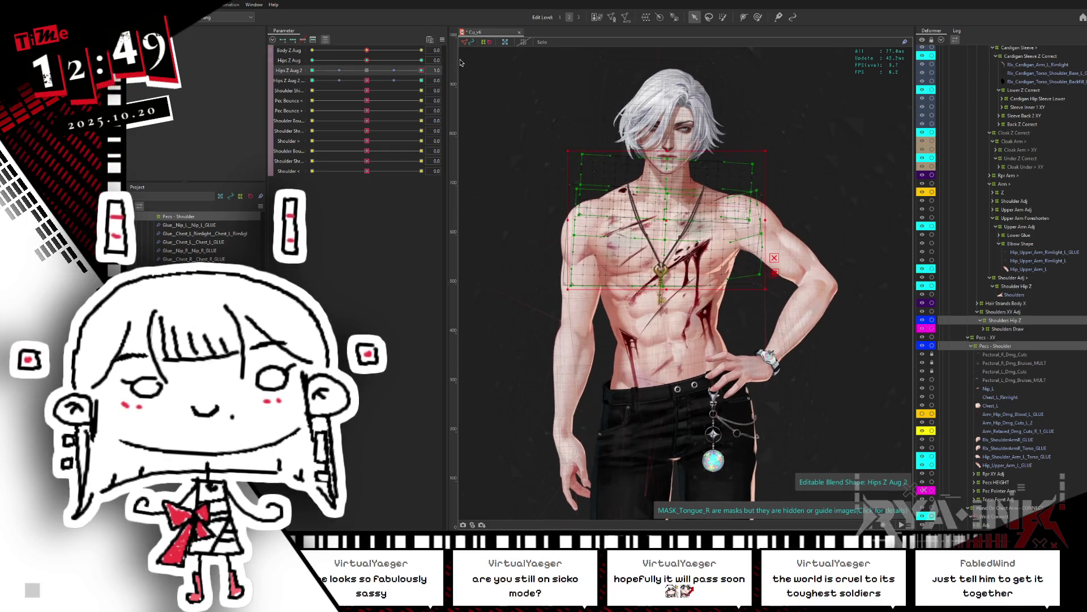
key("ctrl+shift+v")
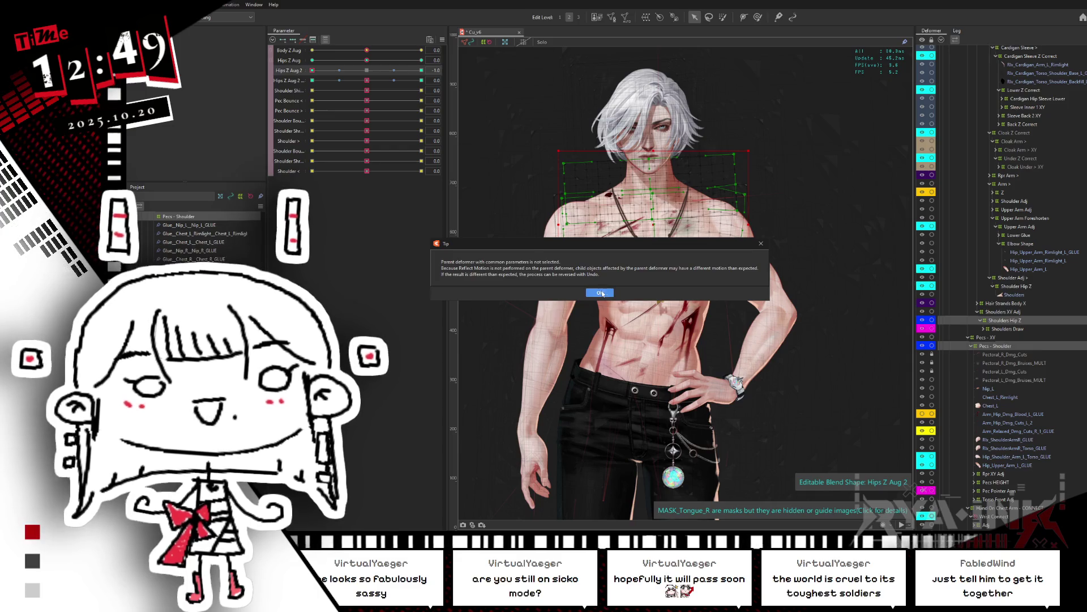
left_click(602, 293)
left_click(586, 349)
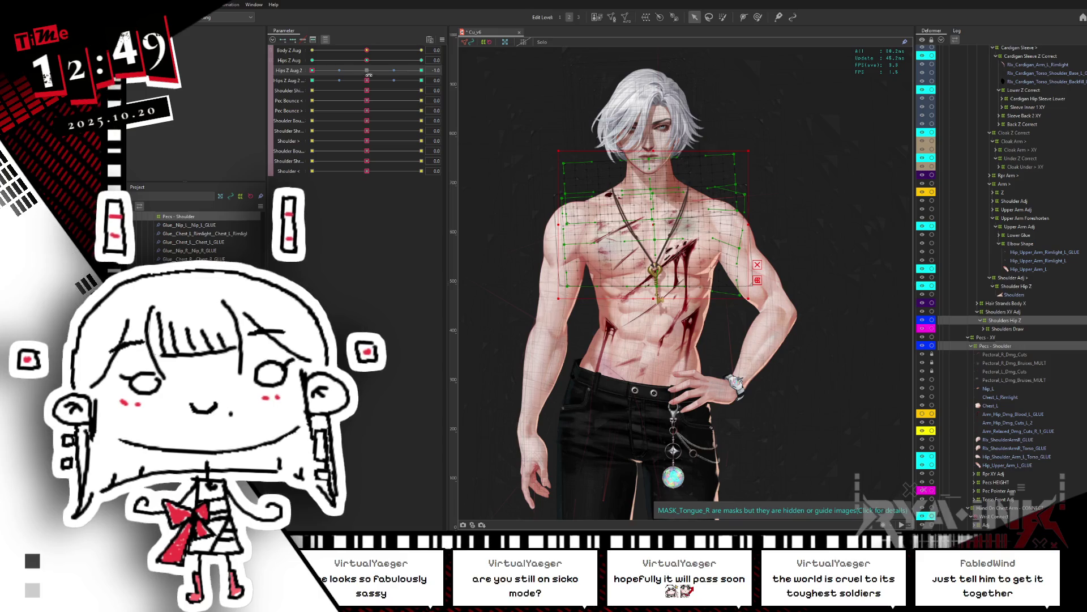
Sweep Hips Z Aug 2 from -1.0 to 1.0, reset to 0.0, and select its bound objects
left_click_drag(367, 72, 424, 66)
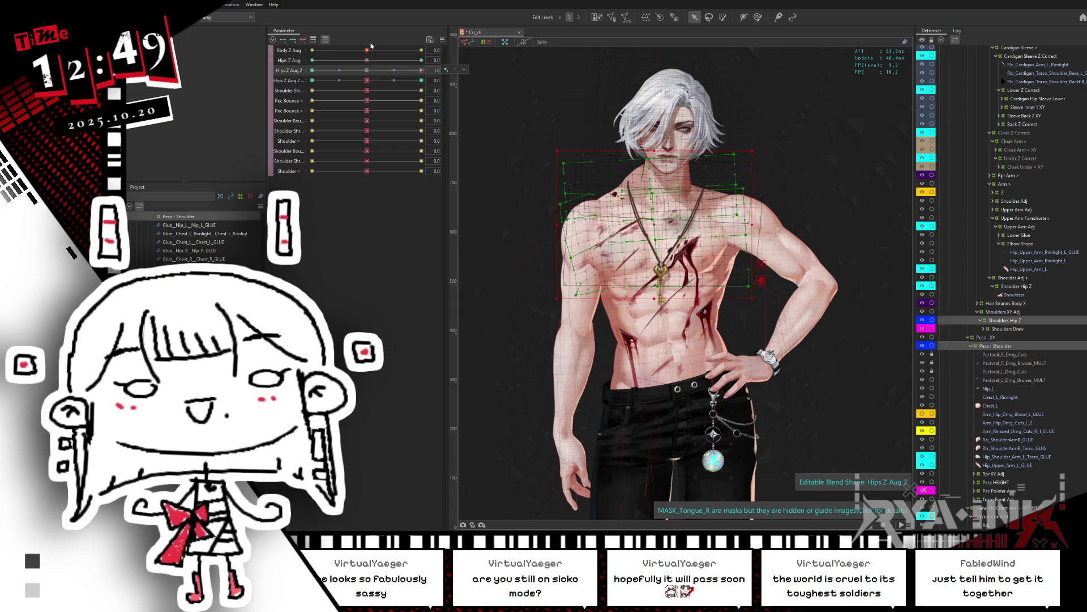
left_click(367, 79)
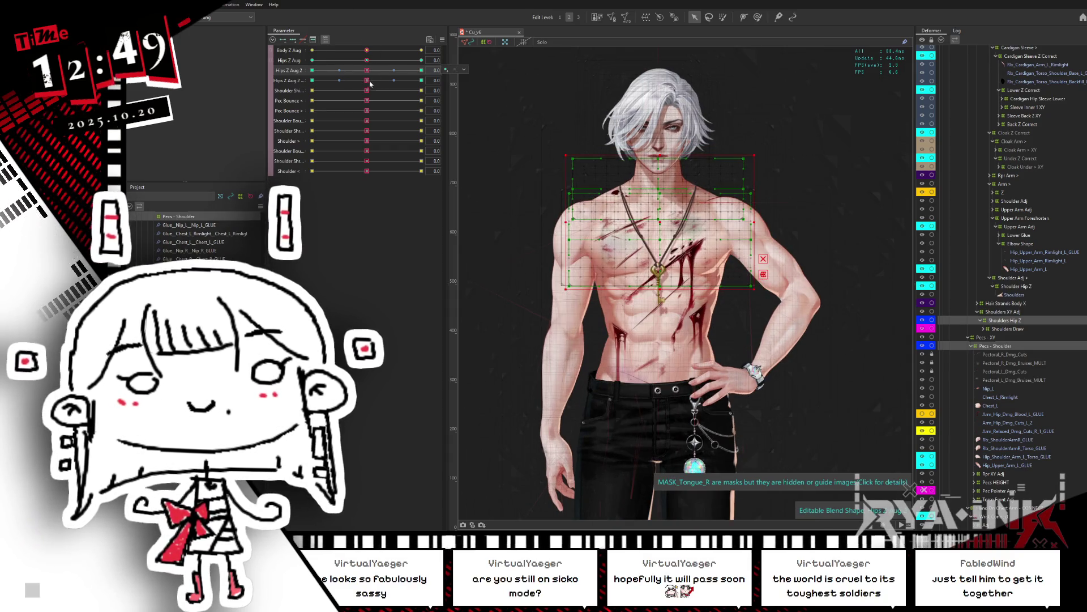
left_click(464, 80)
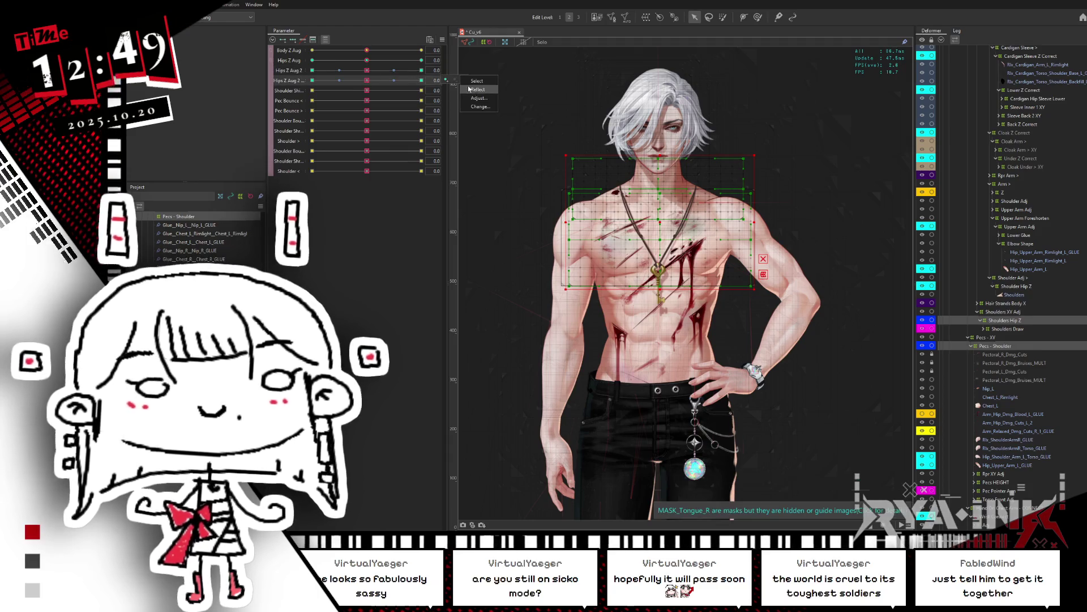
left_click(492, 81)
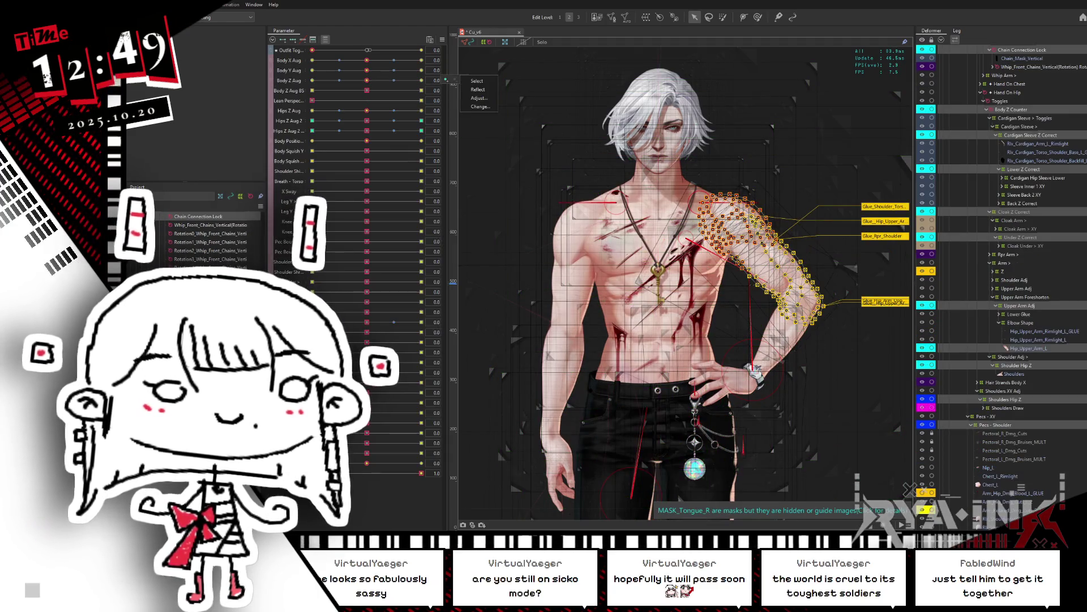
Collapse the Rpr Cloak Back Pos XY, Rpr Cloak and Cardigan Z groups and select Arm <
scroll(1068, 249, "up", 1)
scroll(1071, 79, "up", 15)
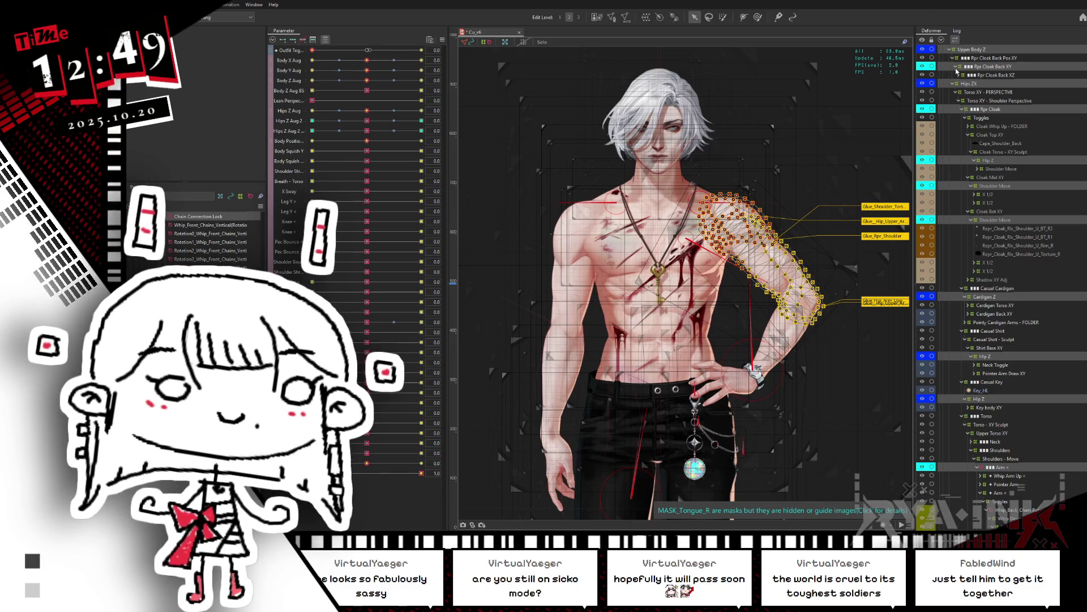
left_click(951, 59)
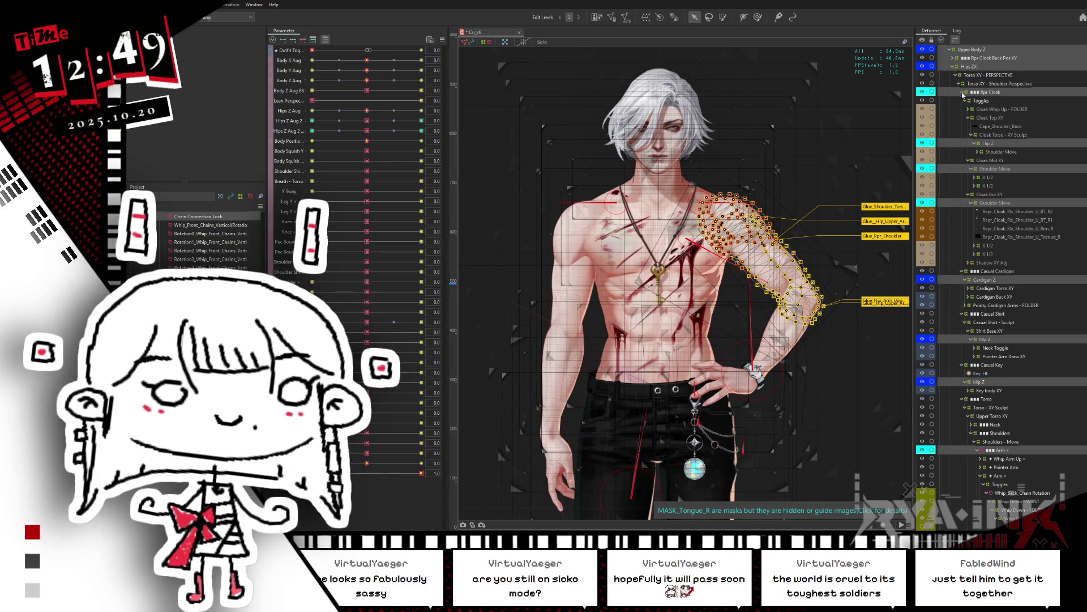
left_click(962, 93)
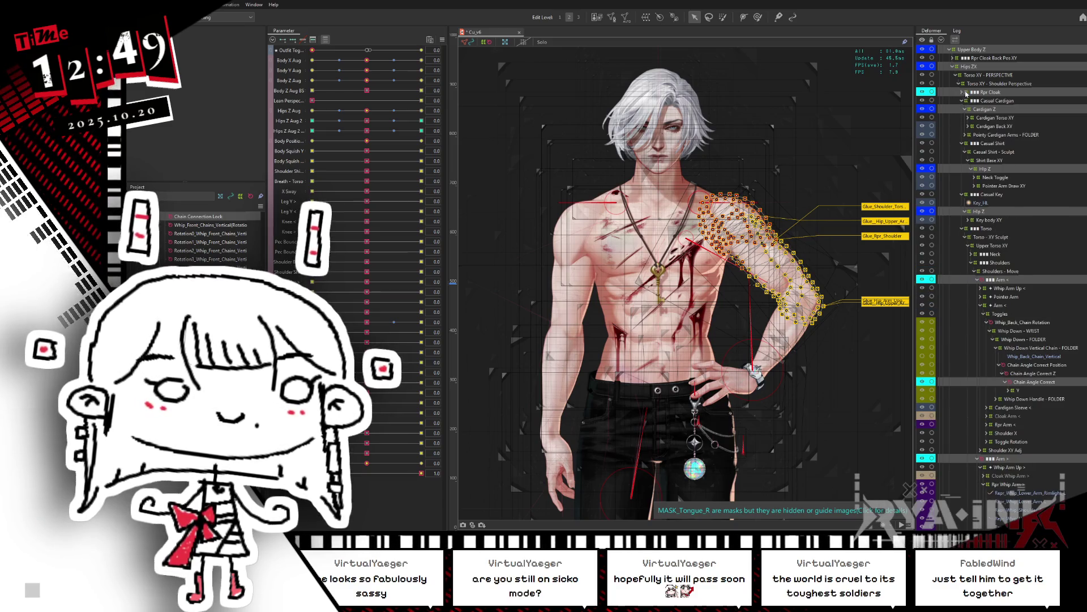
left_click(966, 110)
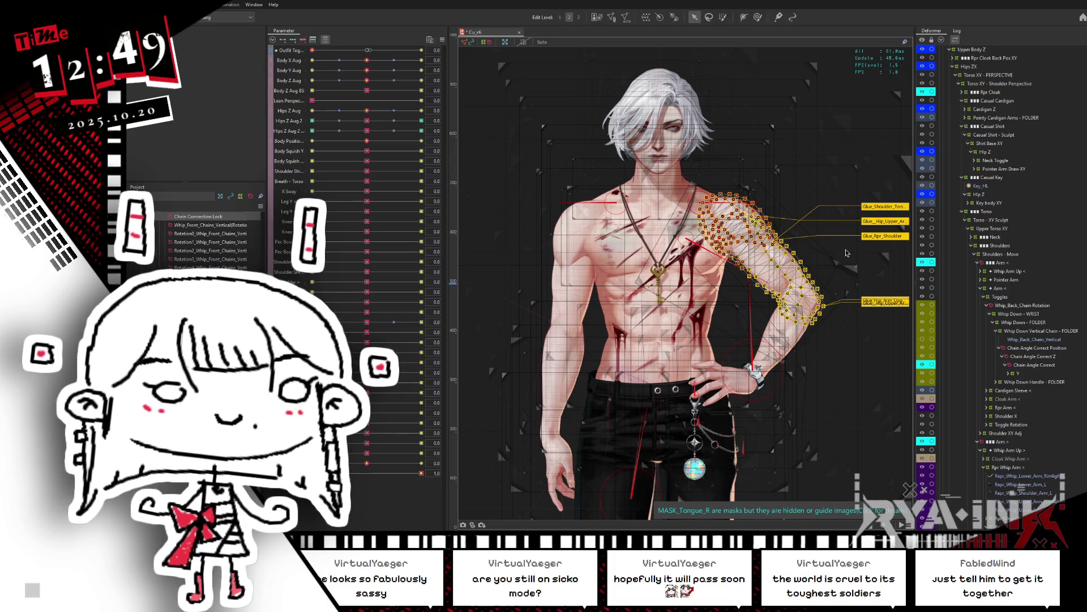
left_click(995, 266)
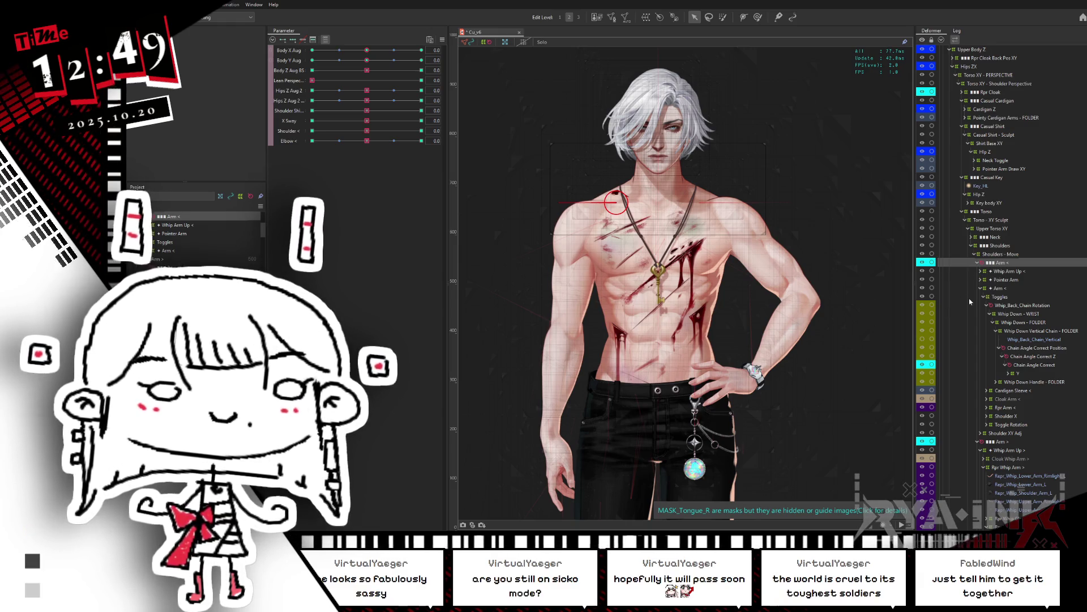
Select Pecs - Shoulder and move its pasted copy near the top of the deformer tree
scroll(1047, 432, "down", 6)
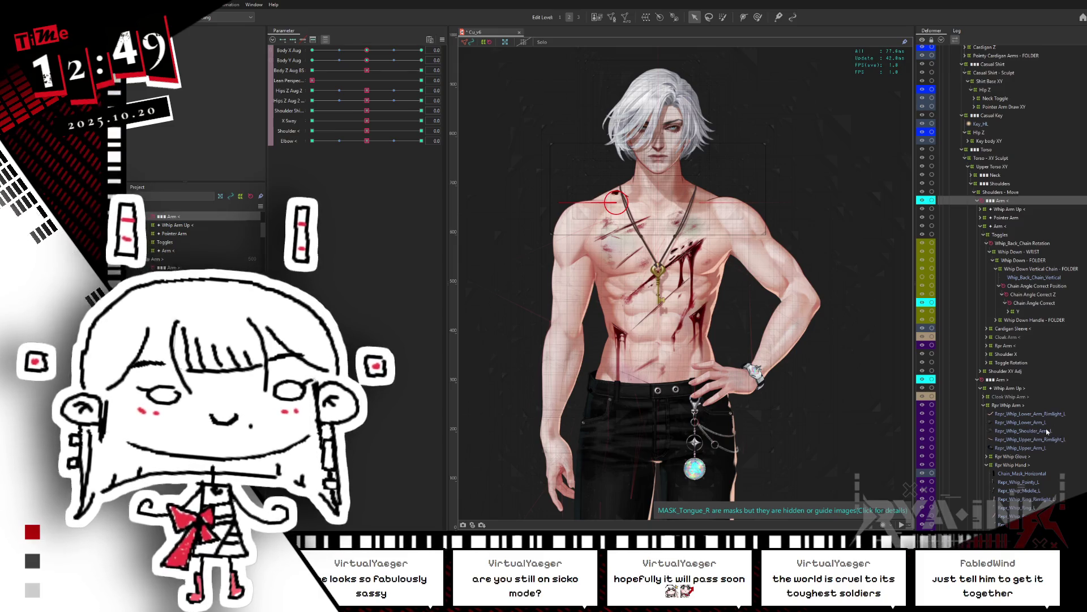
scroll(1044, 414, "down", 3)
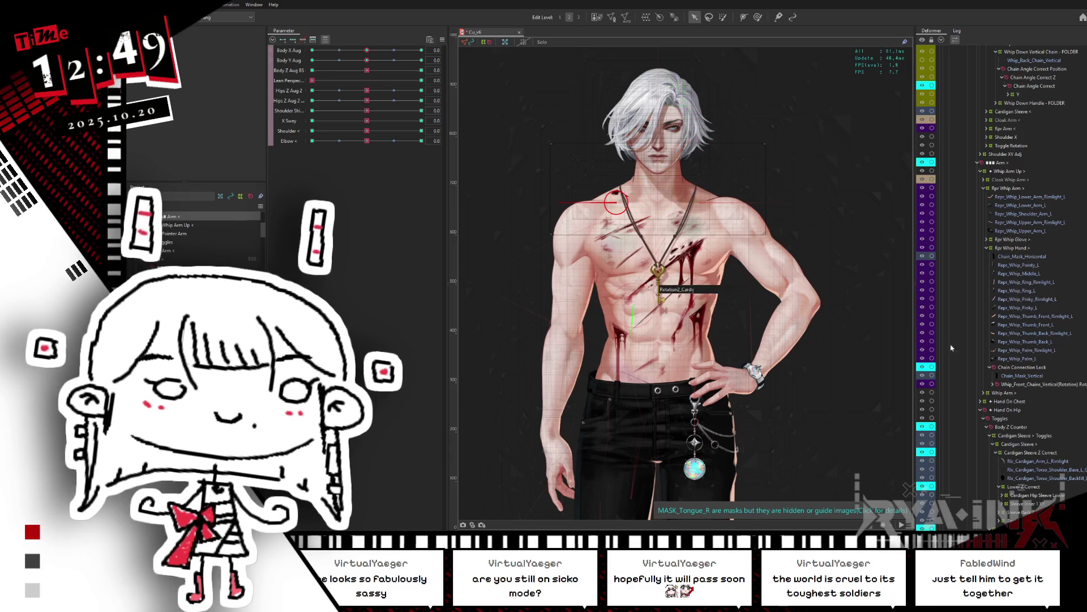
scroll(1055, 374, "down", 5)
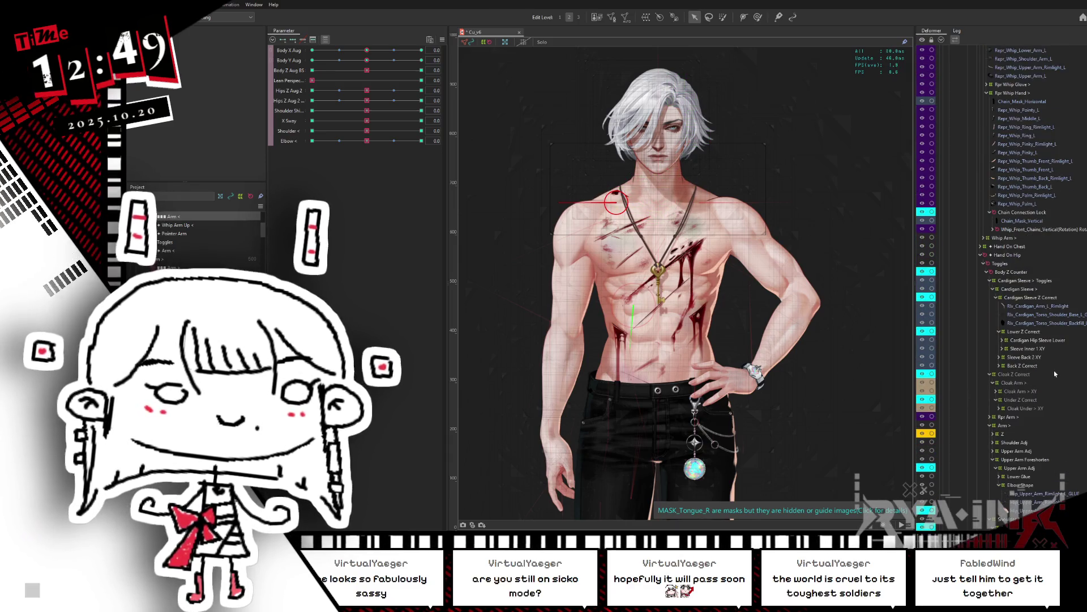
scroll(1055, 374, "down", 5)
scroll(1038, 380, "down", 1)
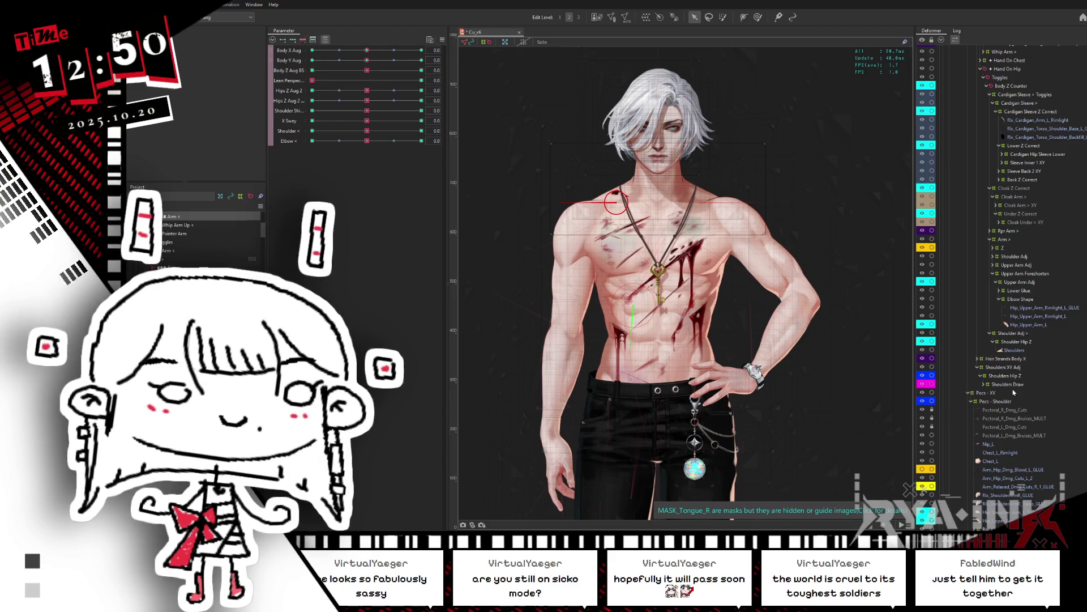
left_click(998, 401)
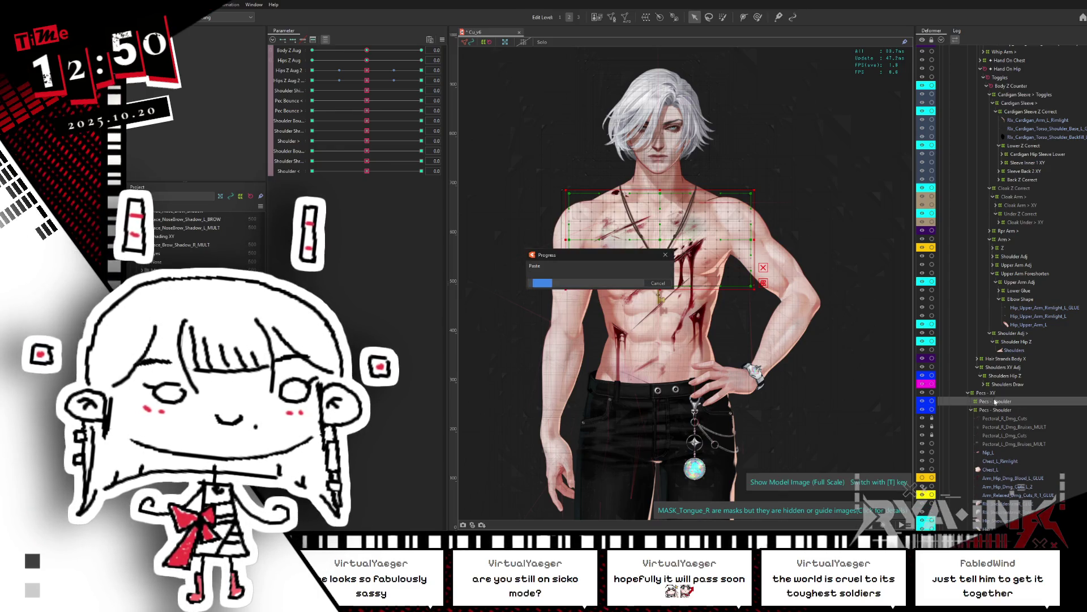
left_click_drag(993, 401, 1029, 79)
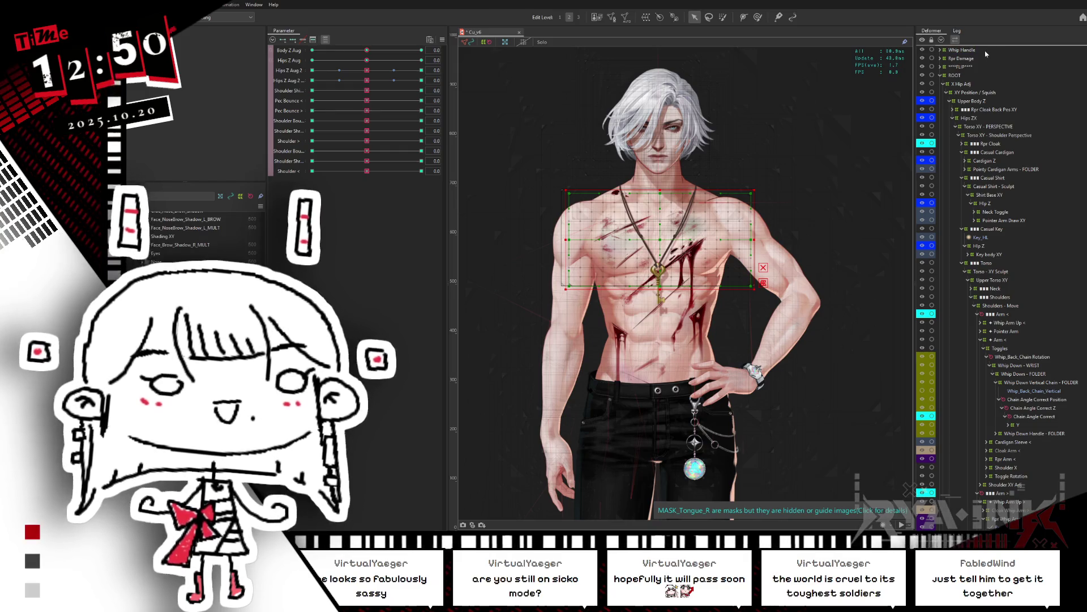
left_click_drag(985, 53, 981, 51)
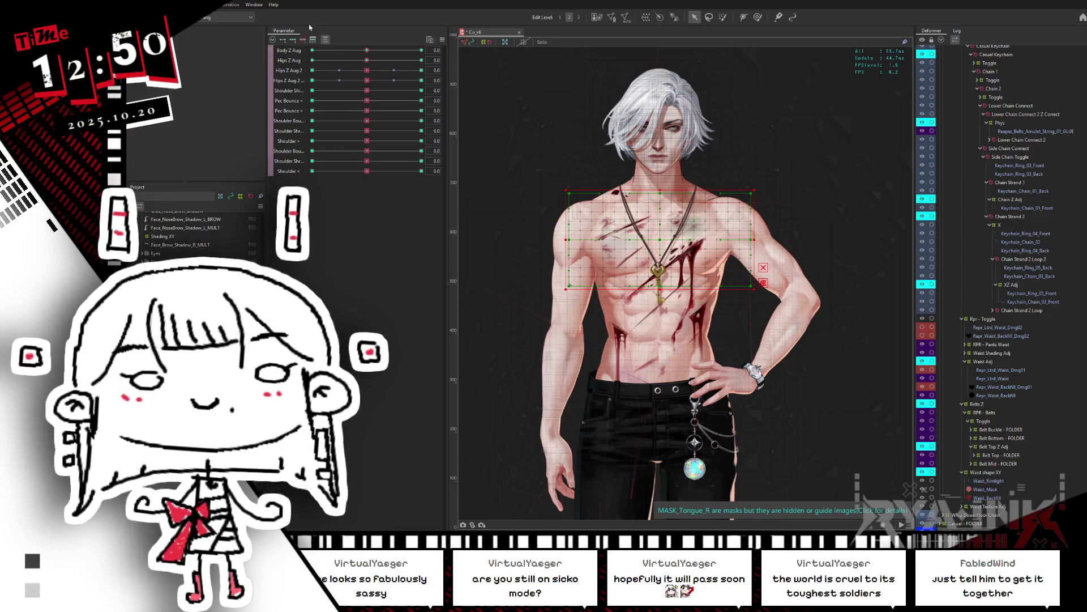
Set Shoulder > to -1.0, widen parameter names, and reset Hips Z Aug 2 - ARM ON CHEST to 0.0
left_click(374, 100)
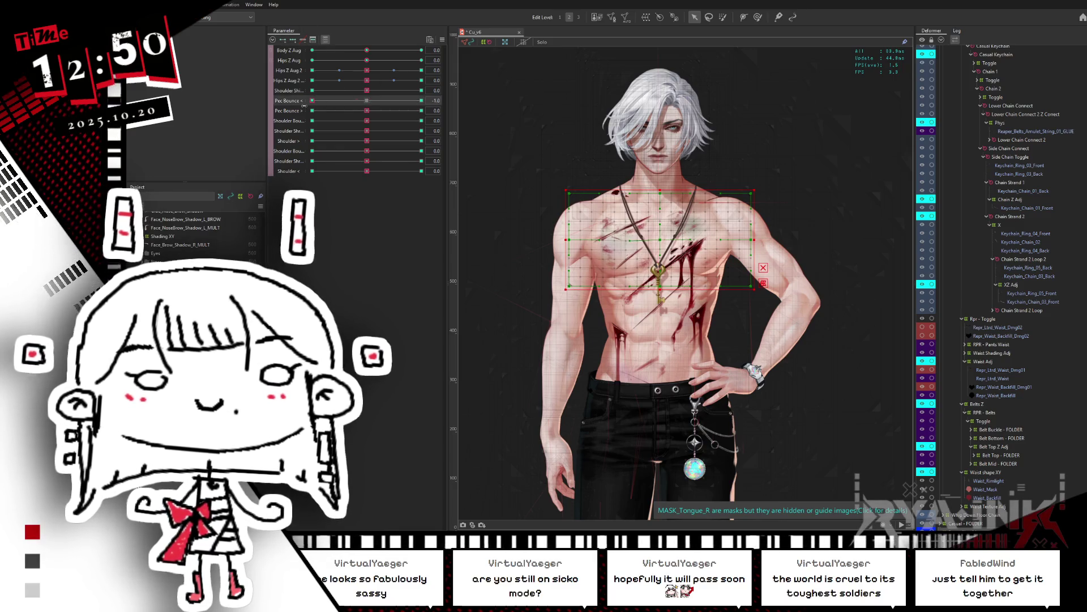
left_click(366, 113)
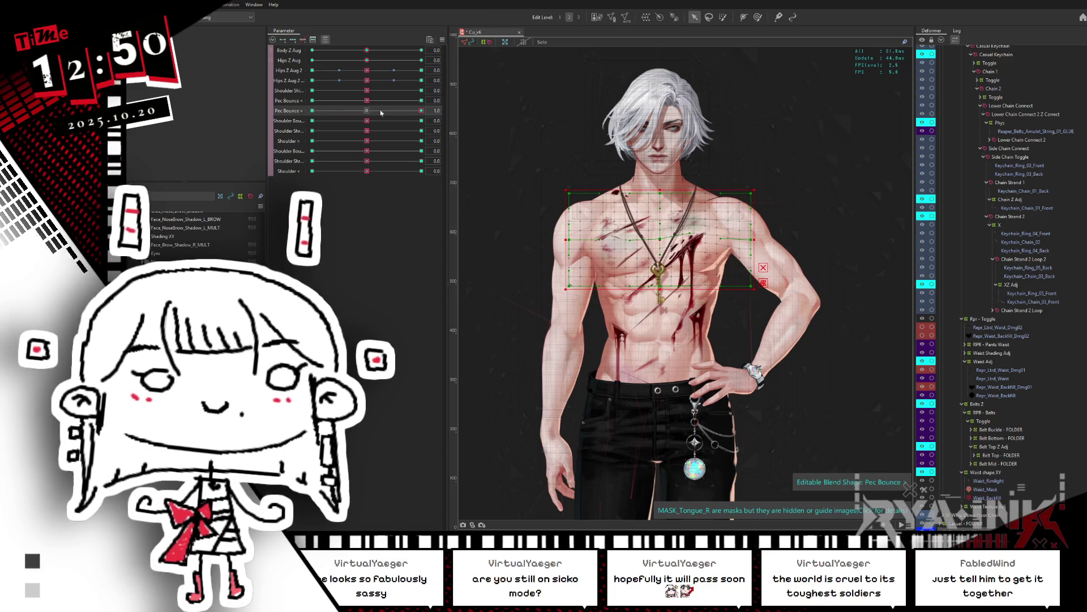
left_click_drag(366, 141, 350, 143)
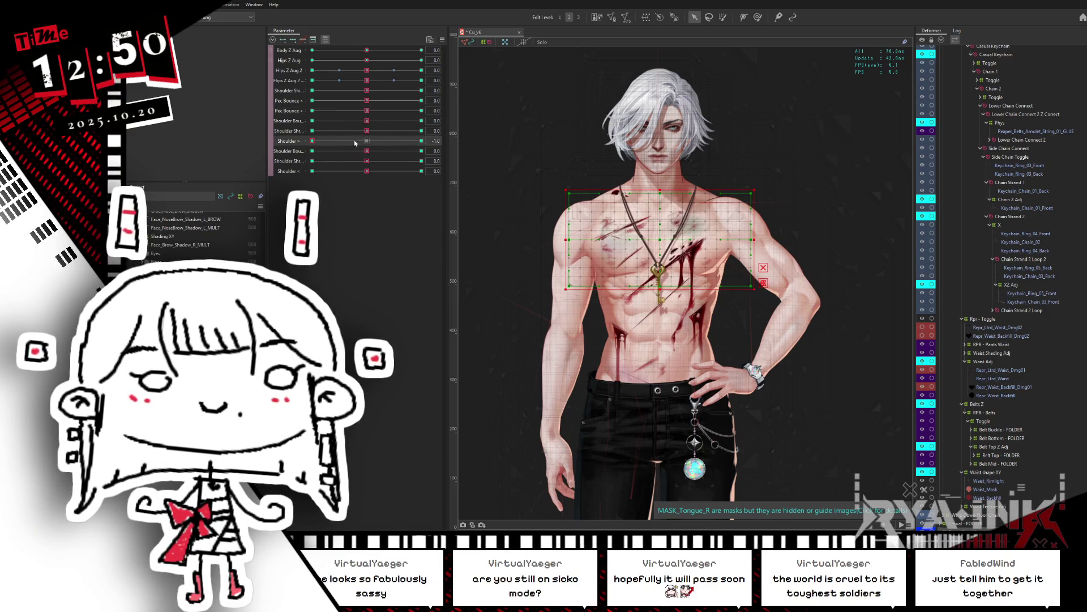
left_click(369, 71)
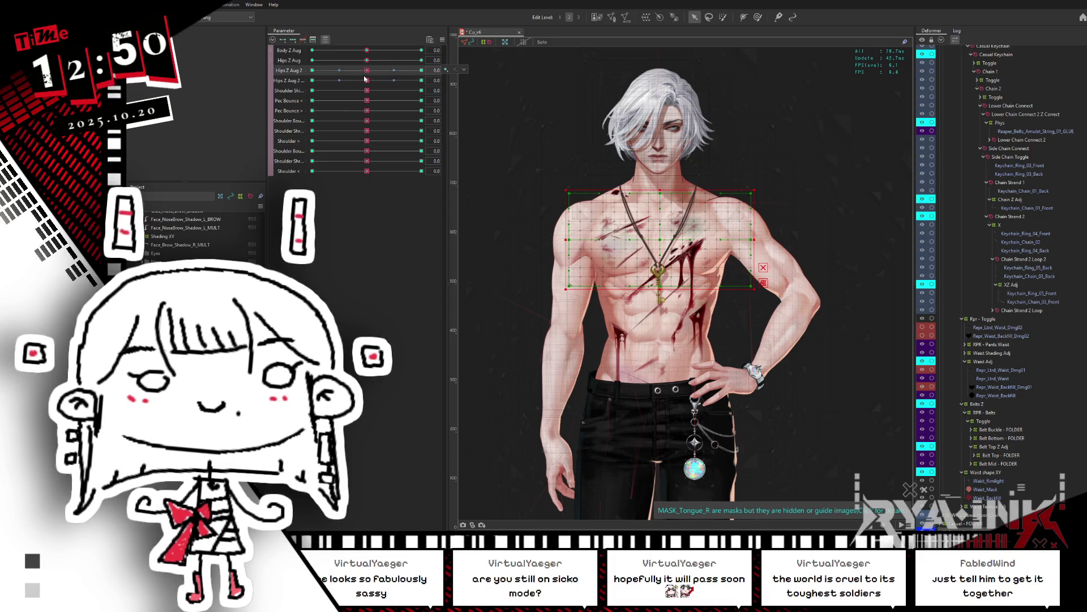
left_click(305, 84)
left_click_drag(306, 81, 325, 78)
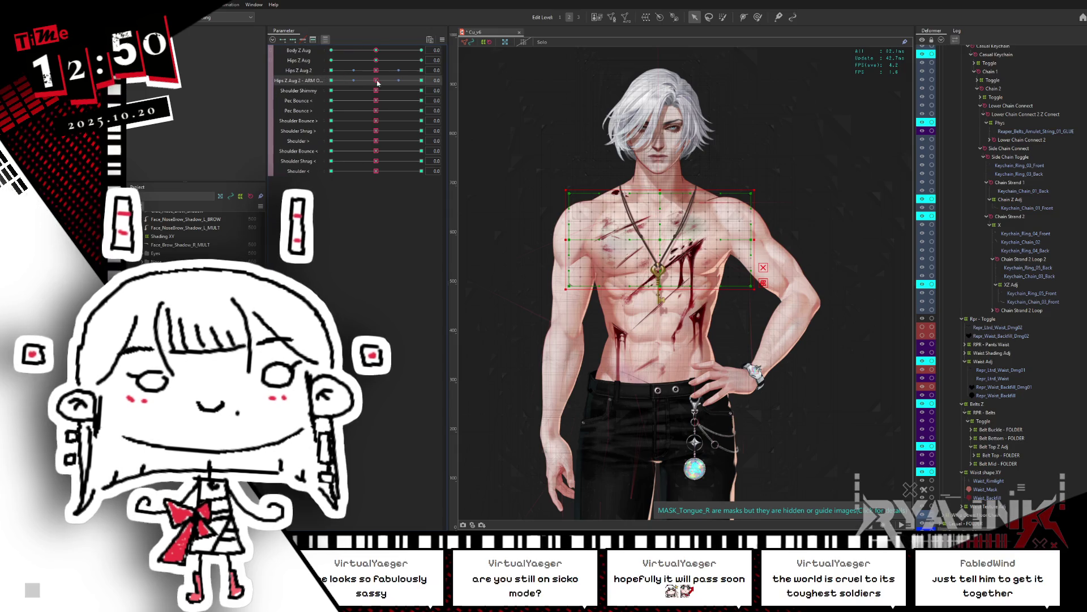
left_click_drag(401, 81, 379, 81)
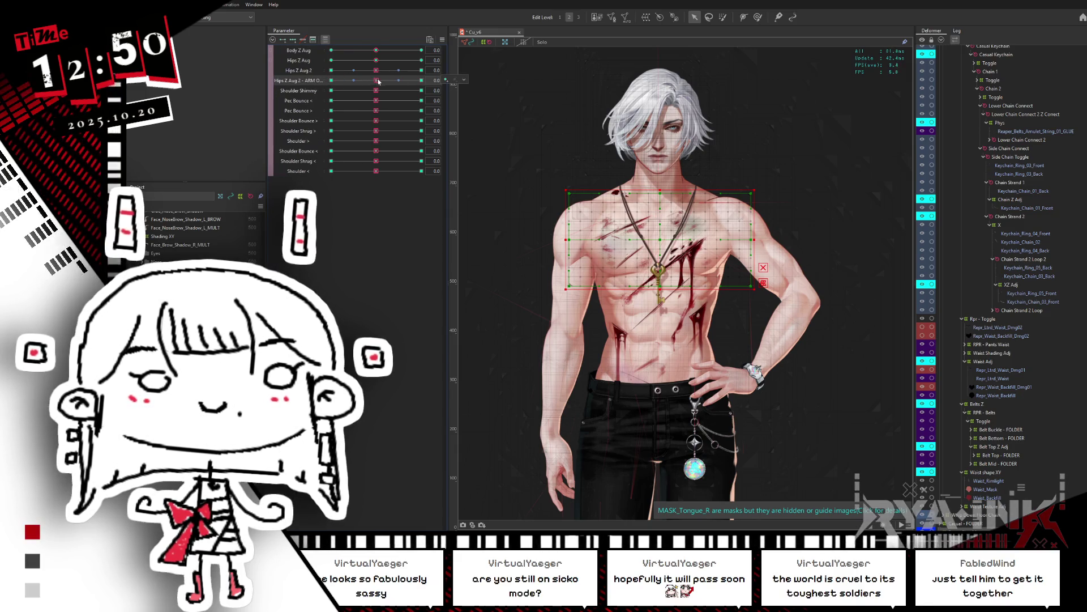
Raise the hand onto the chest and test ARM ON CHEST at both extremes, settling at 0
scroll(352, 114, "up", 10)
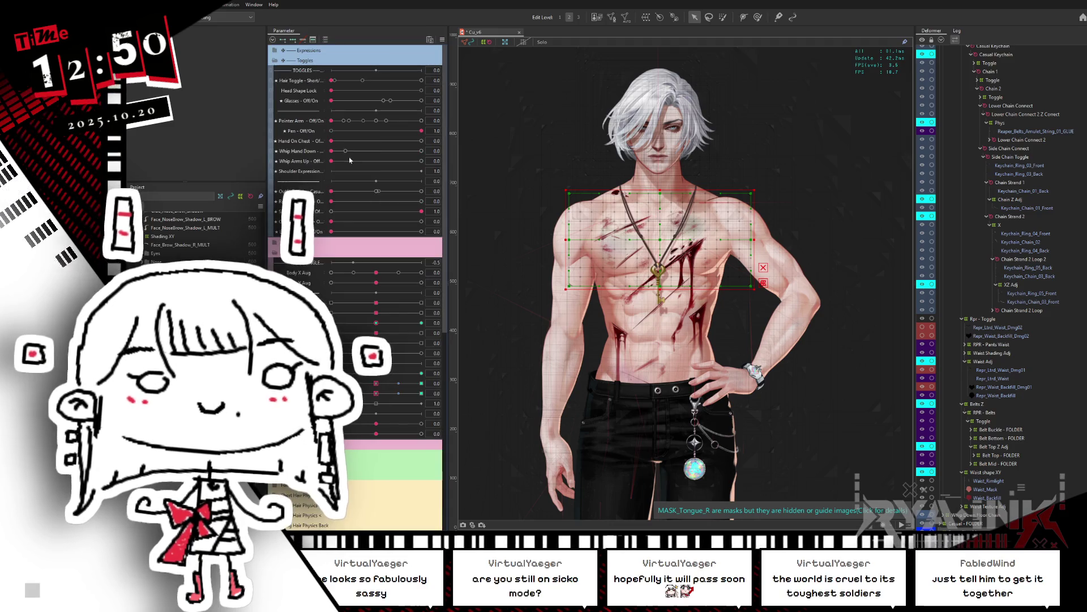
left_click_drag(333, 143, 434, 141)
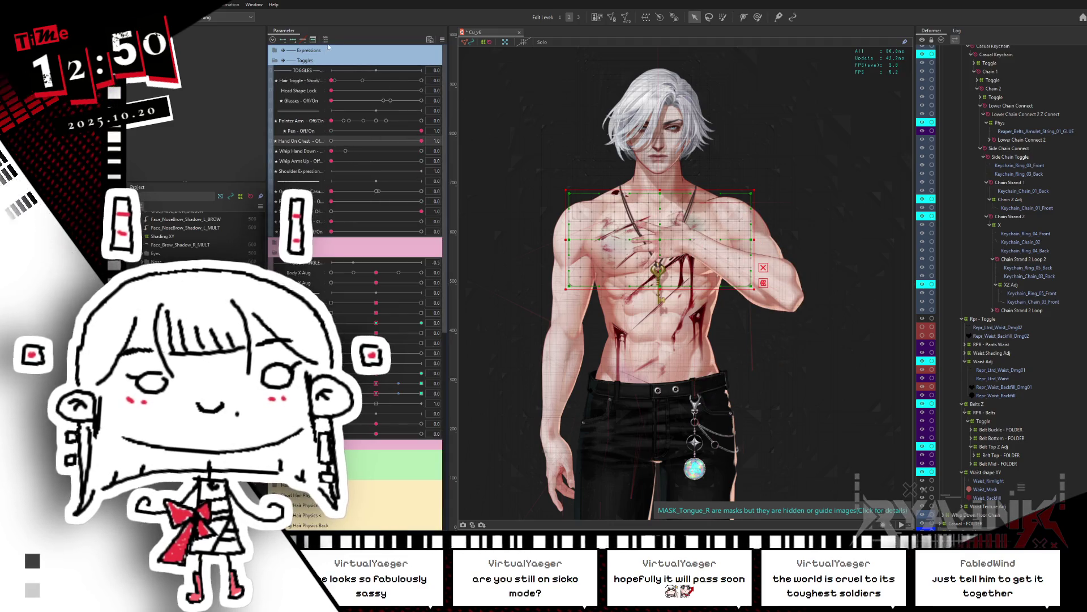
scroll(329, 48, "down", 10)
mouse_move(376, 80)
left_mouse_down()
mouse_move(332, 80)
mouse_move(463, 92)
left_mouse_up()
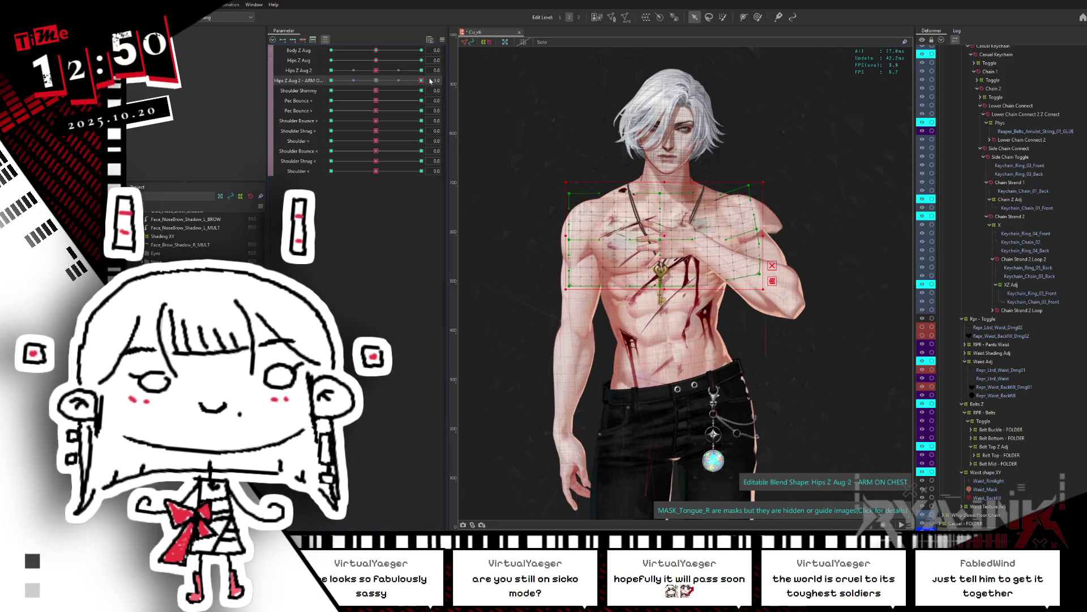
double_click(420, 83)
key("Escape")
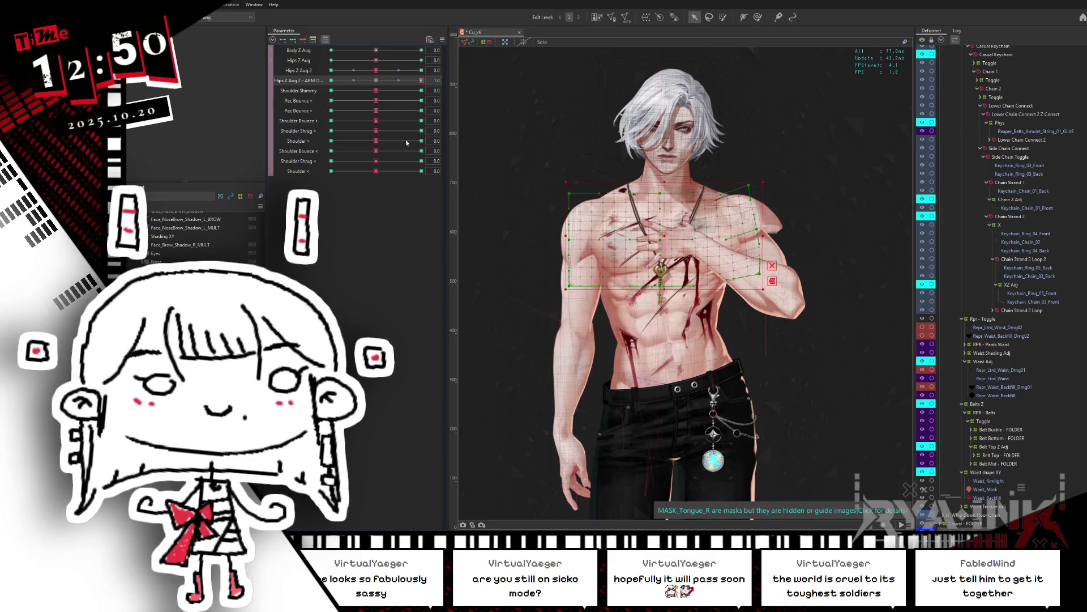
mouse_move(375, 80)
left_mouse_down()
mouse_move(310, 92)
mouse_move(457, 79)
left_mouse_up()
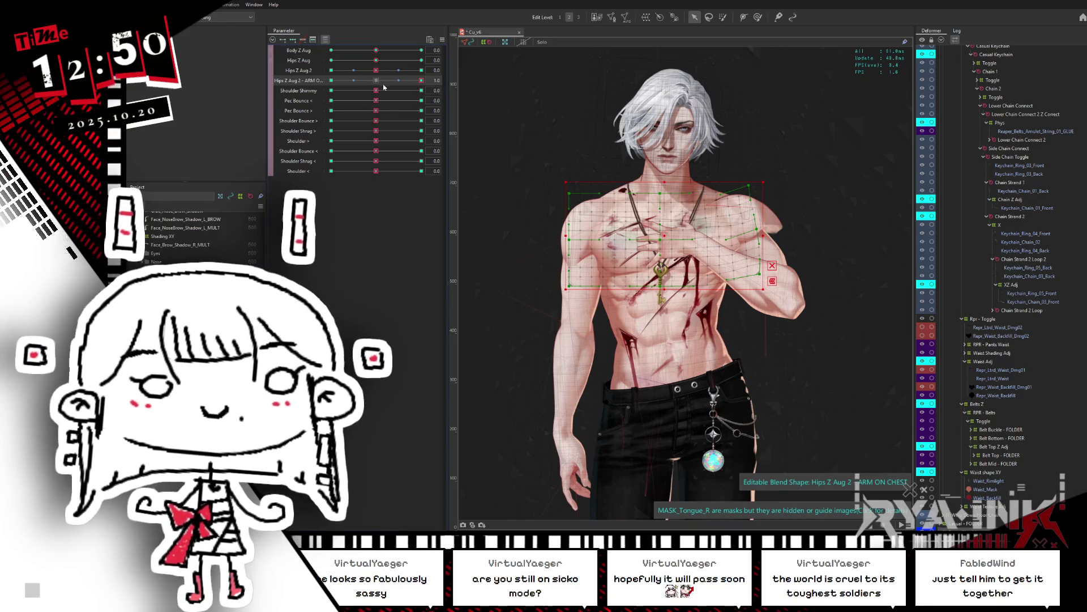
scroll(387, 86, "down", 2)
scroll(373, 81, "down", 8)
scroll(373, 88, "down", 7)
scroll(374, 88, "up", 7)
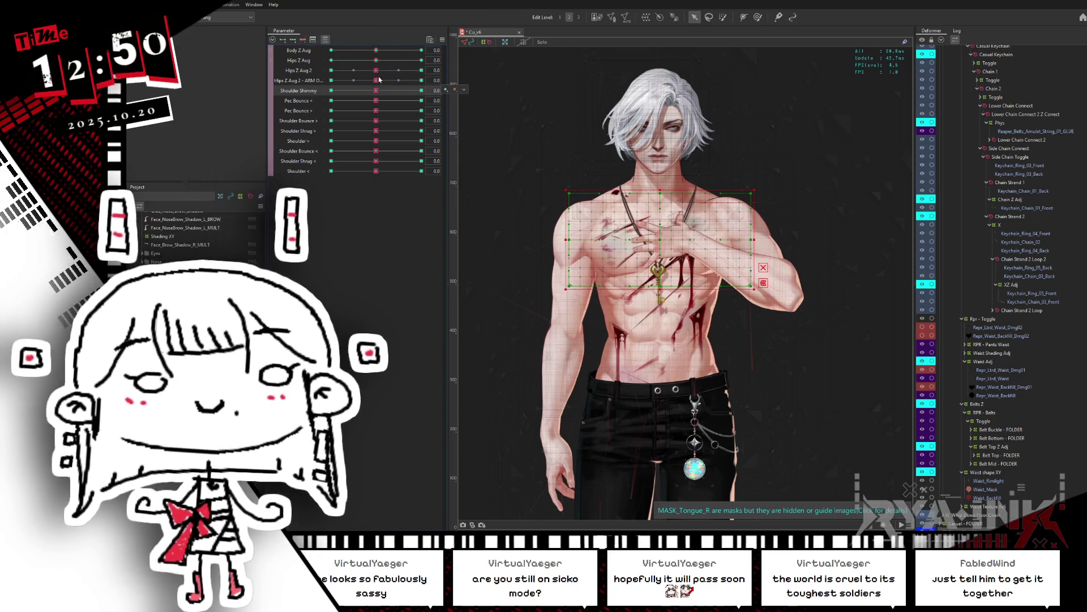
left_click(306, 81)
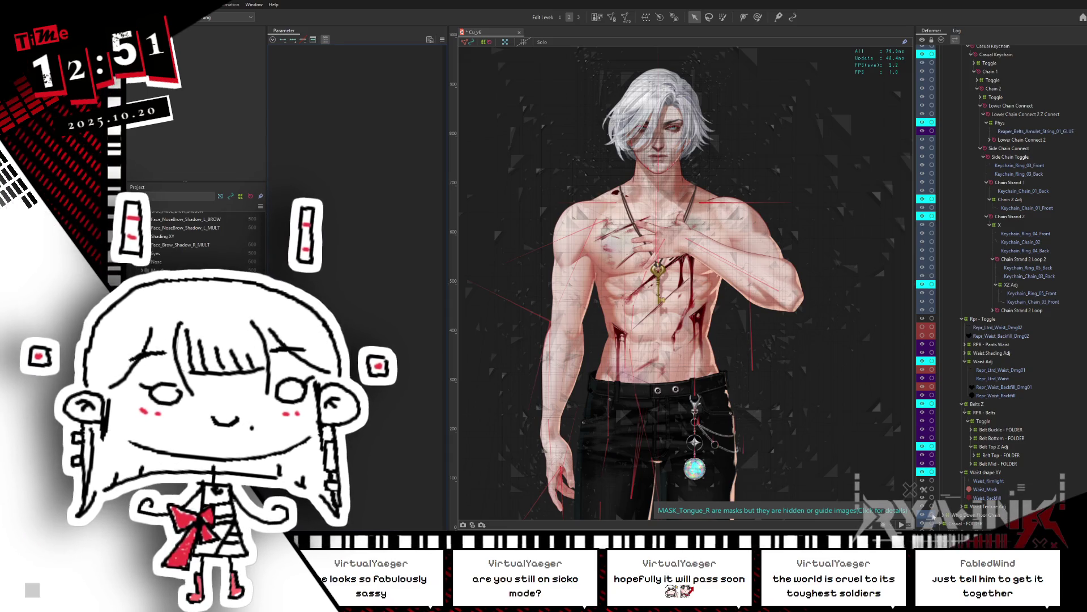
Collapse the Waist shape XY, Belts Z, Hips Z, Leg and Lower Body - Hips ZX deformer groups
left_click(978, 473)
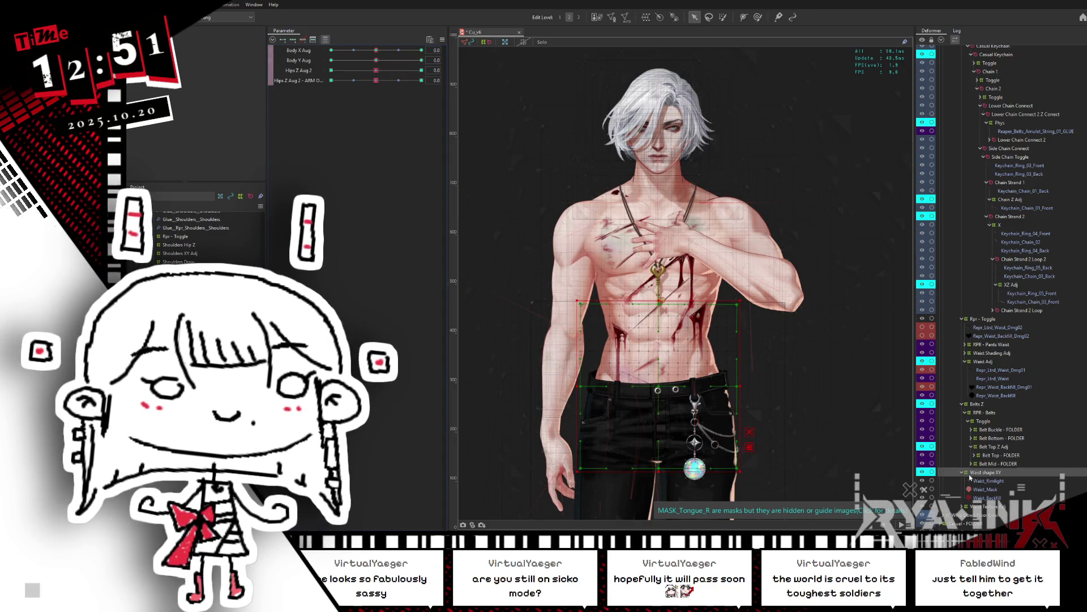
left_click(963, 473)
left_click(962, 404)
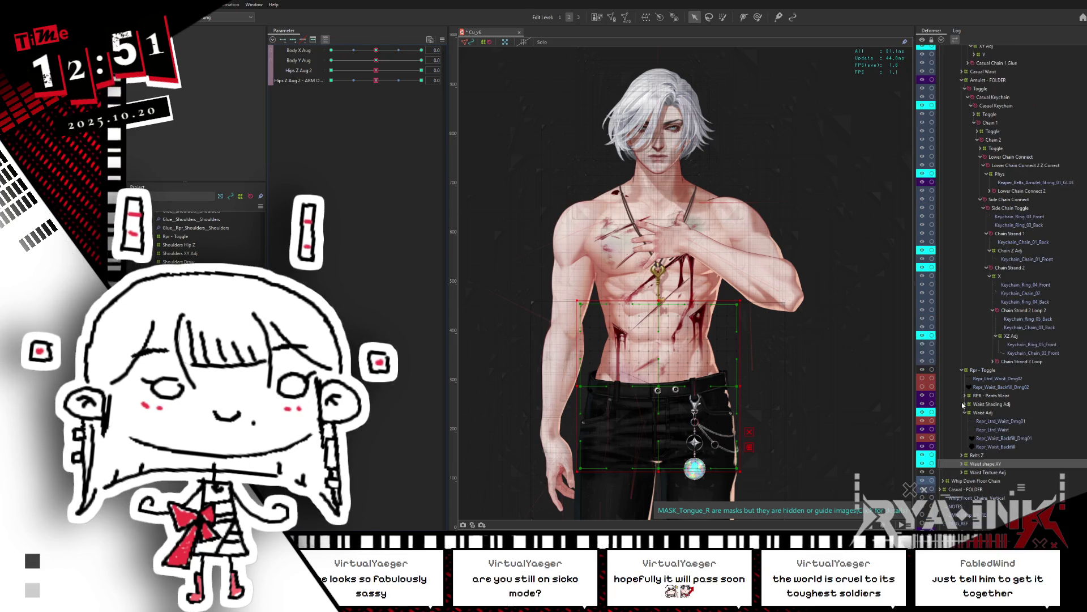
scroll(977, 368, "up", 10)
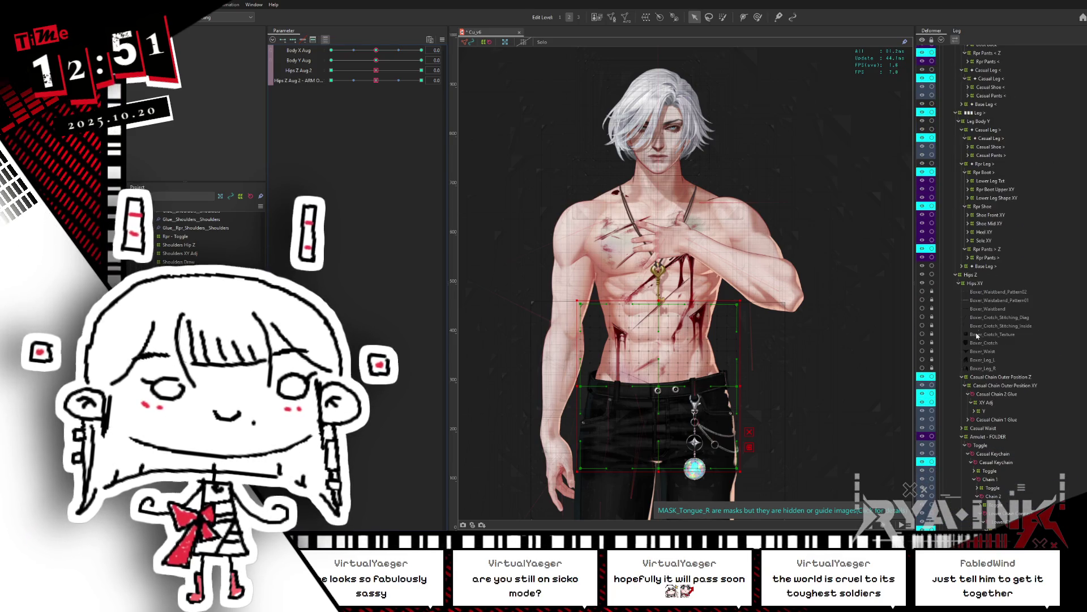
left_click(957, 274)
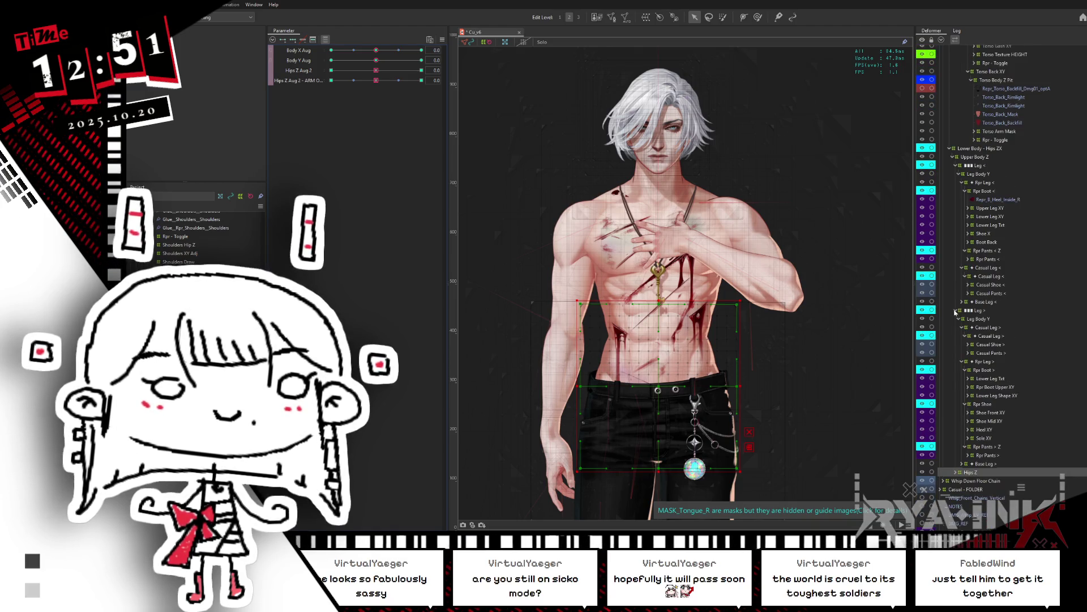
left_click(956, 311)
left_click(949, 302)
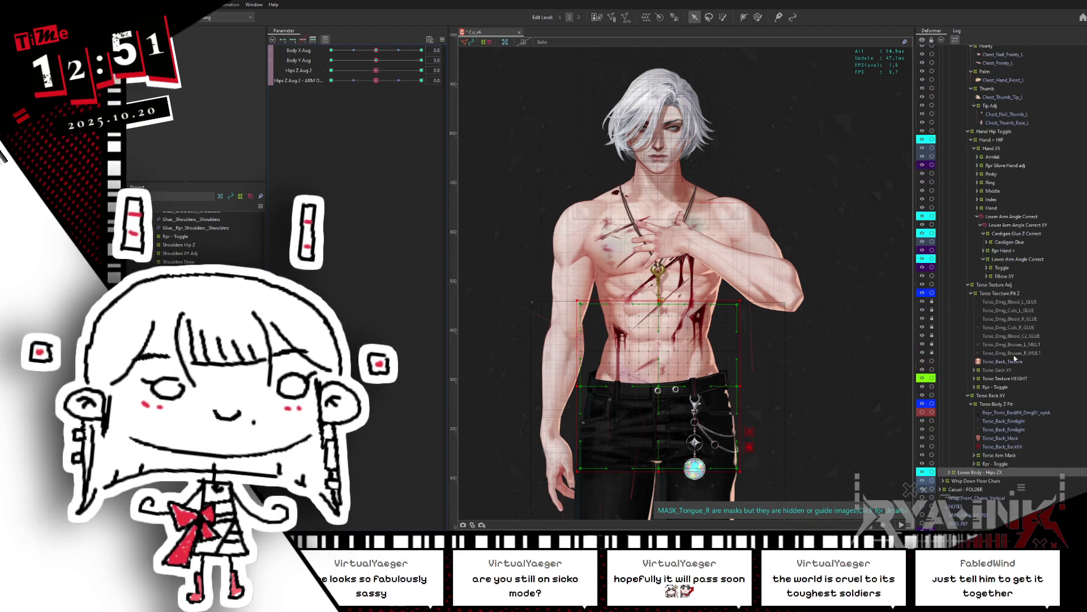
Set ARM ON CHEST to -1 on Torso Body Z Pit and reflect its shape
left_click(997, 404)
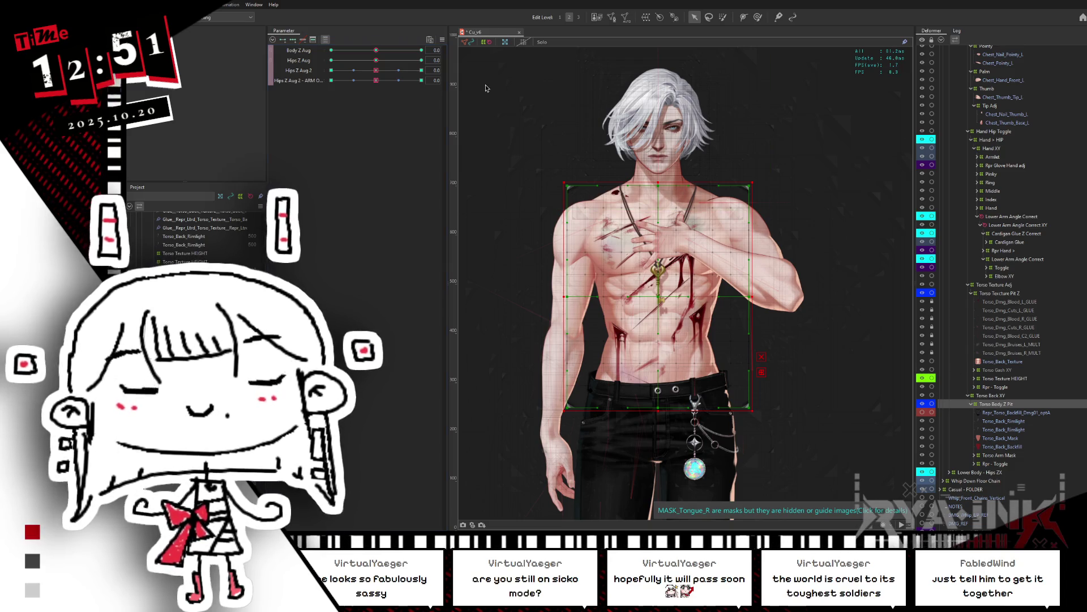
left_click(404, 70)
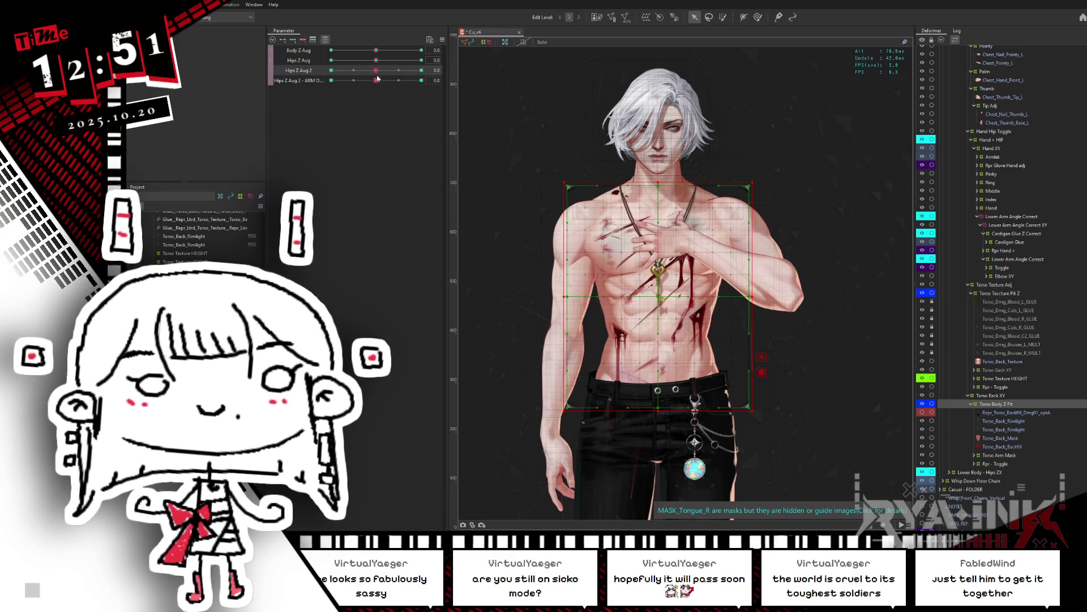
left_click_drag(376, 80, 292, 87)
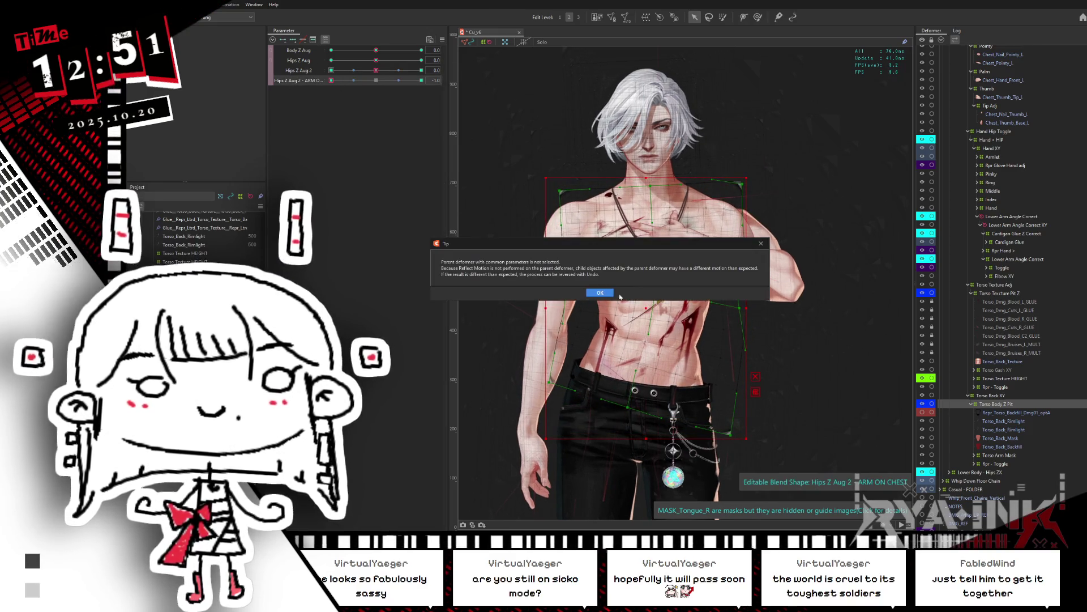
left_click(595, 294)
left_click(588, 348)
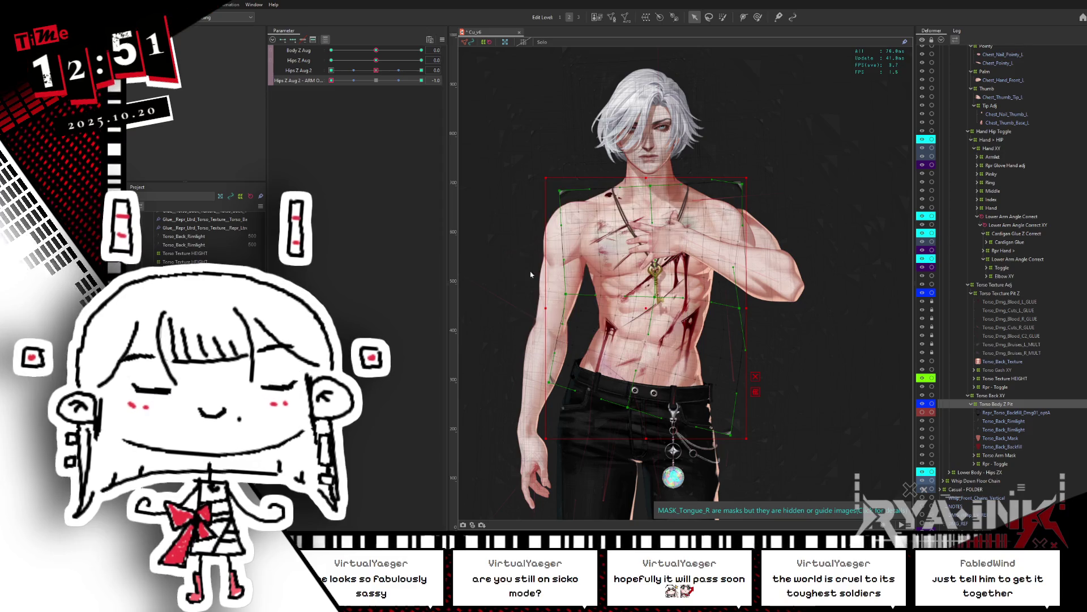
Sweep ARM ON CHEST across its range, then reset it to 0
mouse_move(379, 81)
left_mouse_down()
mouse_move(441, 79)
mouse_move(331, 80)
left_mouse_up()
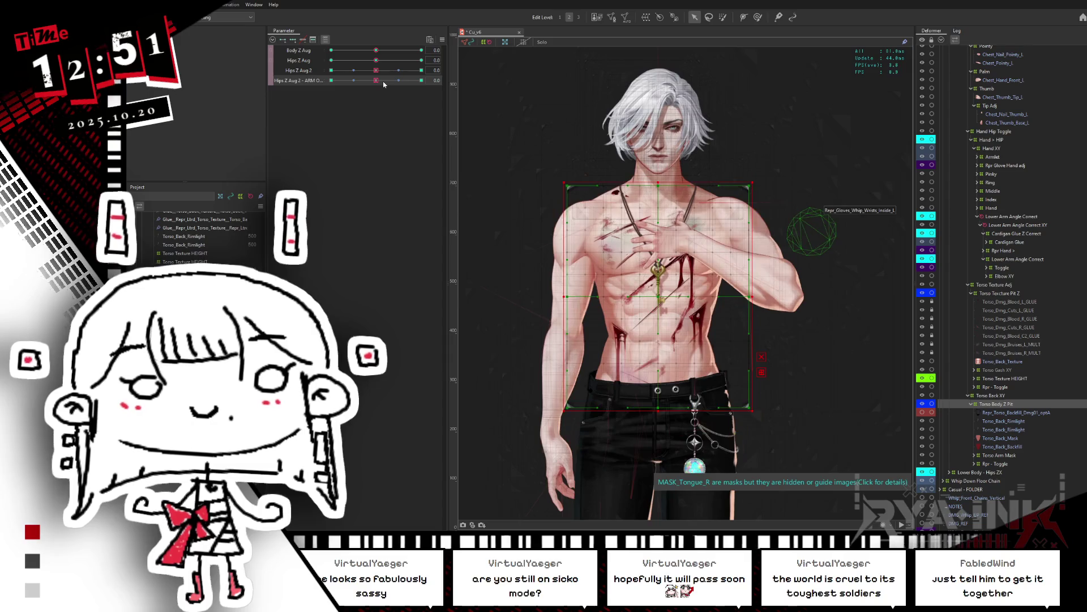
left_click_drag(383, 81, 448, 80)
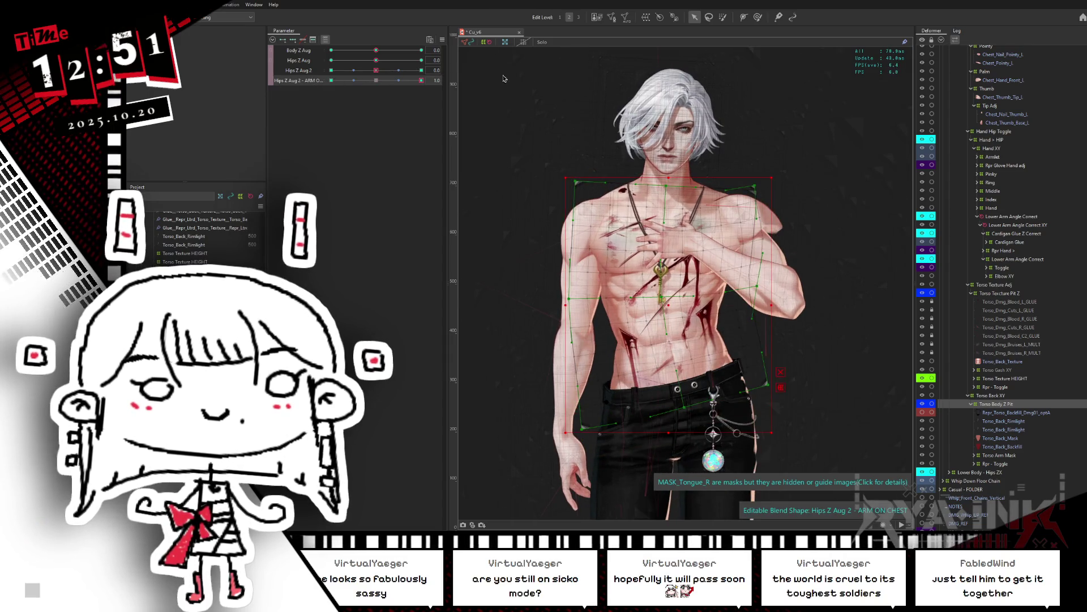
left_click(381, 81)
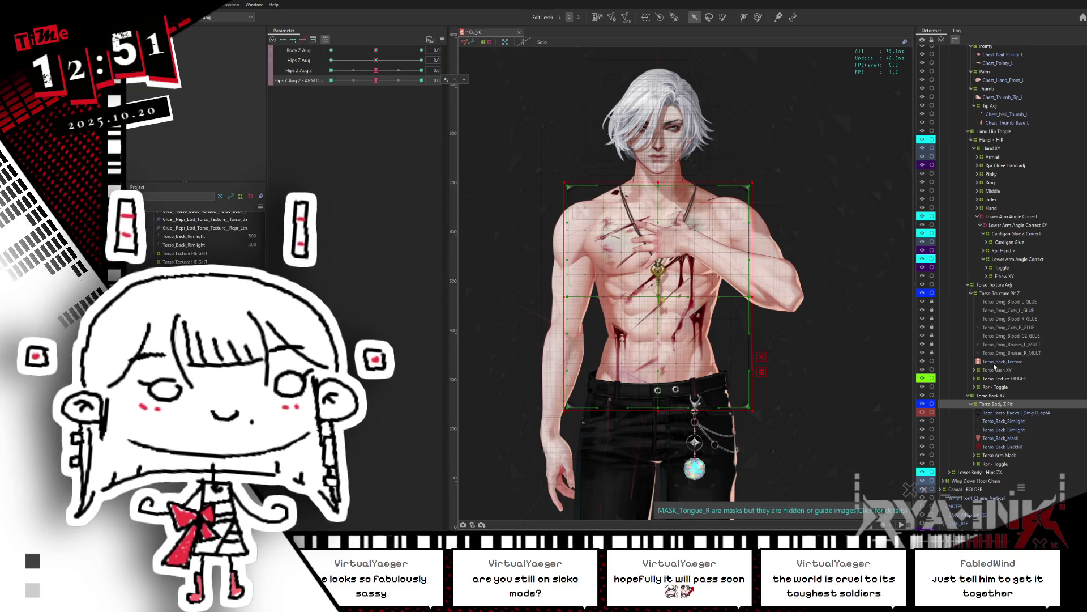
left_click(996, 294)
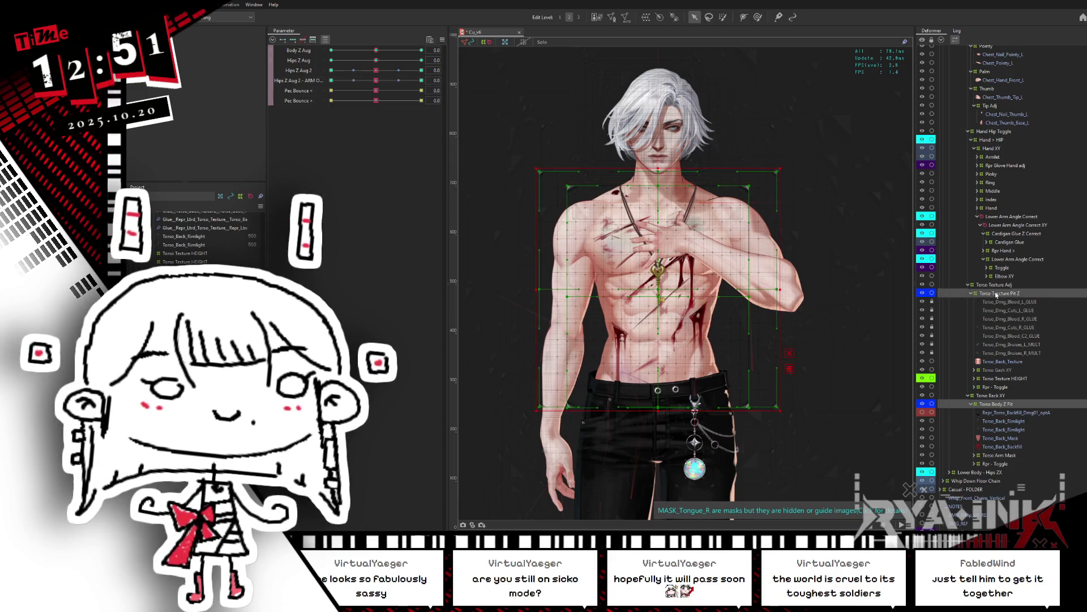
Select and deselect the Pecs - Shoulder and Hip Z deformers in the Deformer palette
scroll(1005, 292, "up", 10)
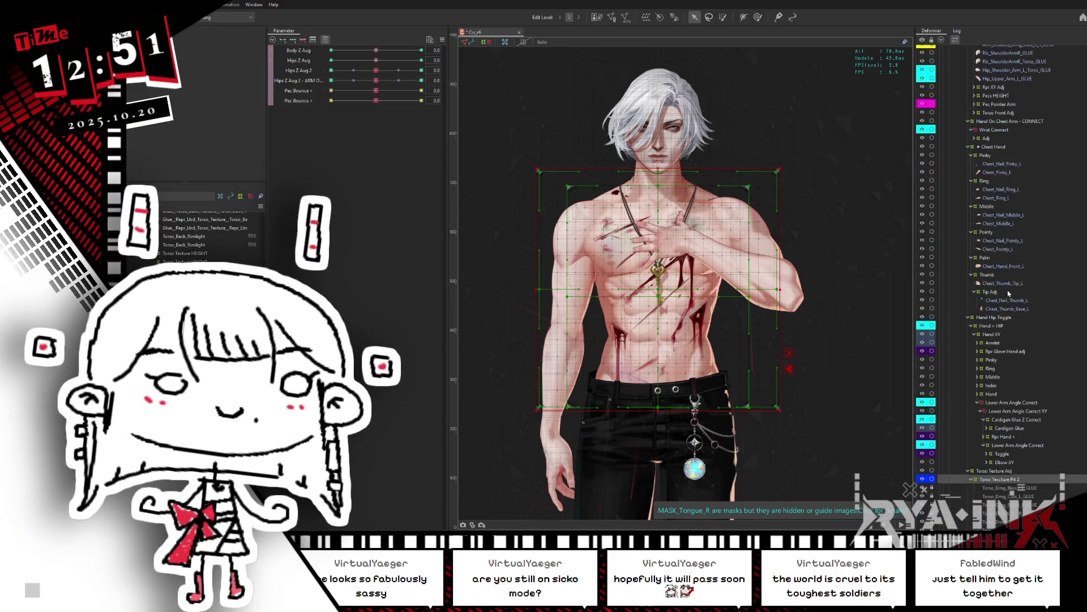
left_click(992, 113)
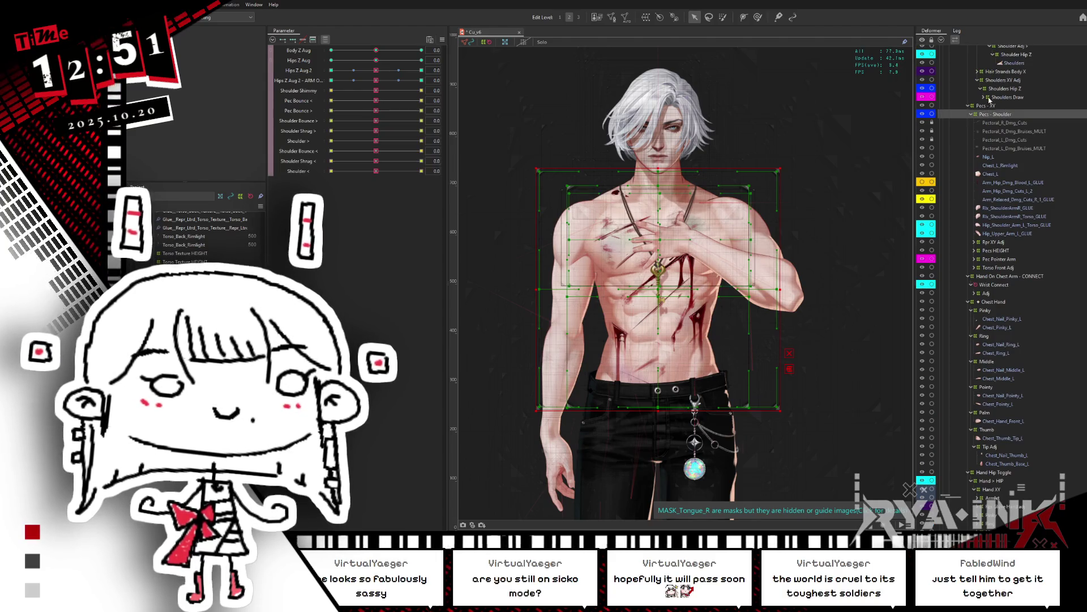
left_click(992, 90, "ctrl")
scroll(1014, 227, "up", 10)
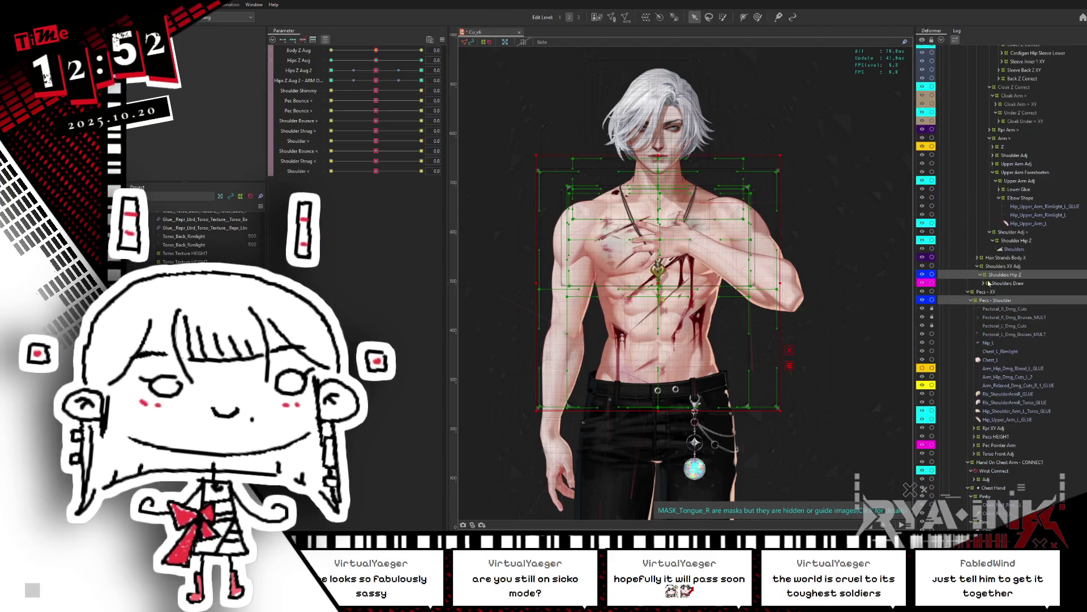
scroll(995, 326, "up", 5)
scroll(998, 307, "up", 5)
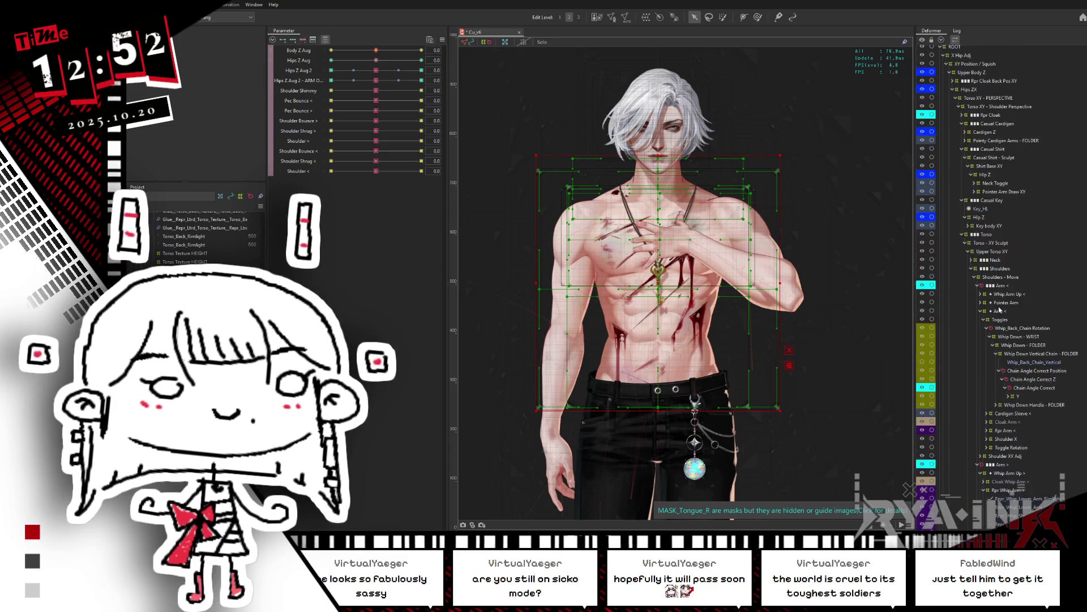
left_click(982, 247)
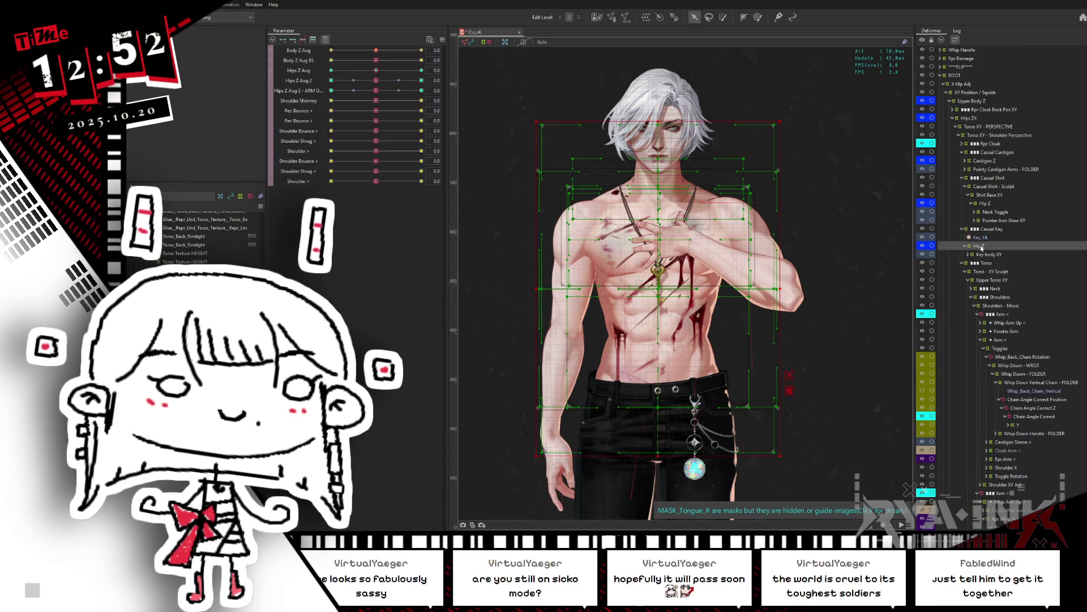
left_click(986, 203, "ctrl")
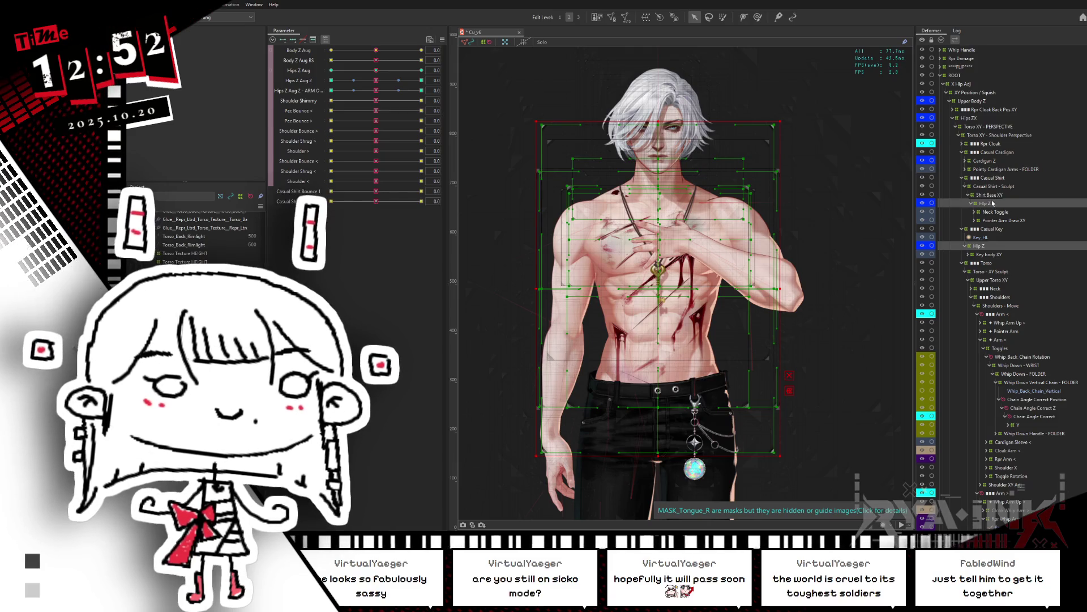
left_click(980, 243)
left_click(980, 100)
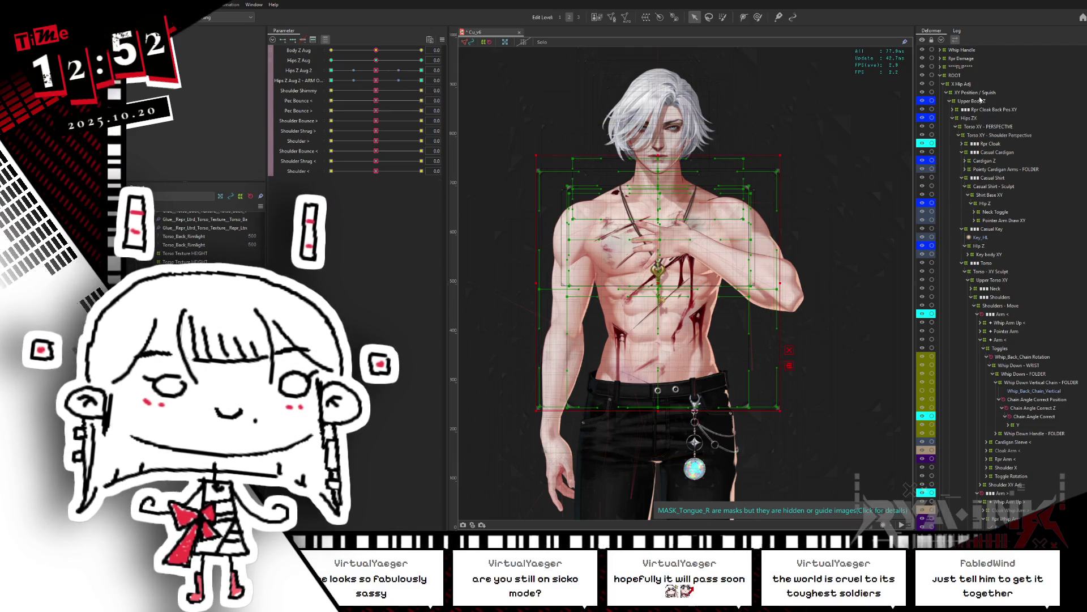
Paste the copied Upper Body Z and Hips ZX deformers and move the group near Casual - FOLDER
left_click(969, 119, "ctrl")
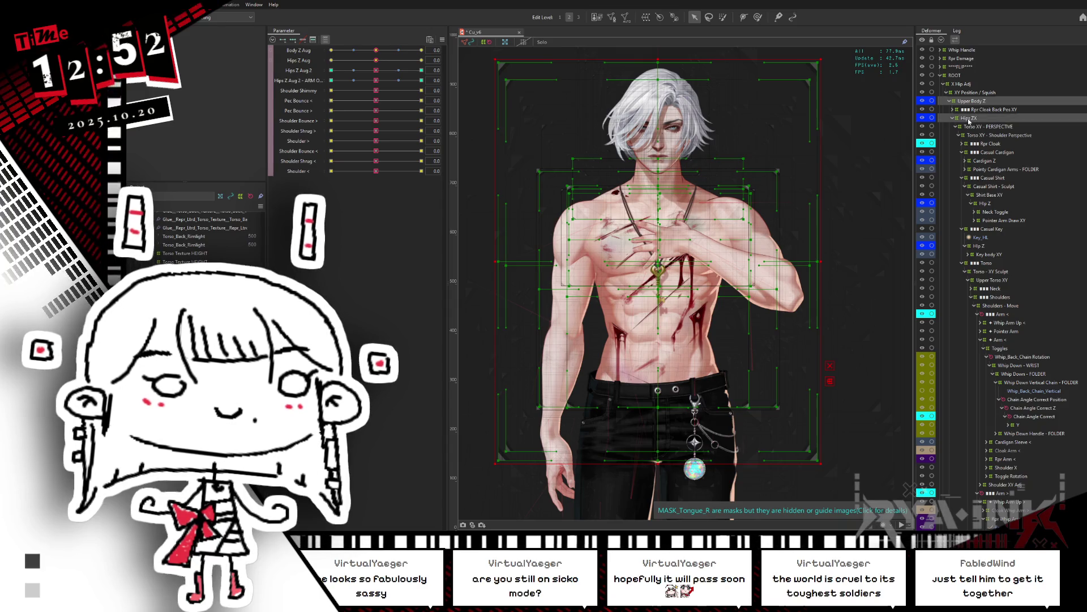
key("ctrl+v")
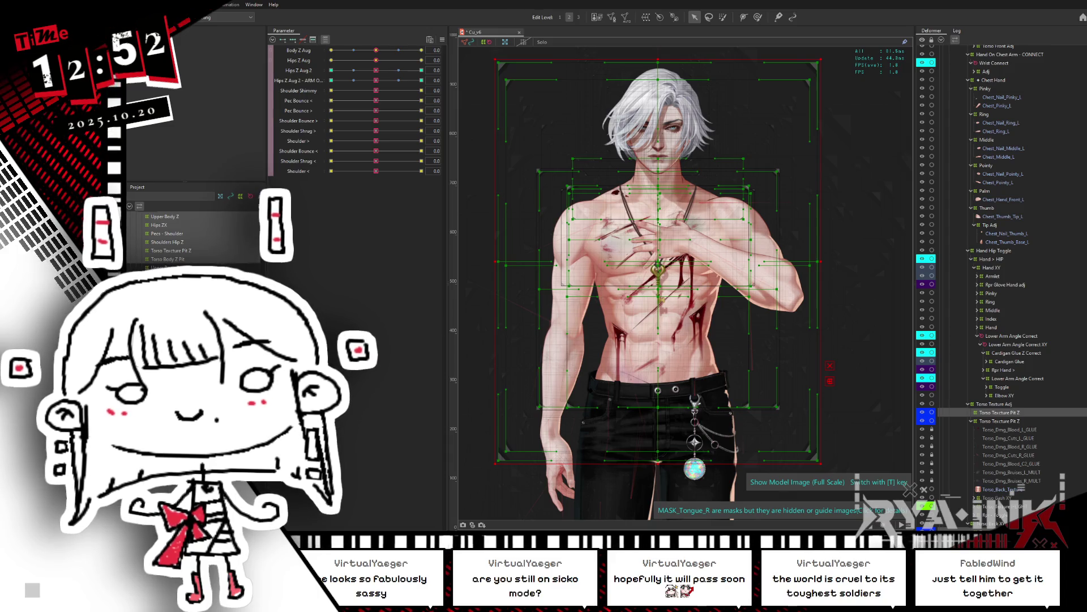
scroll(1003, 396, "down", 5)
mouse_move(1000, 276)
left_mouse_down()
mouse_move(1006, 389)
mouse_move(977, 502)
left_mouse_up()
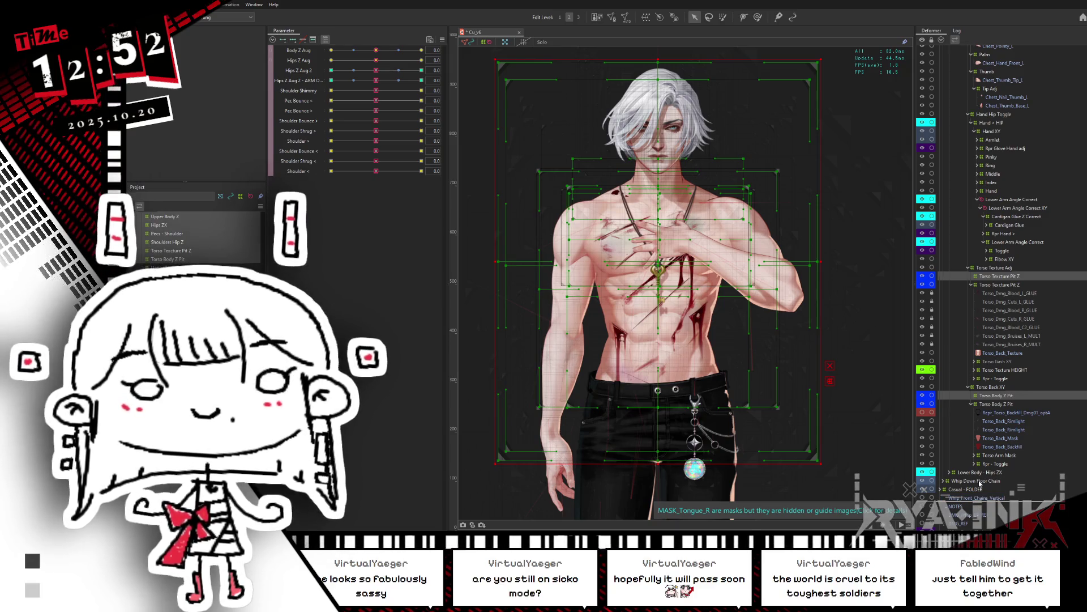
left_click_drag(980, 484, 981, 486)
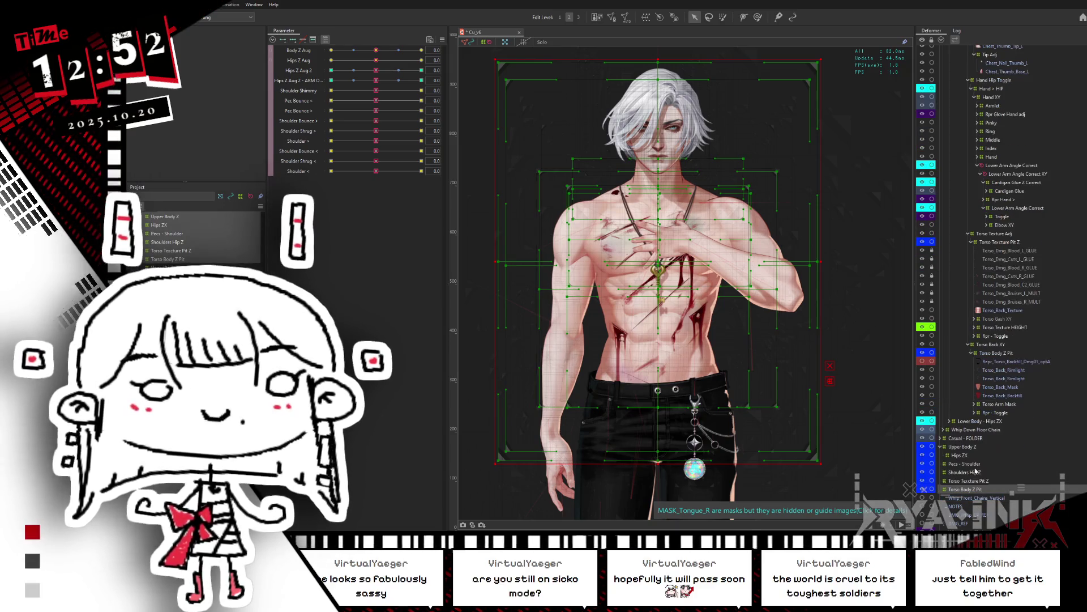
left_click(956, 449)
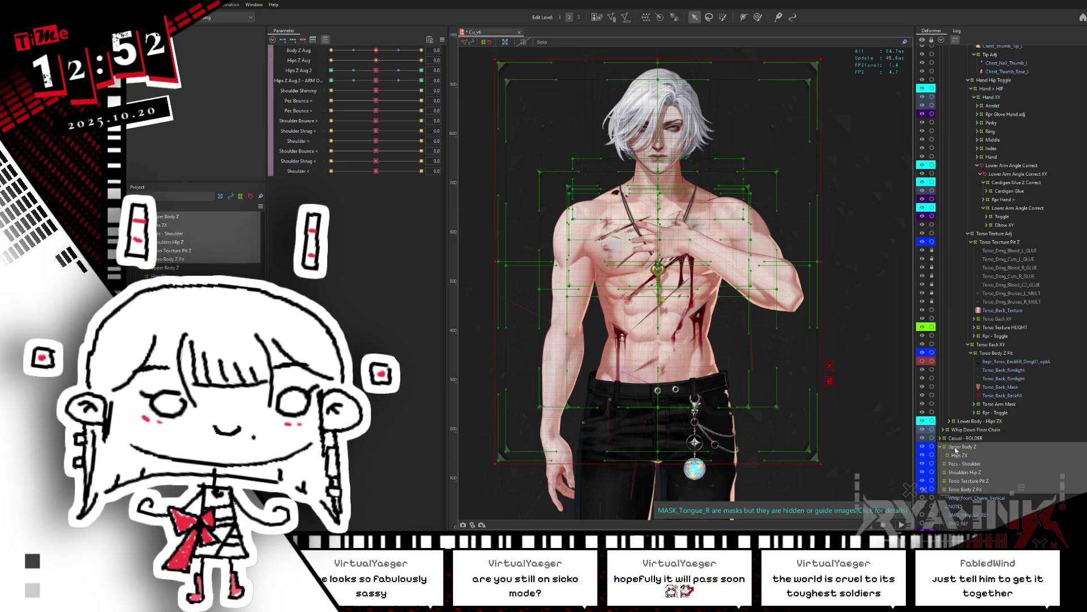
Set ARM ON CHEST to -1.0 and reflect the deformer shapes to the opposite keyform
left_click(332, 70)
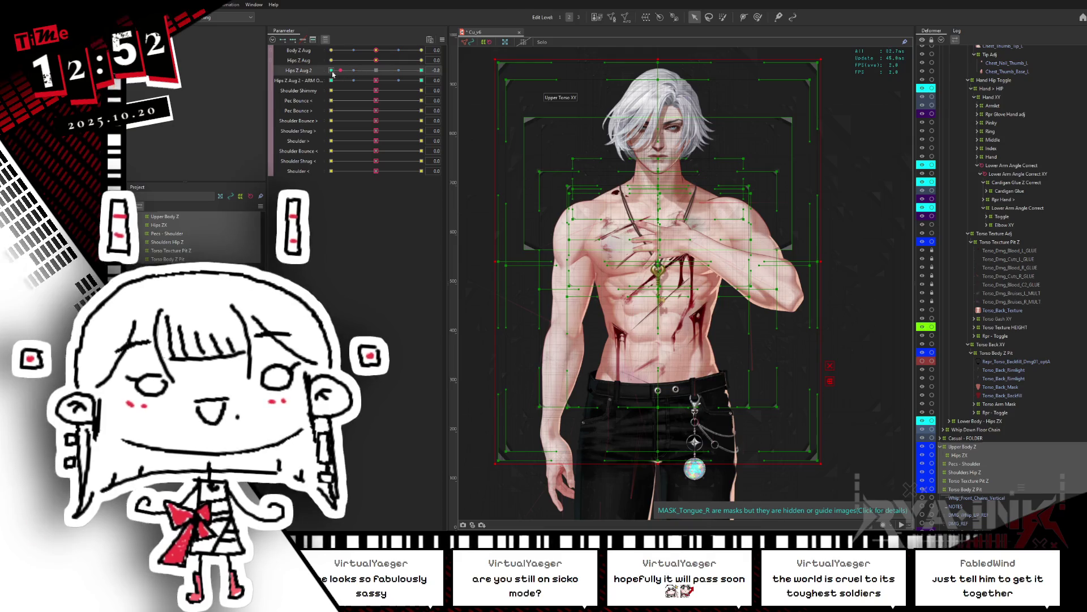
left_click_drag(376, 81, 318, 84)
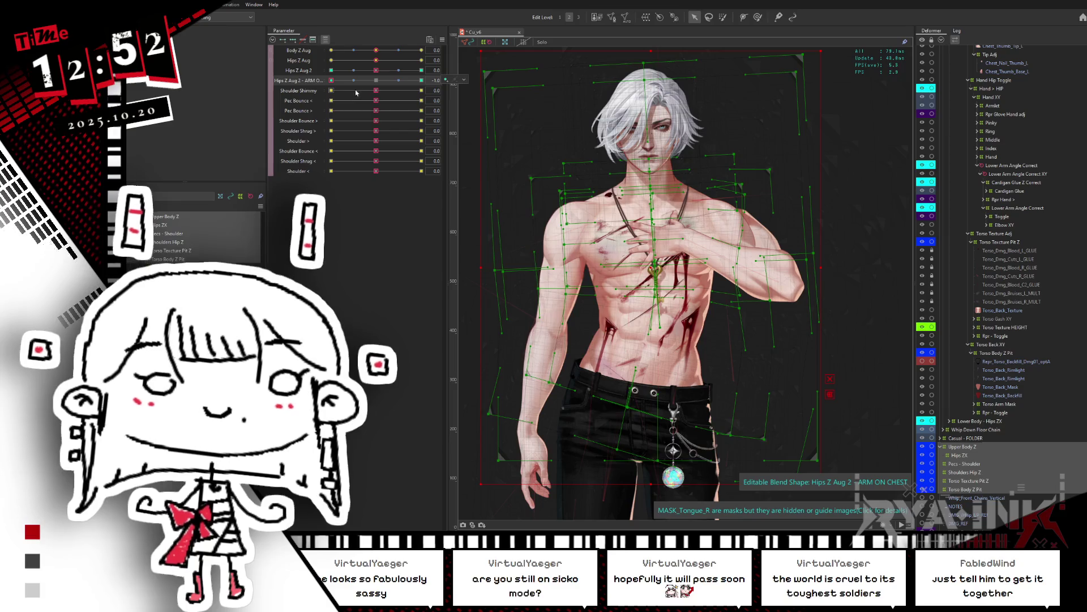
key("ctrl+shift+r")
left_click(585, 349)
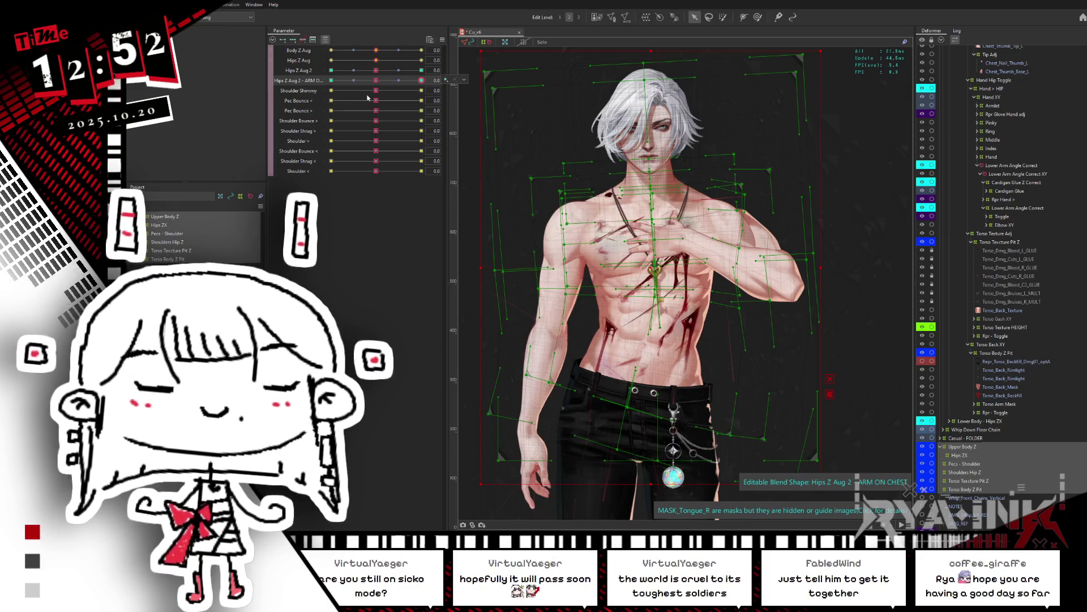
Check the arm-on-chest pose at 0.6, then at full strength 1.0
left_click(406, 80)
left_click_drag(418, 78, 448, 68)
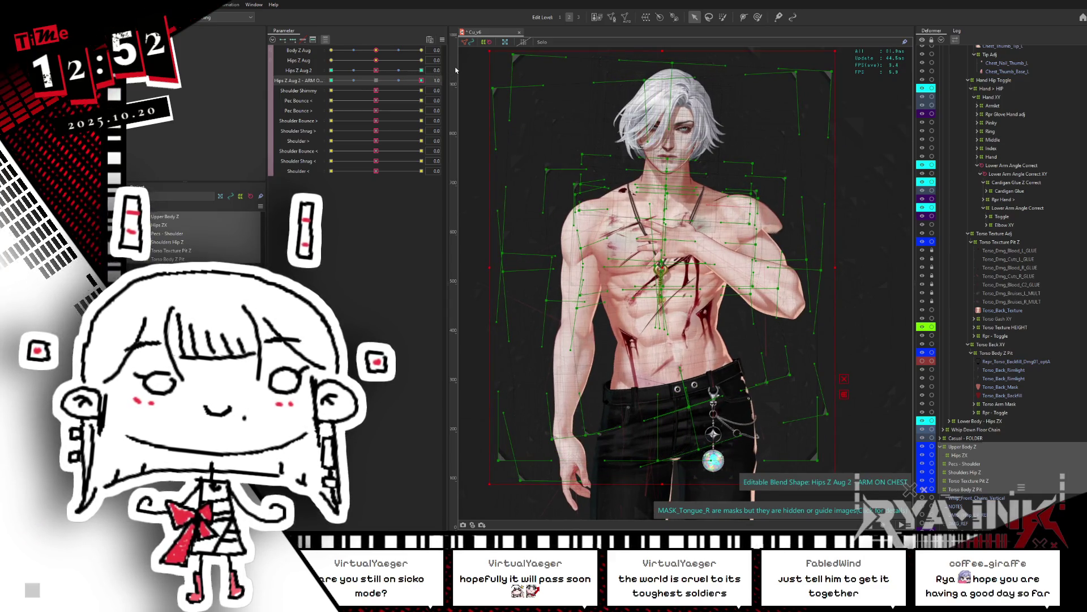
left_click_drag(358, 81, 493, 81)
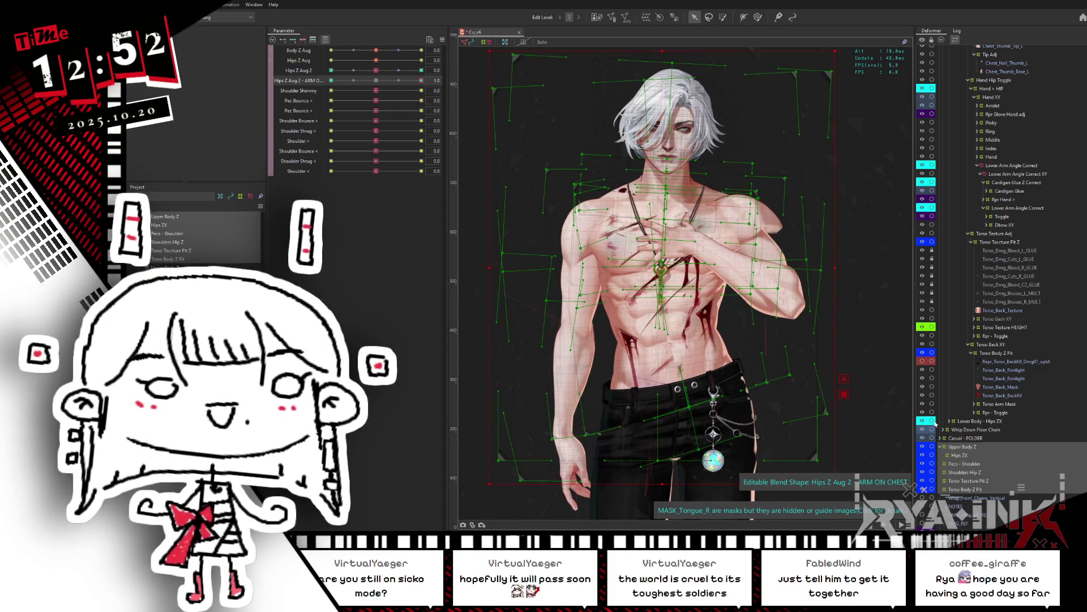
left_click(964, 455)
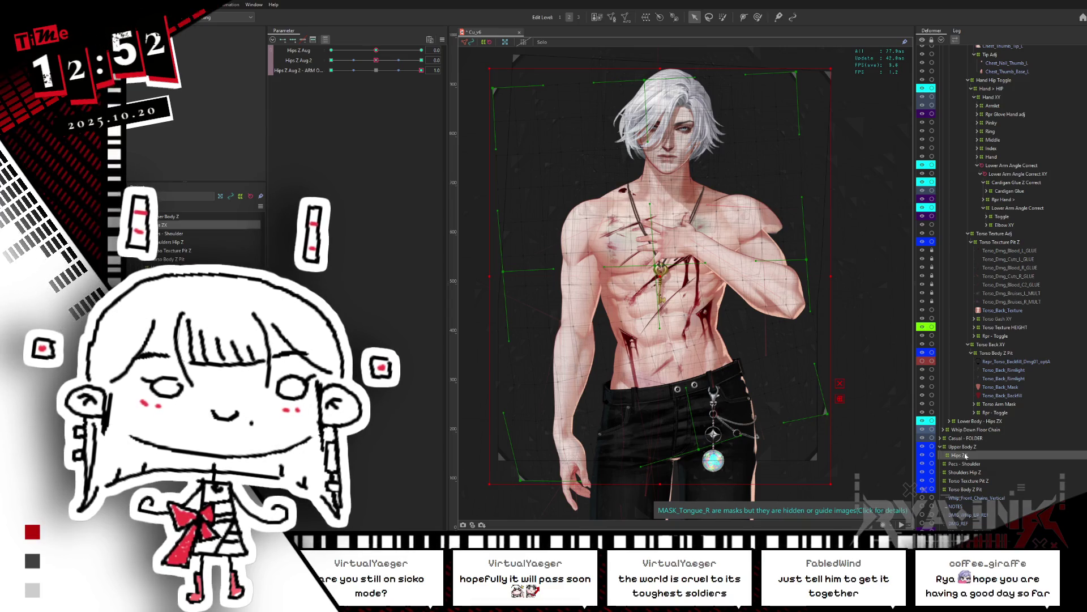
Set ARM ON CHEST to -1.0 on Hips ZX and mirror its shape horizontally
left_click(966, 457)
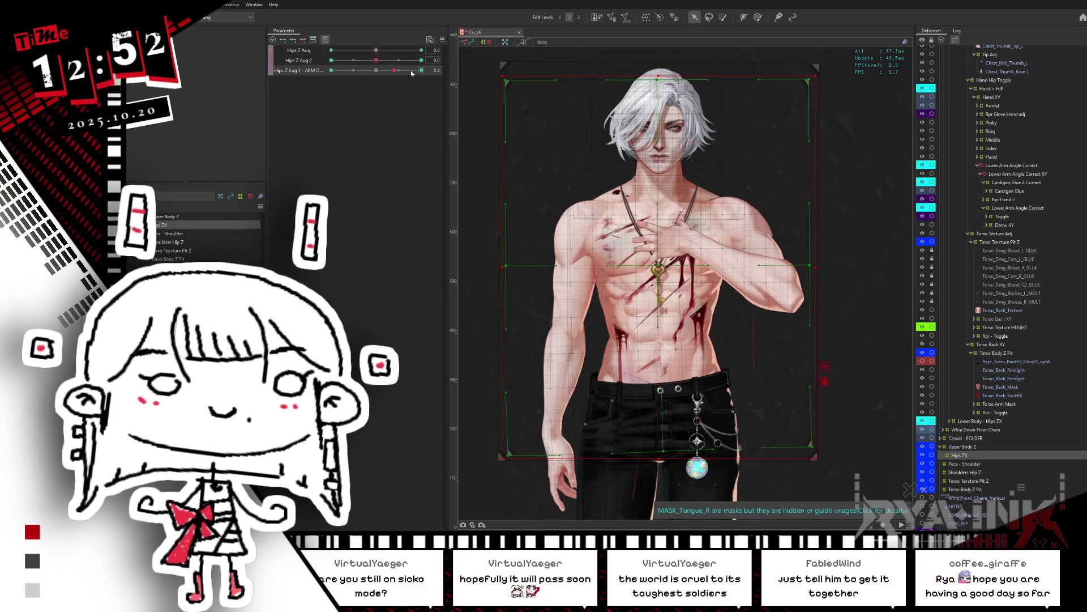
left_click_drag(430, 69, 353, 74)
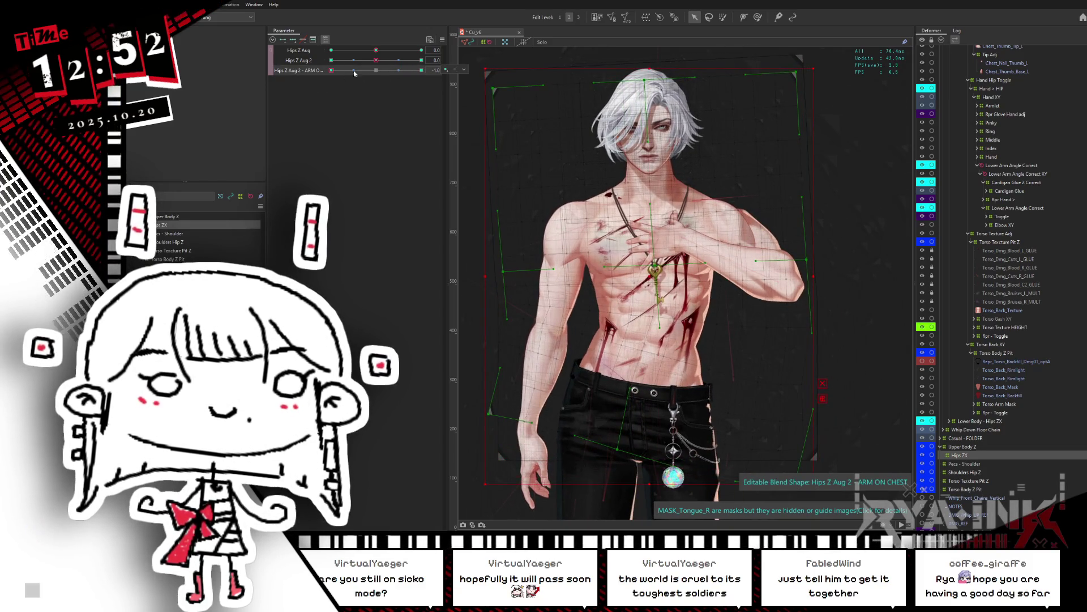
key("ctrl+z")
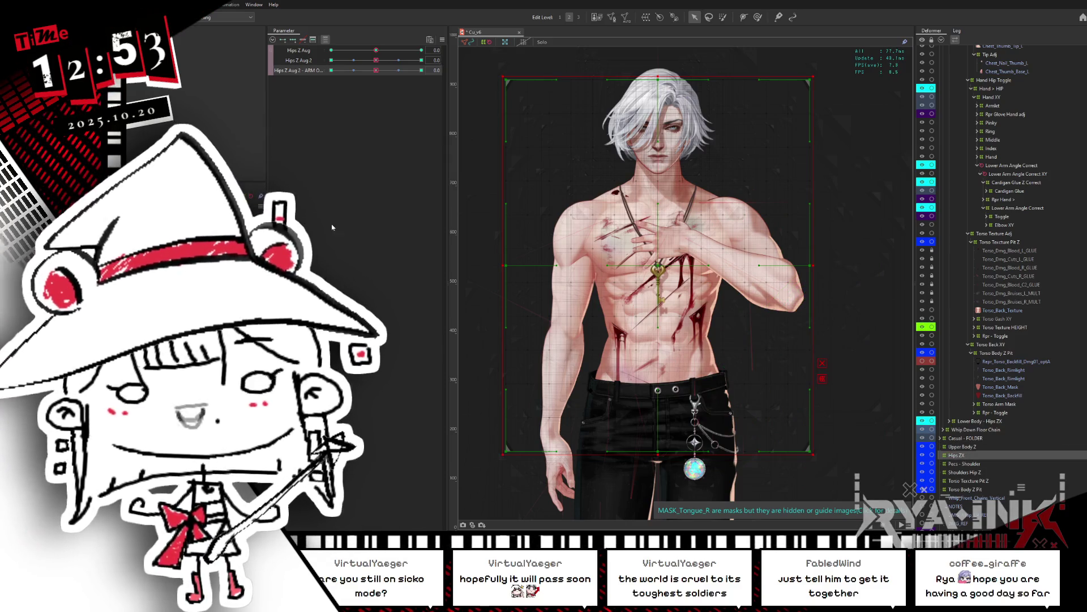
left_click_drag(378, 72, 332, 71)
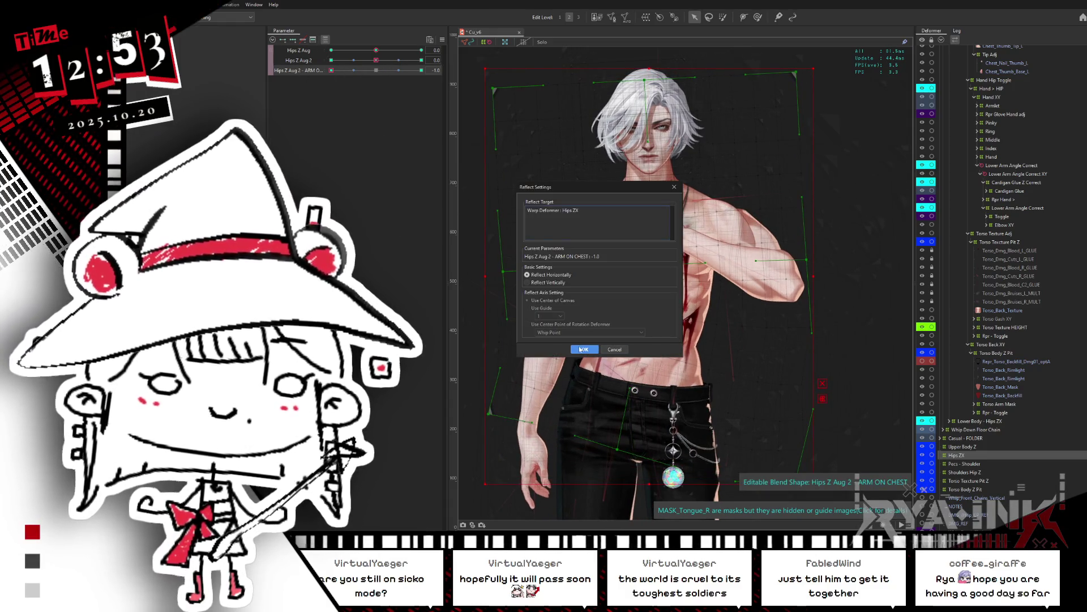
left_click(583, 349)
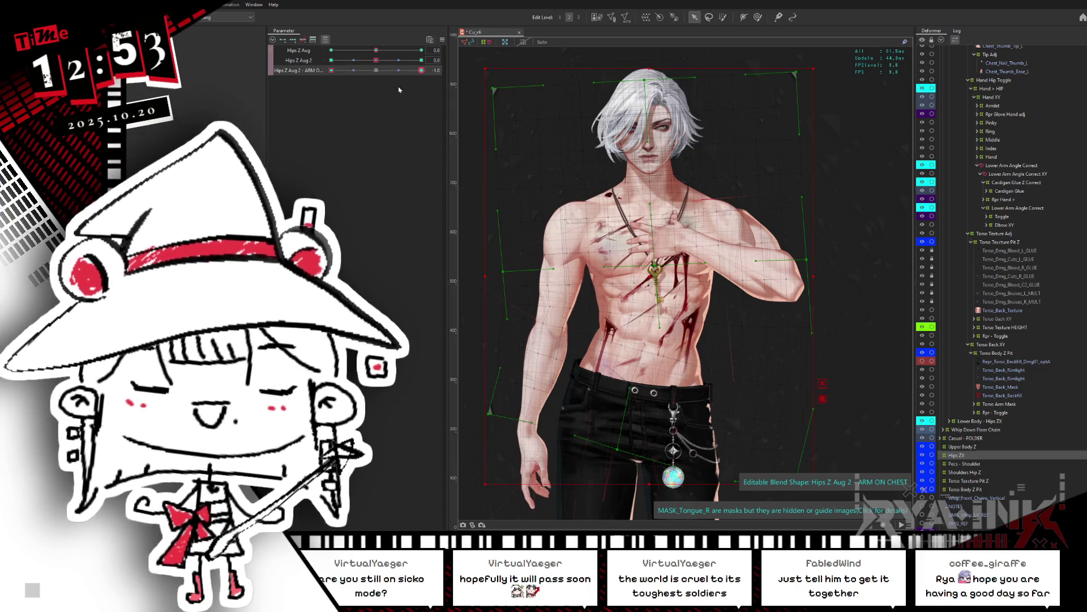
Compare against the 1.0 pose and return ARM ON CHEST to 0.0
left_click_drag(435, 70, 436, 60)
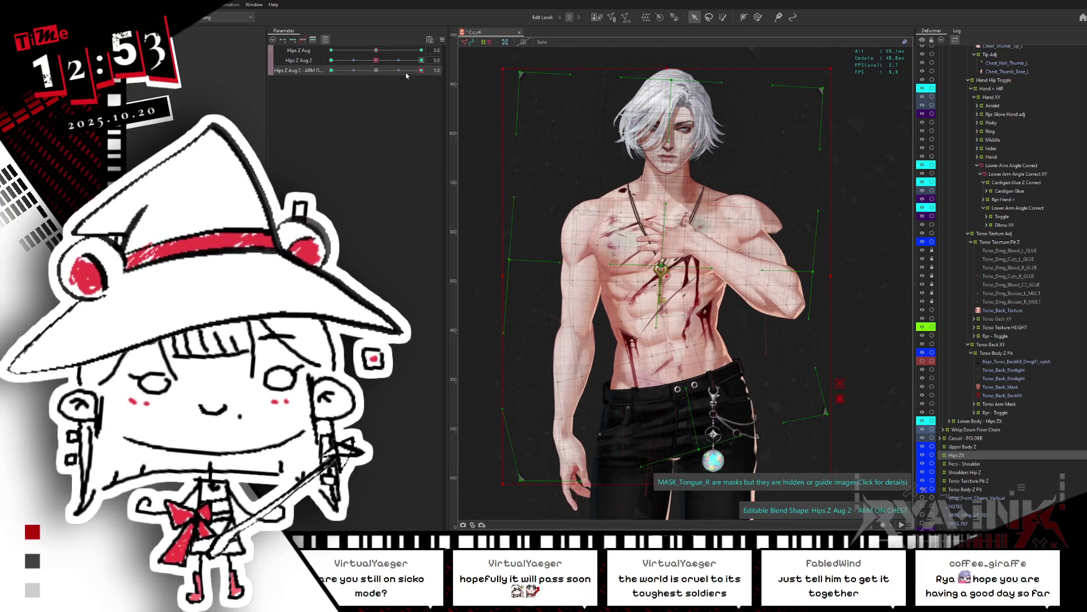
left_click(375, 70)
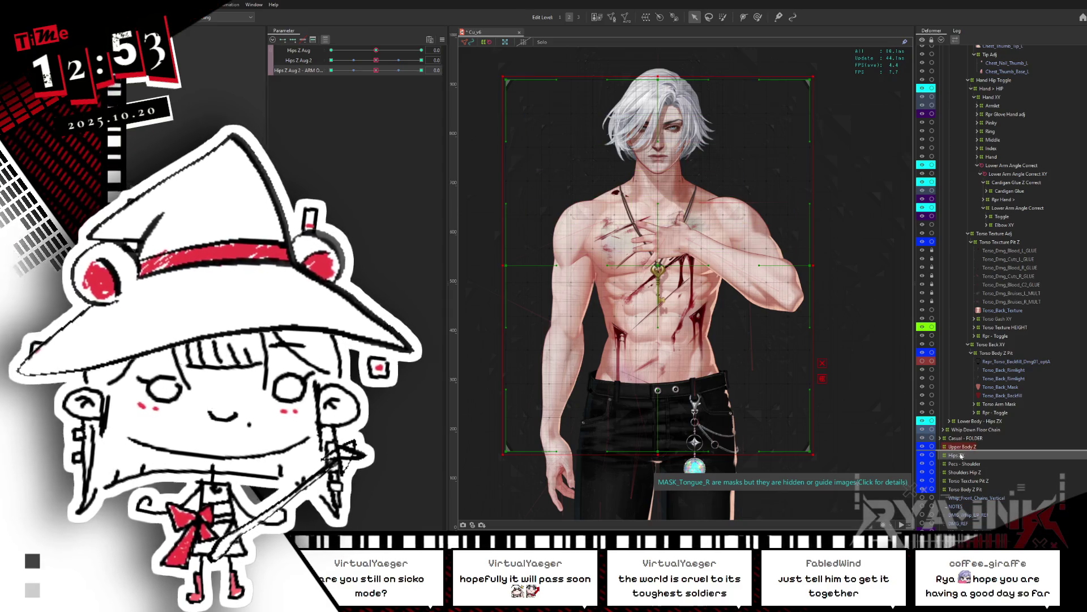
right_click(981, 463)
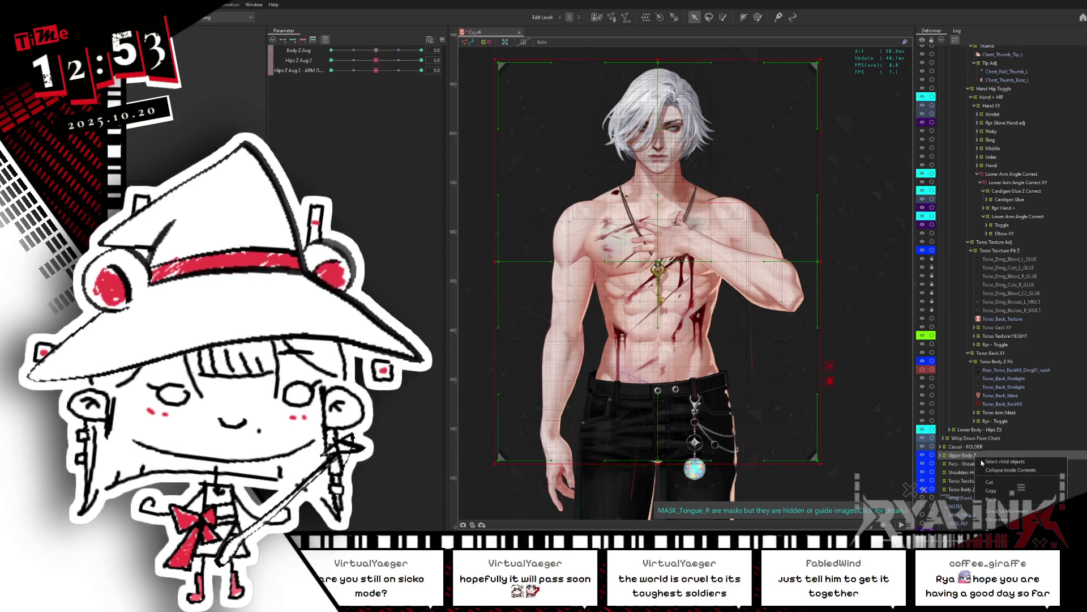
Expand Upper Body Z and scrub ARM ON CHEST between neutral and full pose
left_click(983, 462)
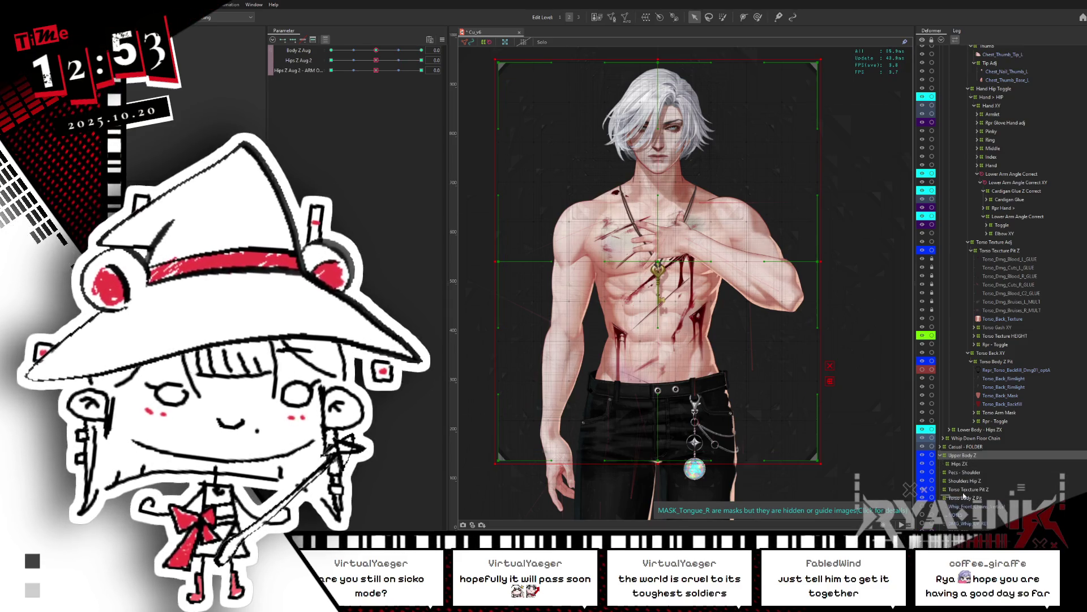
left_click_drag(376, 80, 446, 79)
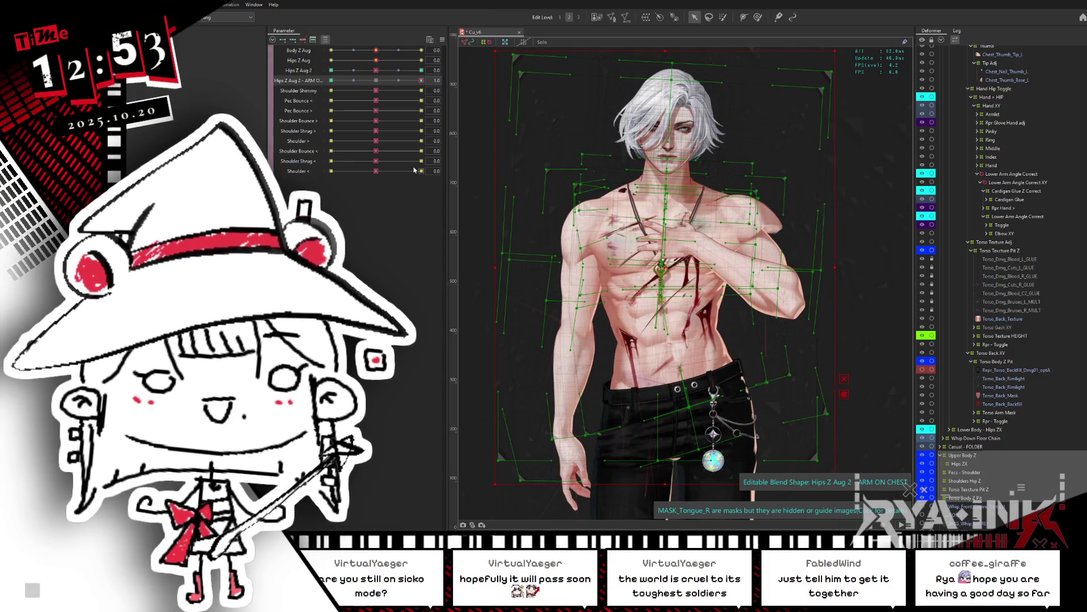
scroll(631, 283, "down", 2)
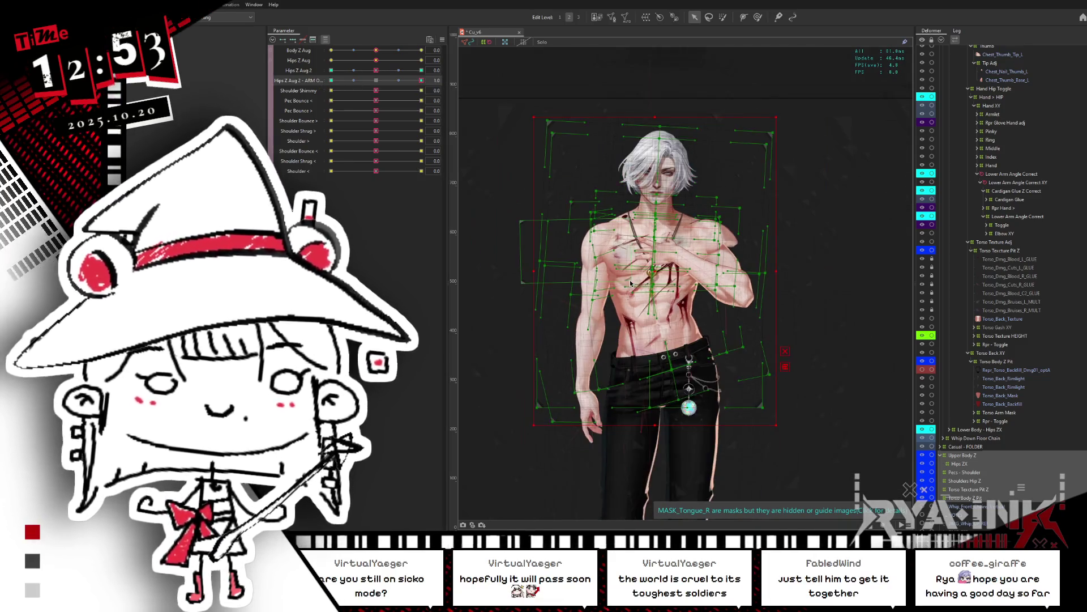
left_click(439, 79)
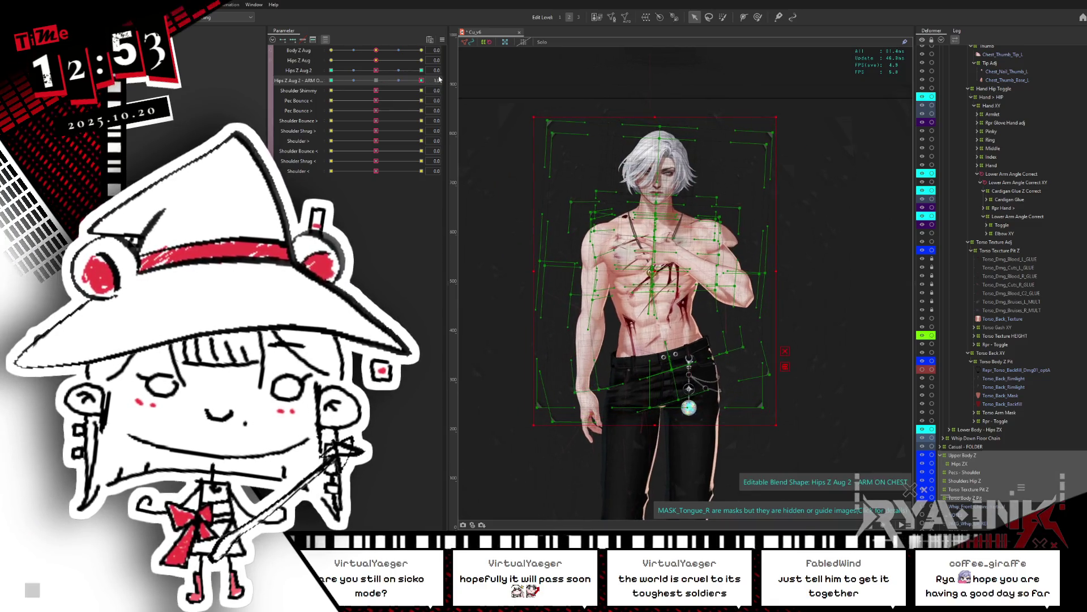
mouse_move(421, 80)
left_mouse_down()
mouse_move(329, 91)
mouse_move(376, 81)
left_mouse_up()
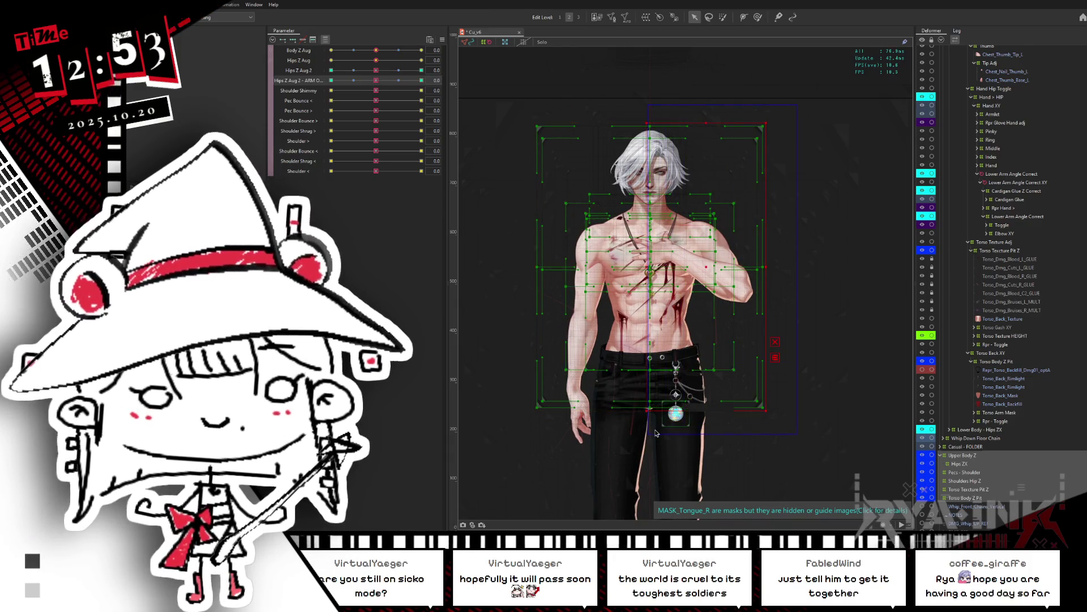
left_click_drag(376, 81, 425, 85)
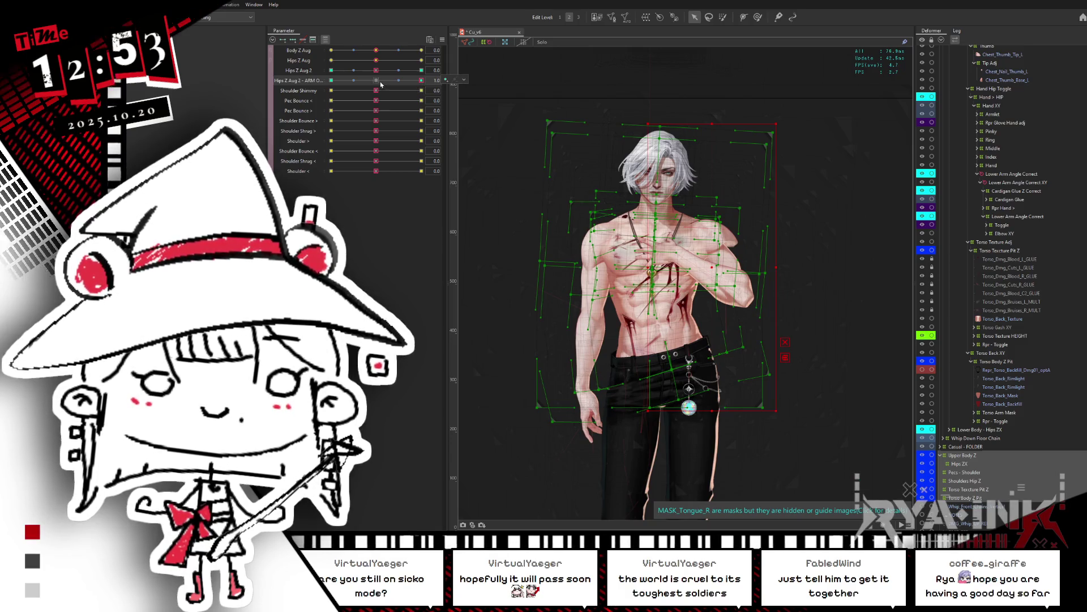
Undo and redo the deformer selection to land back on Hips ZX
key("ctrl+z")
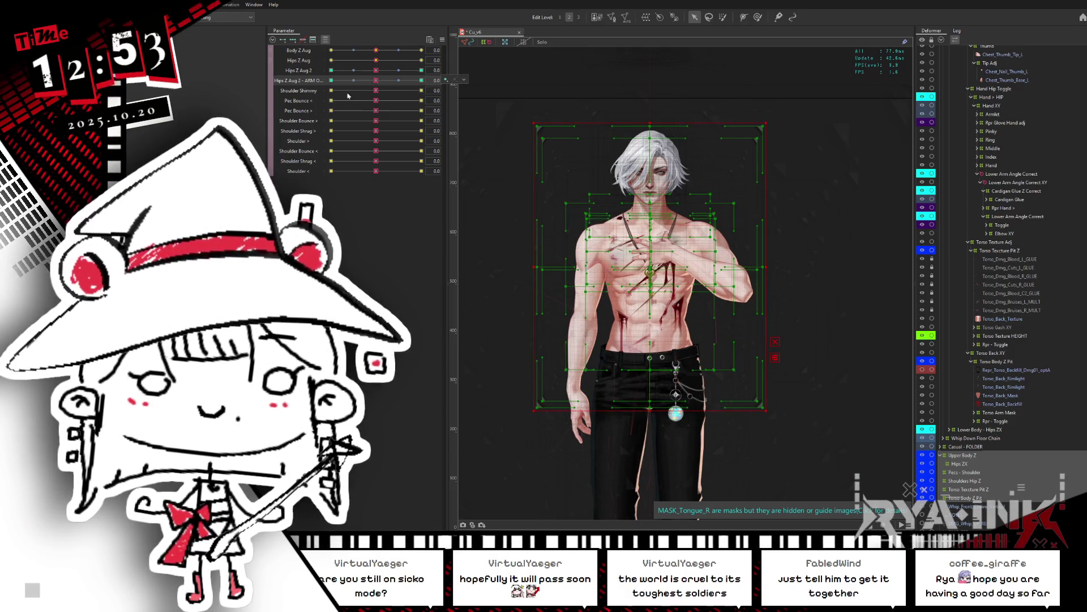
key("ctrl+y")
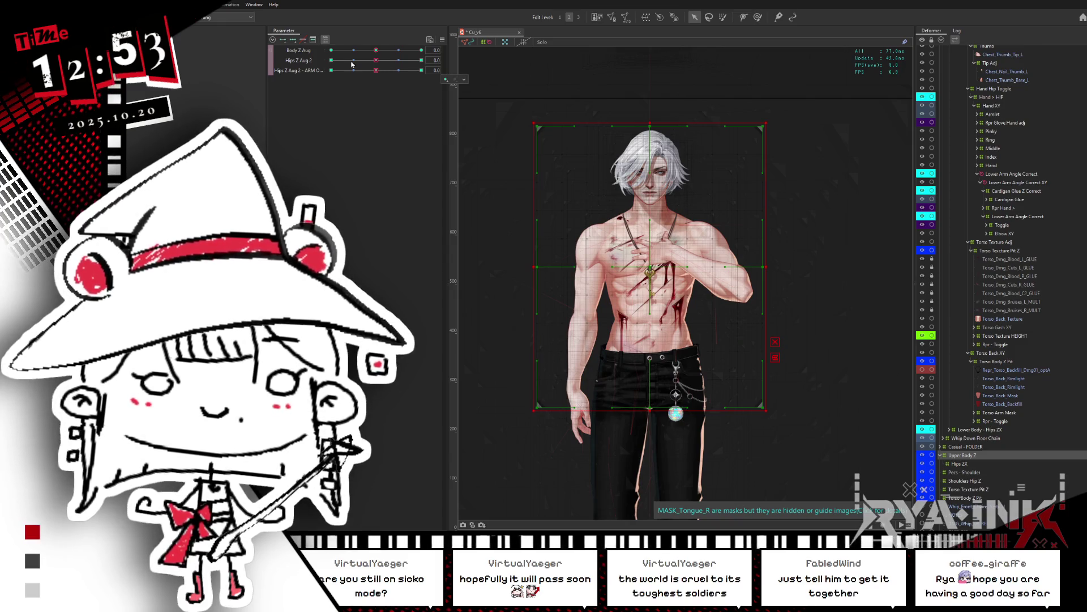
key("ctrl+z")
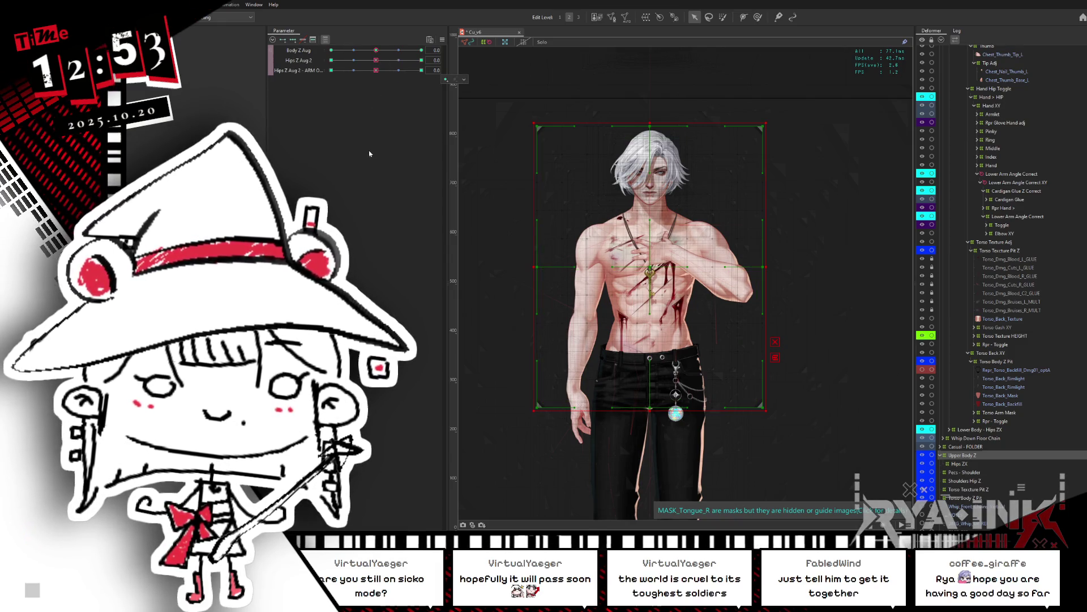
key("ctrl+y")
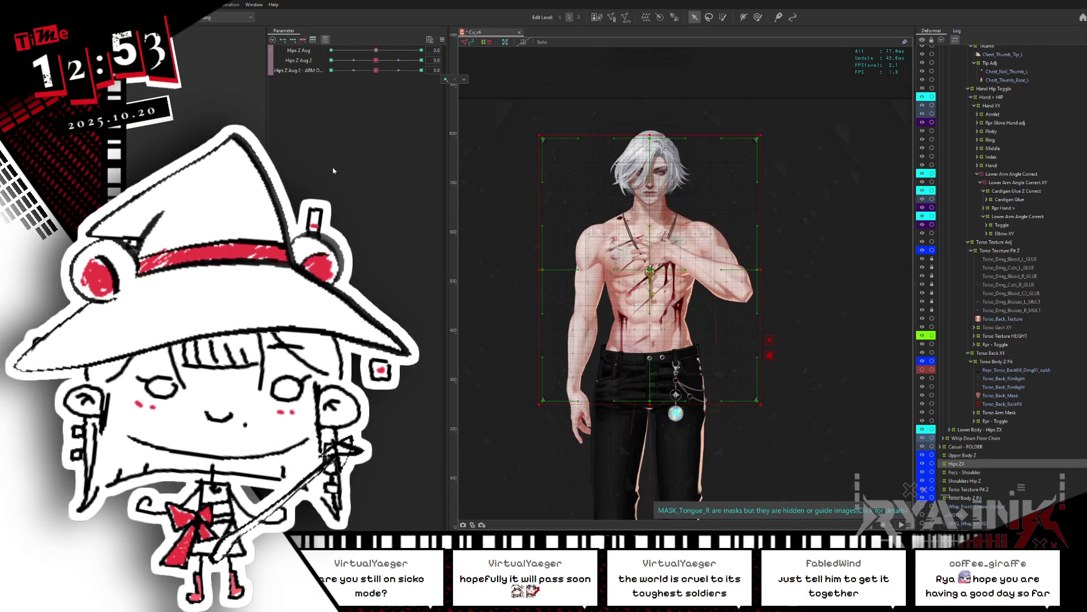
Select Upper Body Z through Torso Body Z Pit and preview ARM ON CHEST on all of them
key("ctrl+y")
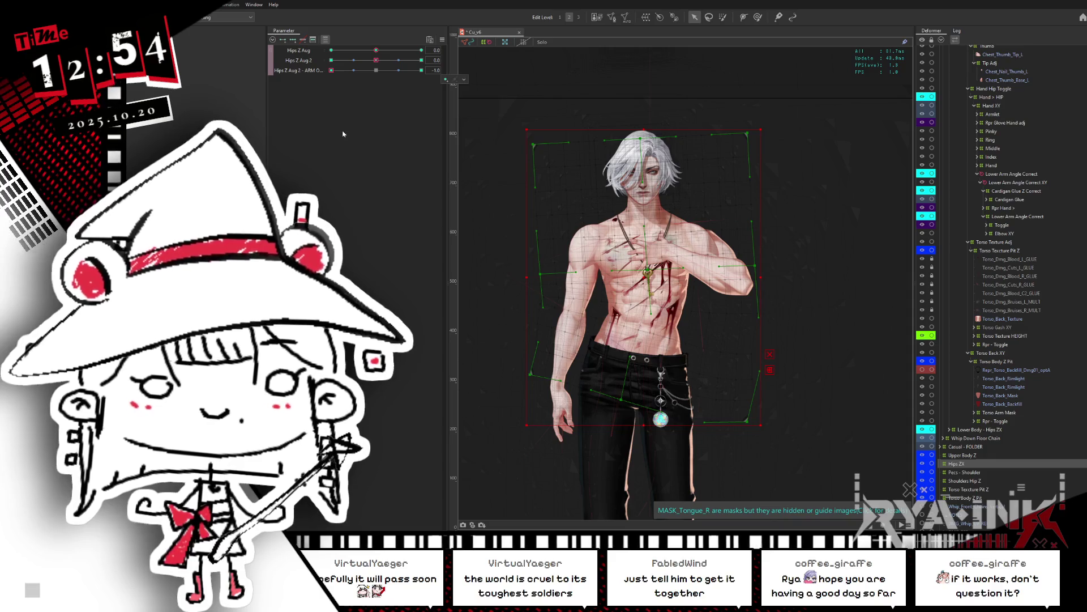
key("ctrl+z")
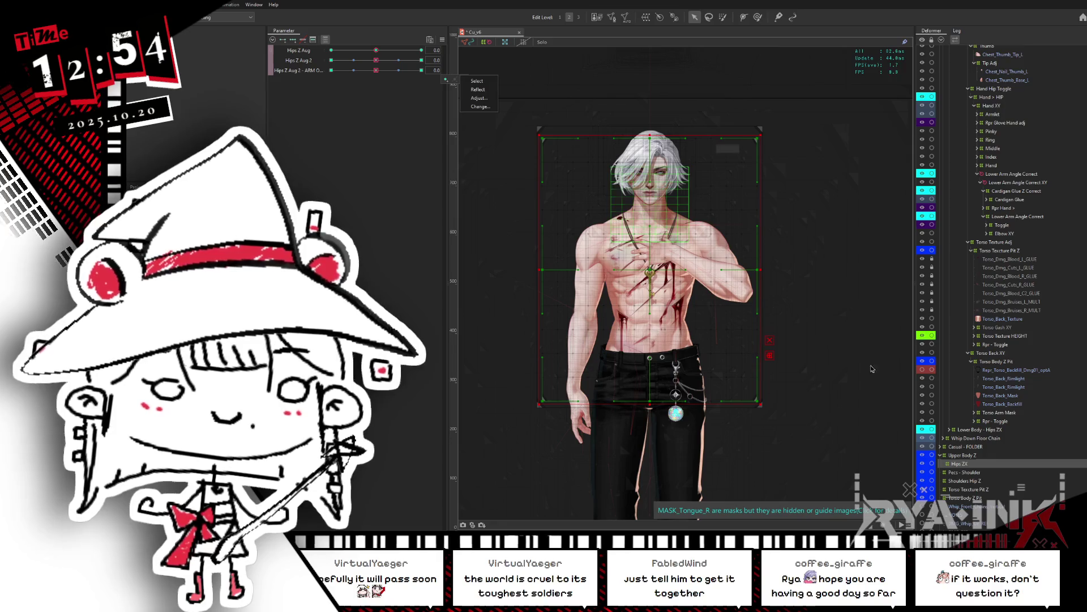
left_click(962, 455)
left_click(966, 498, "shift")
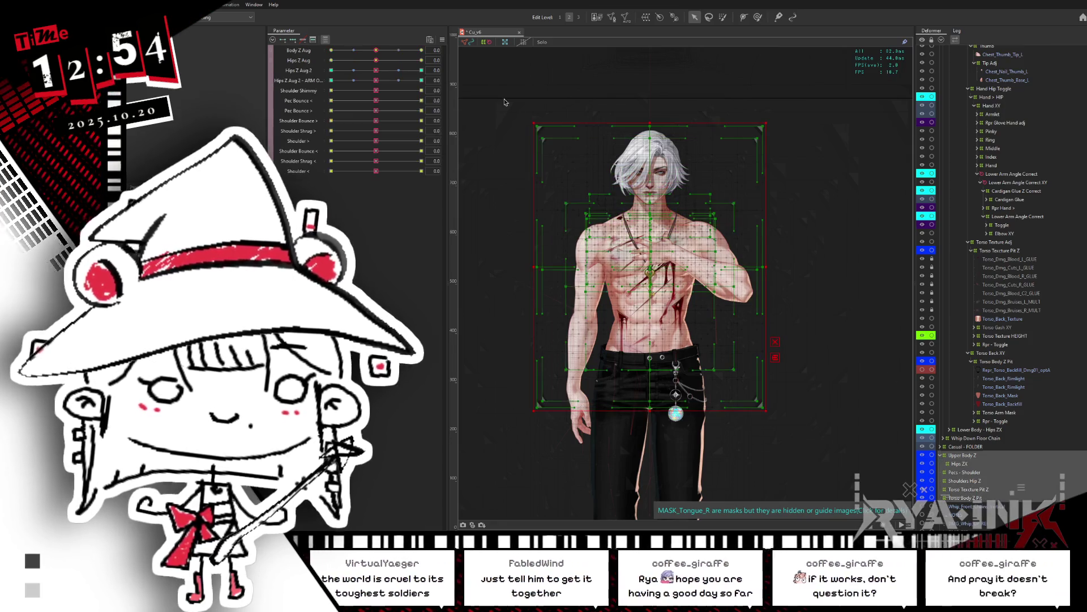
mouse_move(437, 79)
left_mouse_down()
mouse_move(456, 81)
mouse_move(369, 87)
left_mouse_up()
Preview the mirrored -1.0 pose, then reselect Upper Body Z with its child deformers
key("ctrl+z")
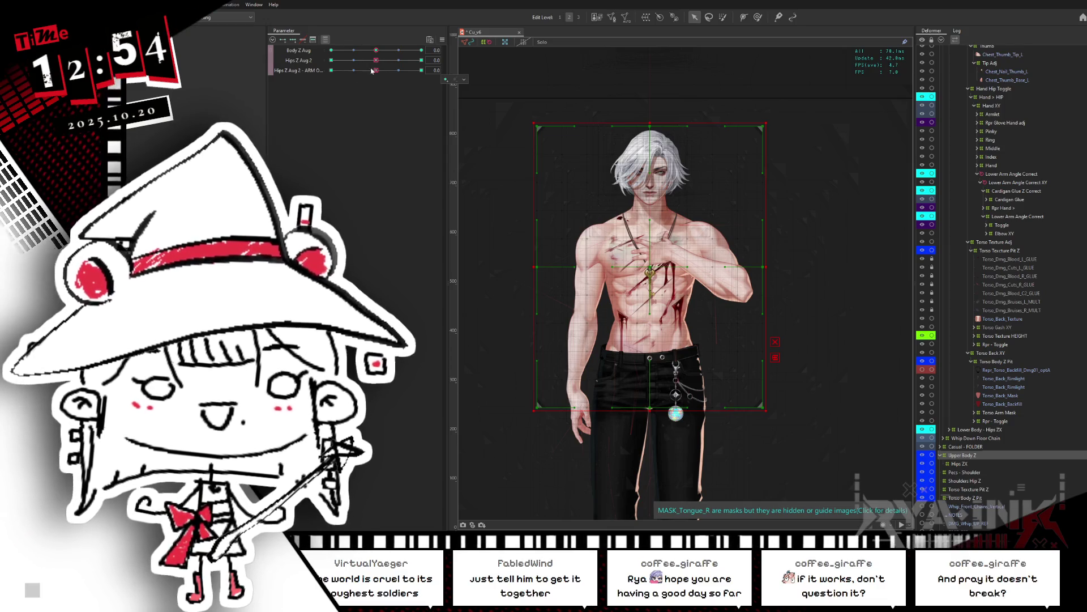
left_click_drag(392, 72, 362, 76)
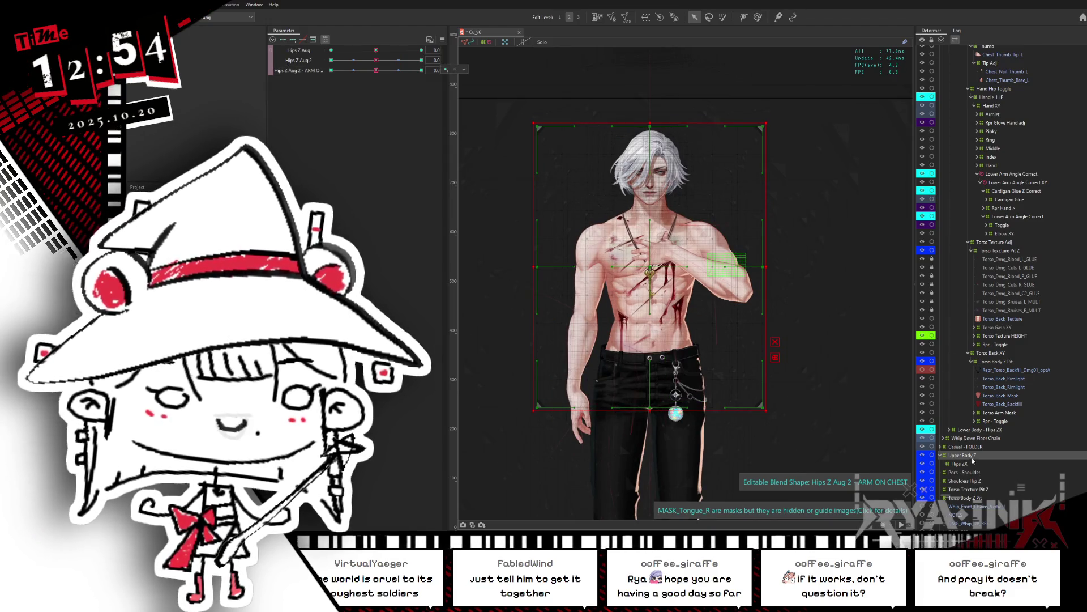
left_click(963, 463)
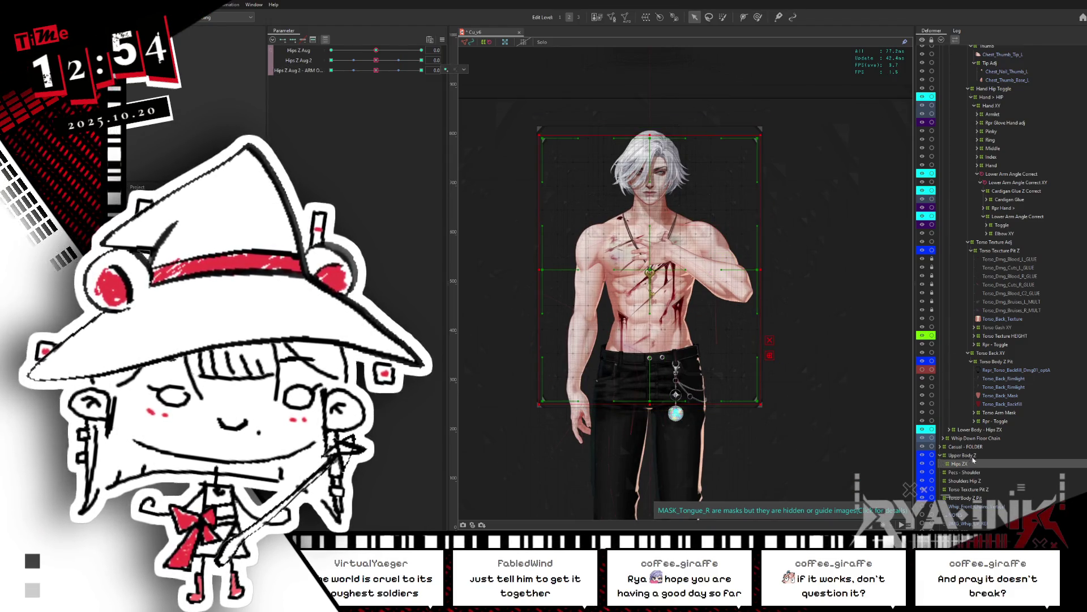
left_click(976, 456)
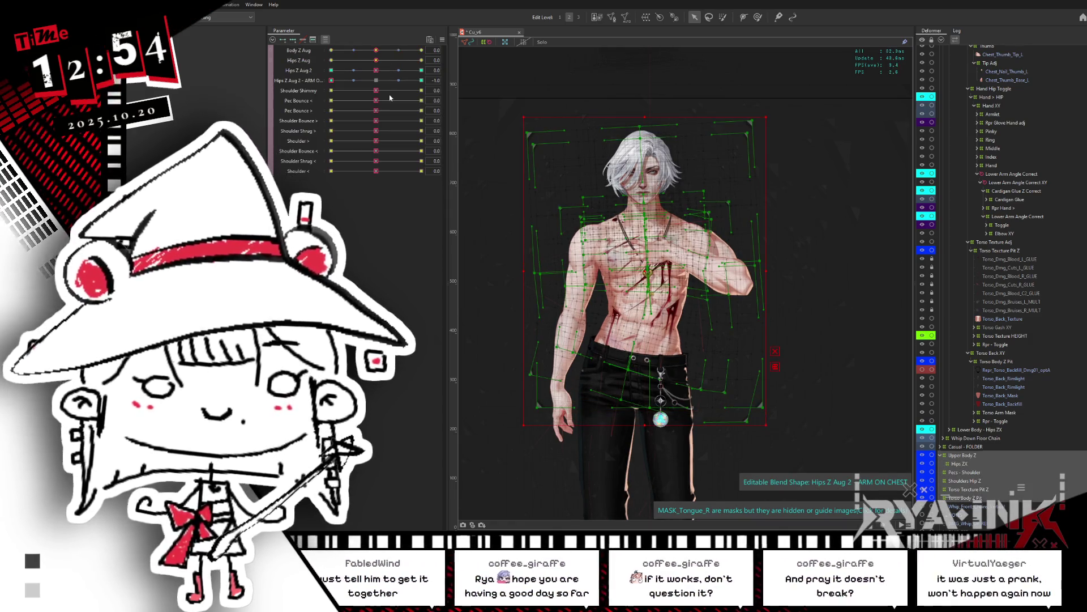
Flip ARM ON CHEST back and forth between the 1.0 and mirrored -1.0 poses
left_click_drag(332, 81, 468, 80)
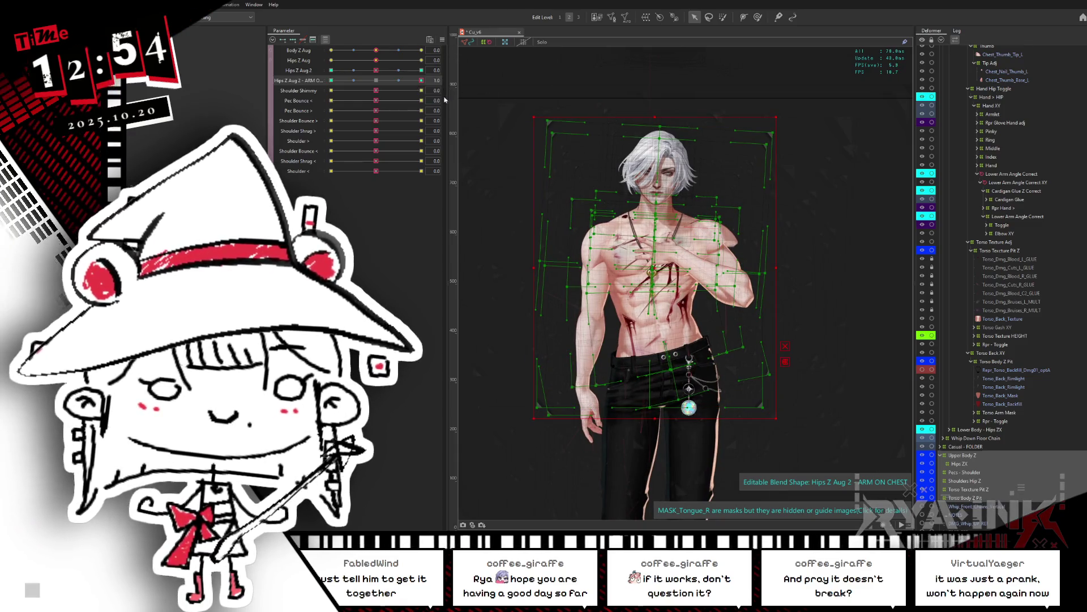
left_click_drag(394, 81, 331, 80)
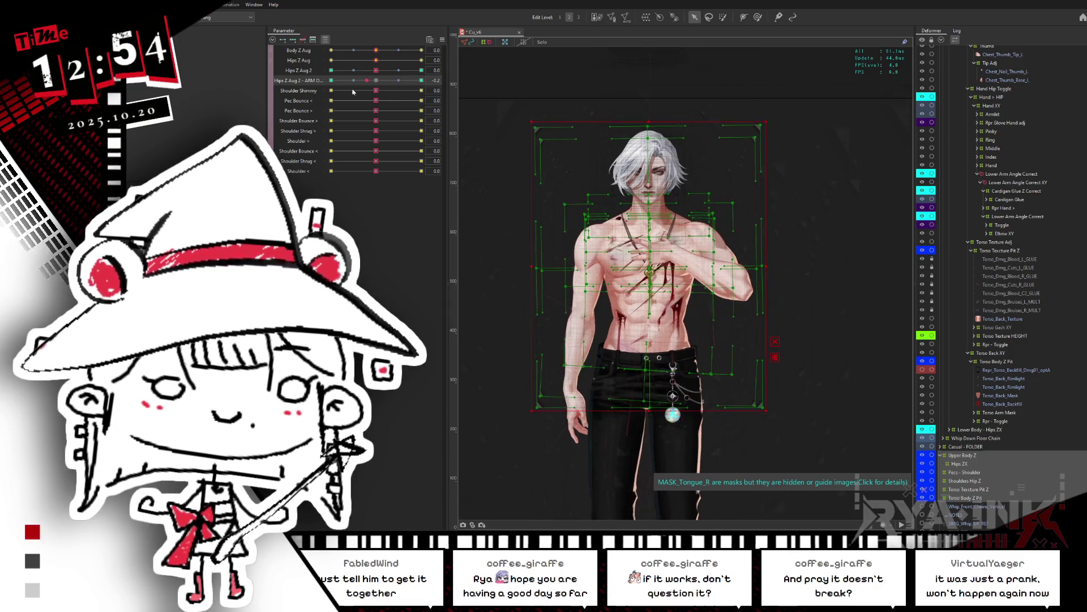
left_click(421, 80)
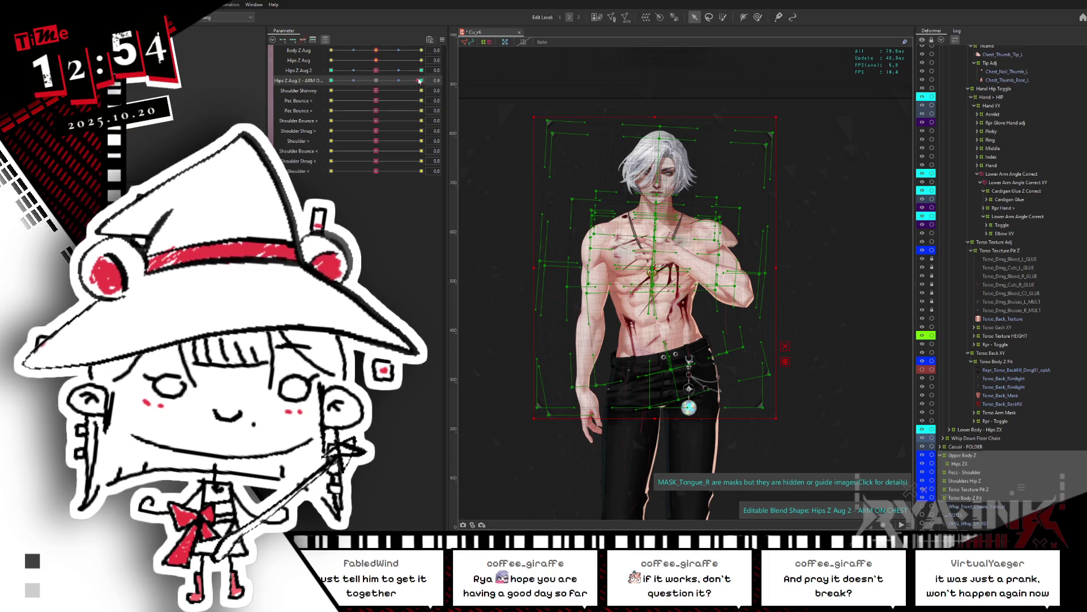
left_click_drag(419, 81, 314, 85)
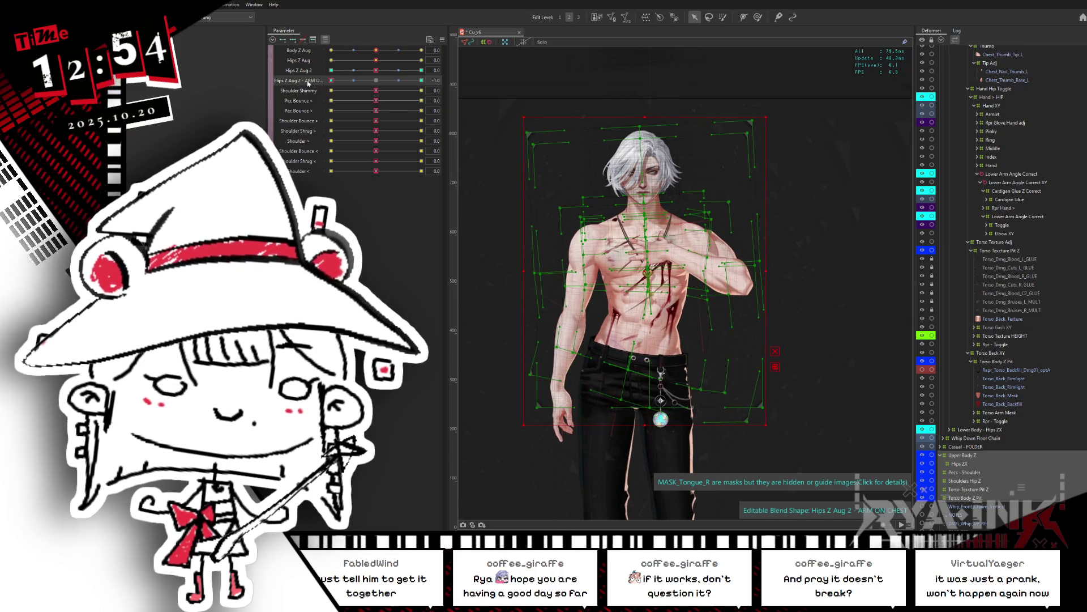
left_click(421, 81)
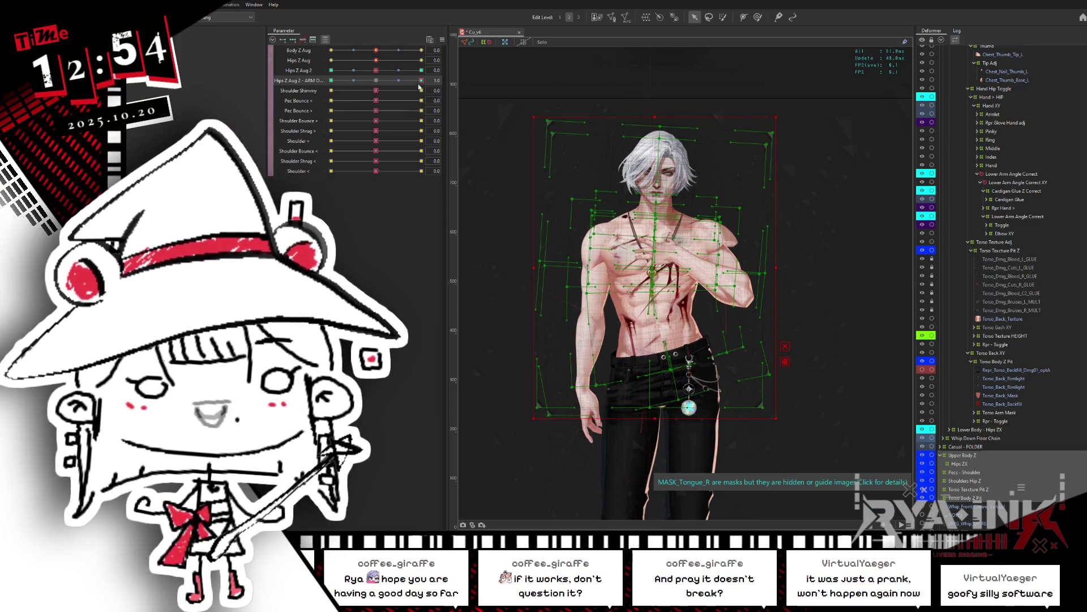
Preview ARM ON CHEST at -1, 0 and 1, then try dragging Hips ZX onto Upper Body Z
left_click_drag(429, 84, 283, 94)
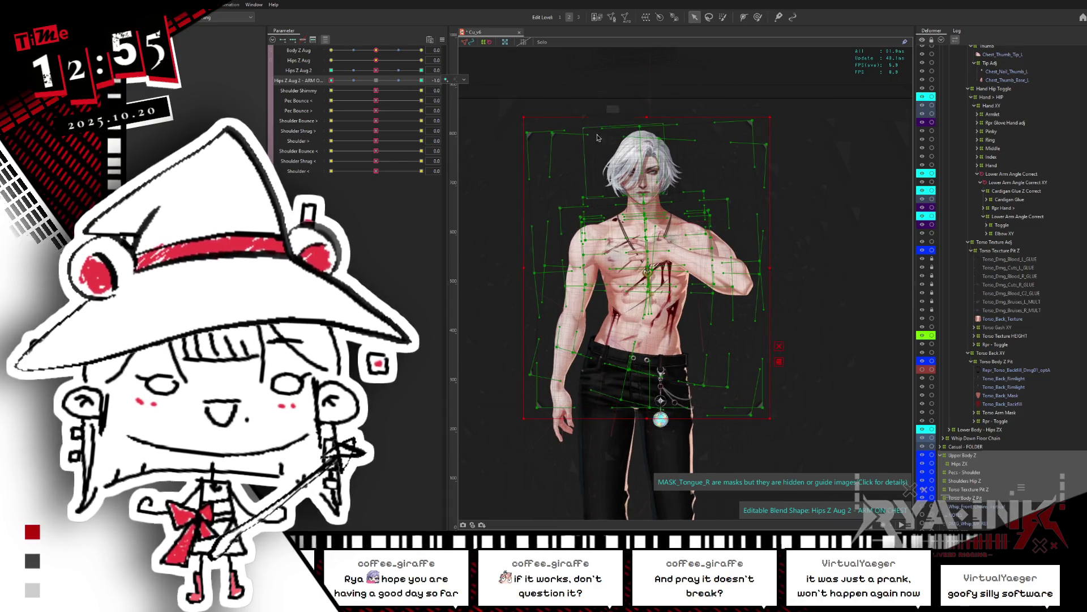
left_click(376, 81)
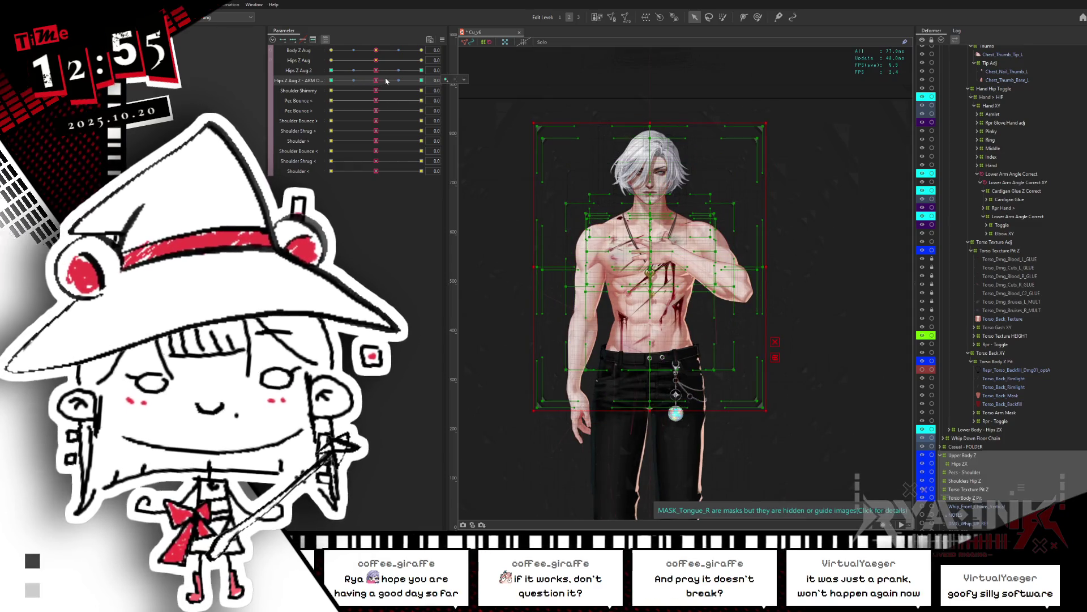
mouse_move(405, 80)
left_mouse_down()
mouse_move(446, 74)
mouse_move(310, 109)
mouse_move(468, 78)
left_mouse_up()
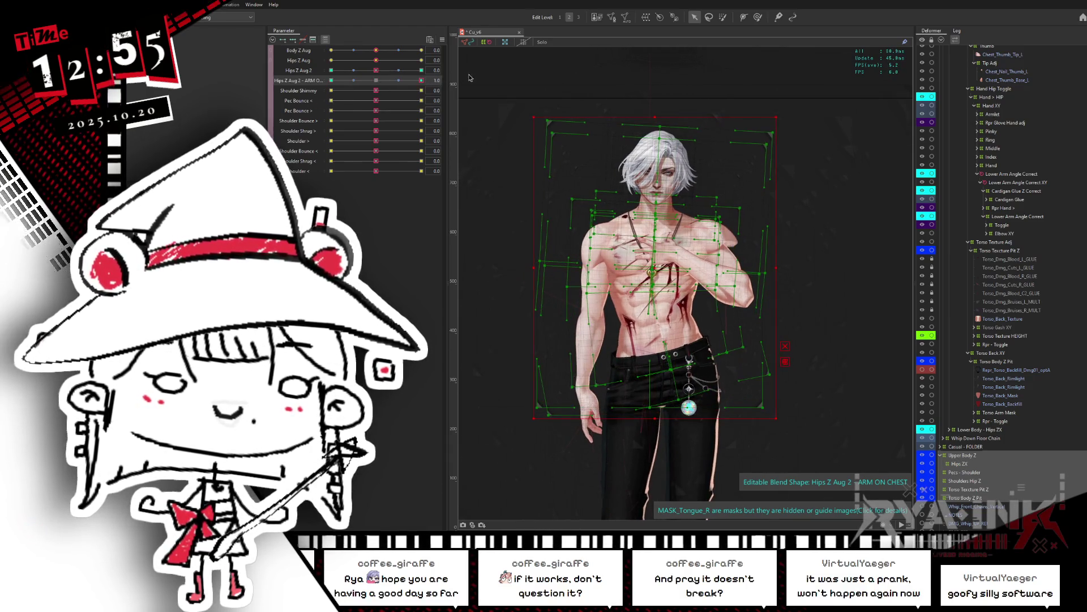
left_click(966, 464)
left_click_drag(961, 464, 966, 458)
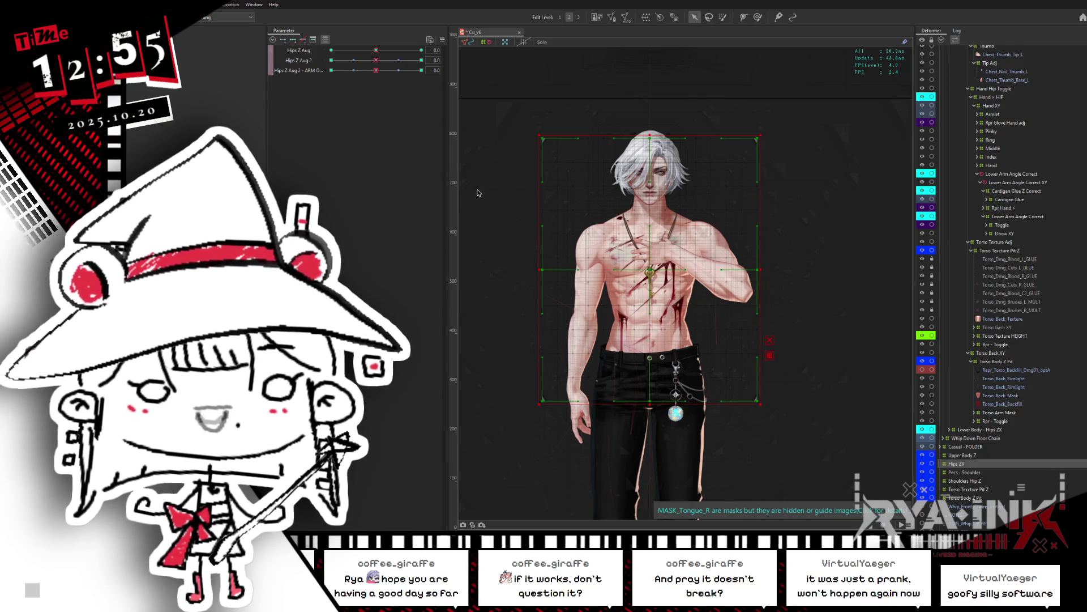
Jump ARM ON CHEST to its 1.0 and -1.0 keys, dismissing a brief canvas message
left_click(421, 70)
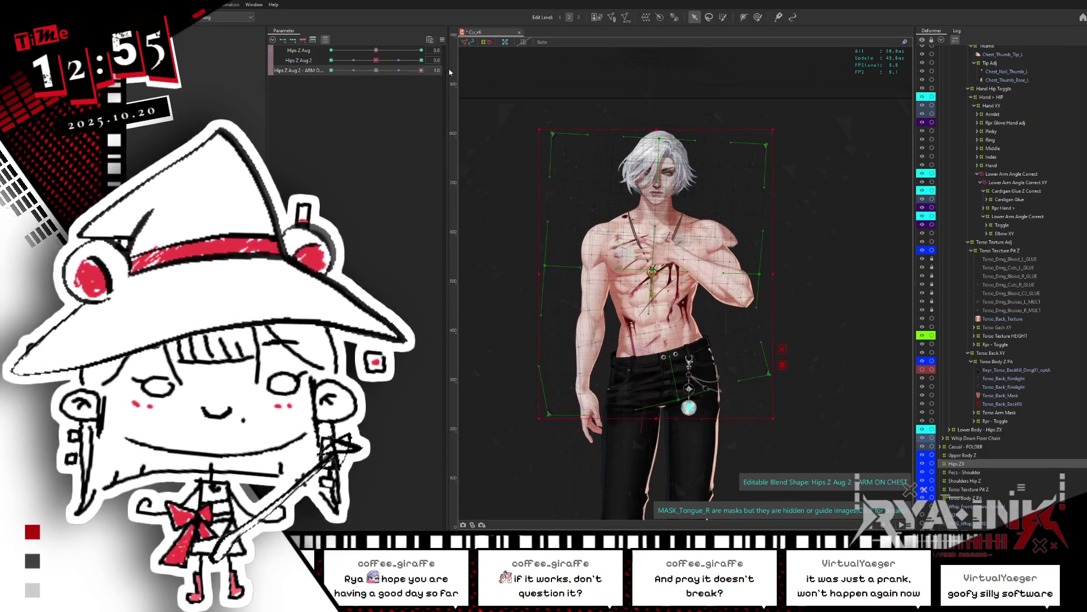
left_click(586, 334)
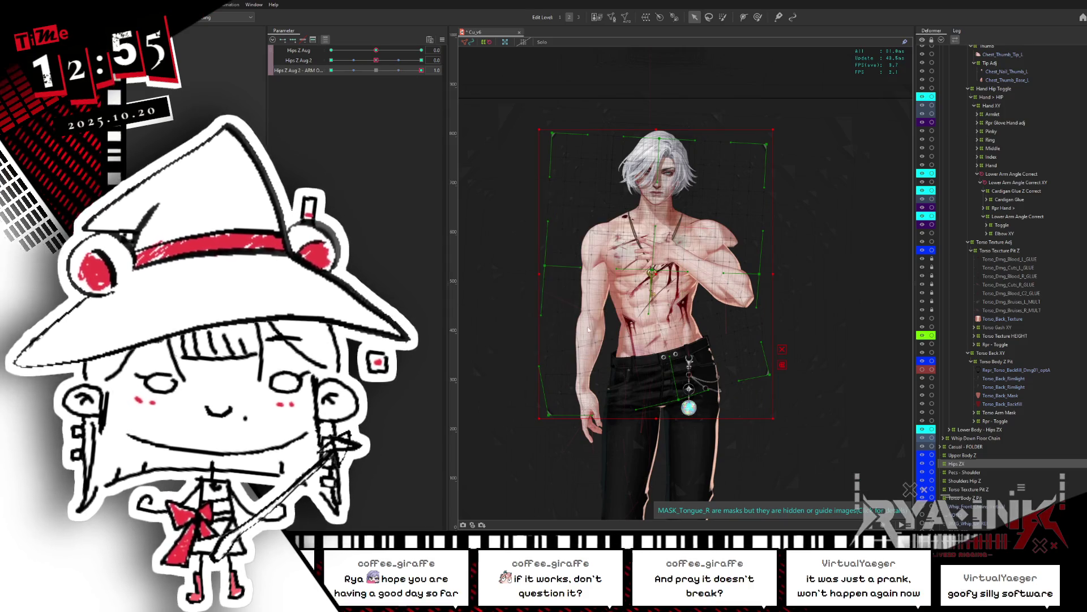
left_click(331, 70)
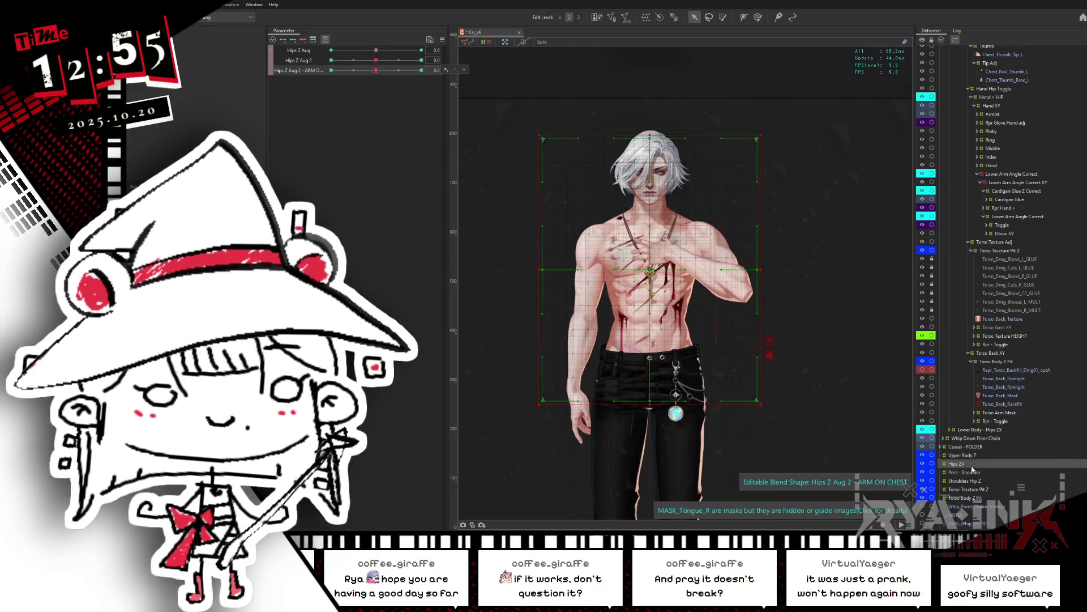
Nest the Hips ZX deformer inside Upper Body Z
left_click(958, 457)
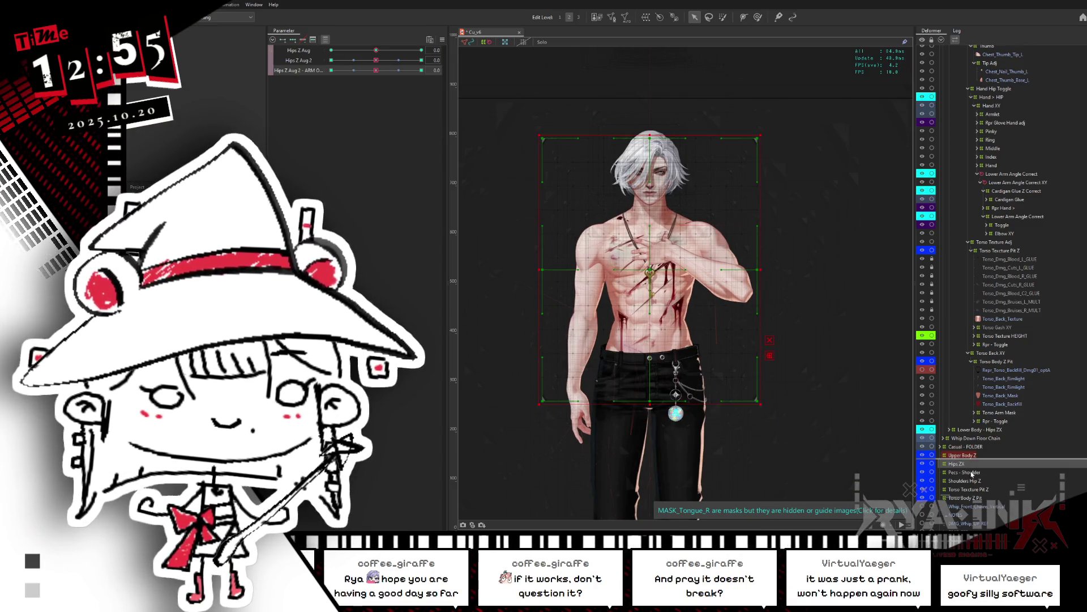
left_click_drag(970, 473, 966, 464)
left_click(972, 456)
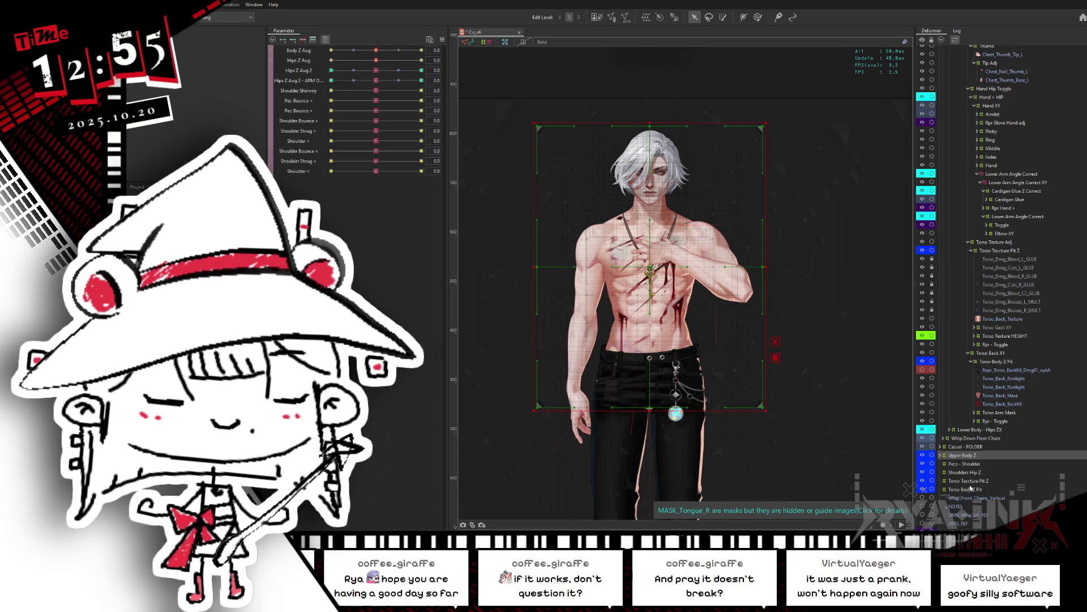
right_click(978, 471)
left_click(992, 482)
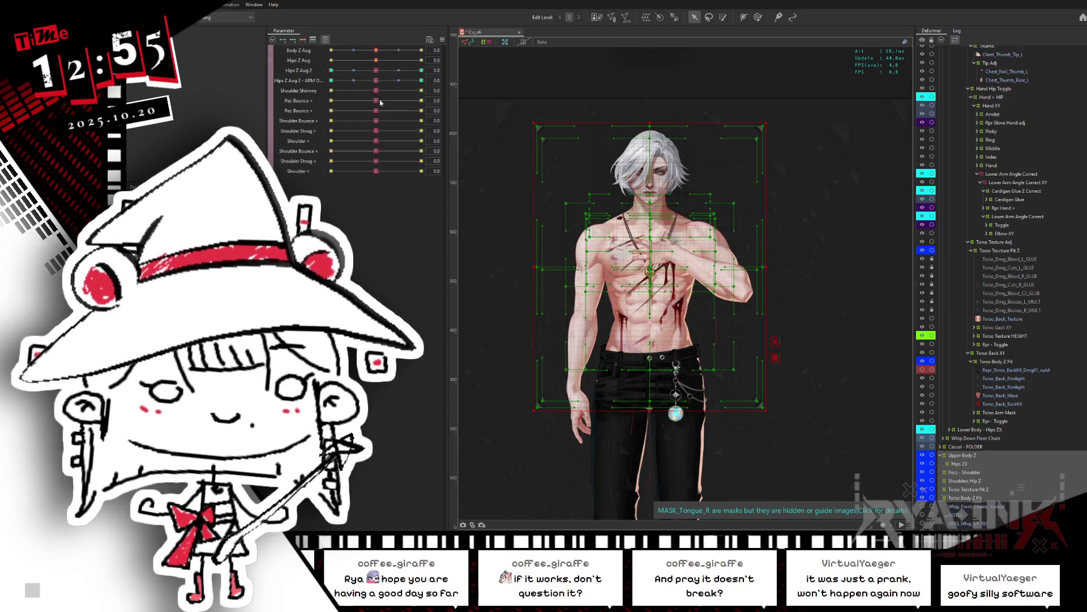
Test Hips Z Aug 2 at maximum and -1.0, then reselect Torso Body Z Pit and Upper Body Z
left_click_drag(378, 82, 439, 78)
left_click_drag(379, 96, 342, 105)
left_click(321, 79)
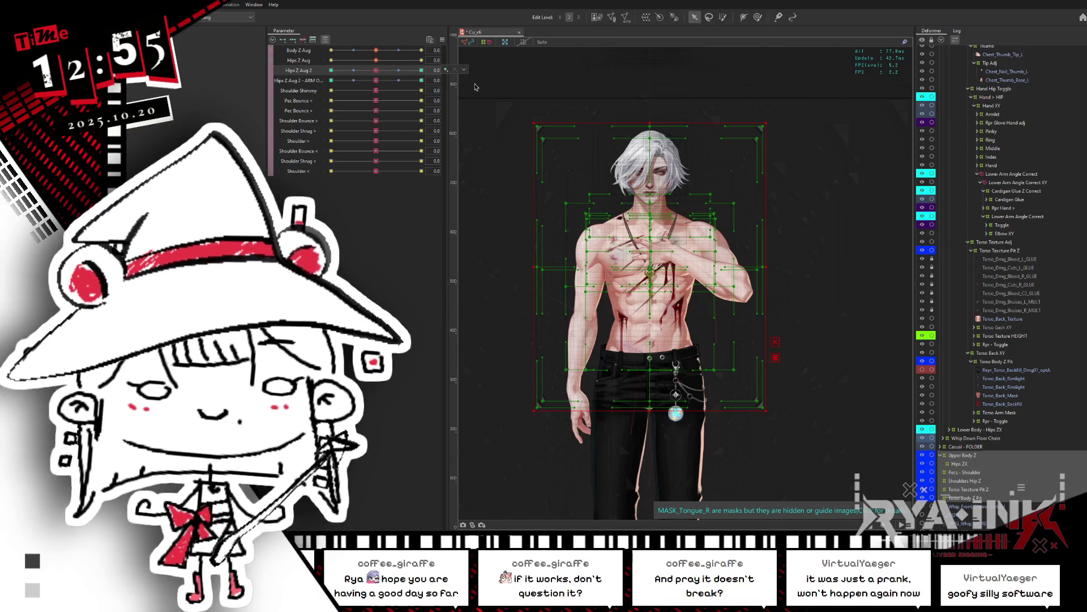
left_click(963, 499)
left_click(956, 456)
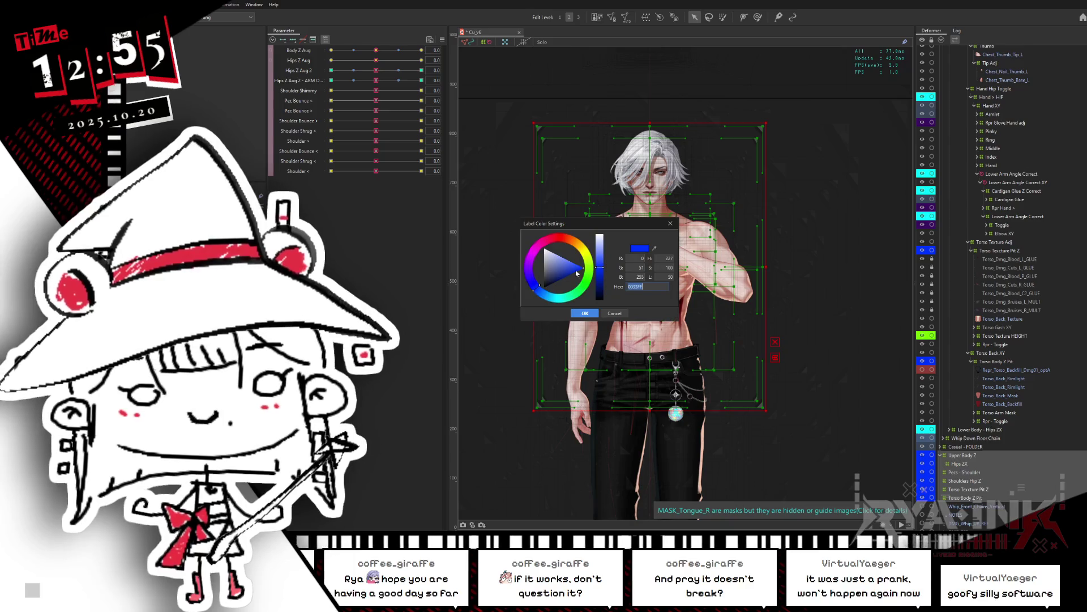
Apply the FF6600 orange label colour to the selected Upper Body Z rows
left_click(572, 242)
left_click(584, 313)
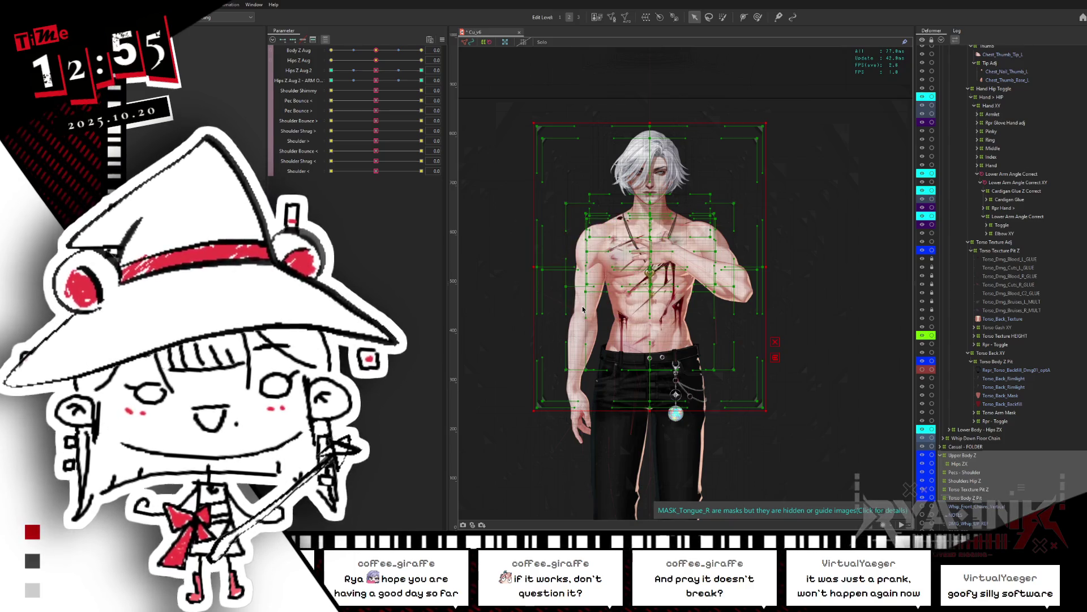
left_click(959, 474)
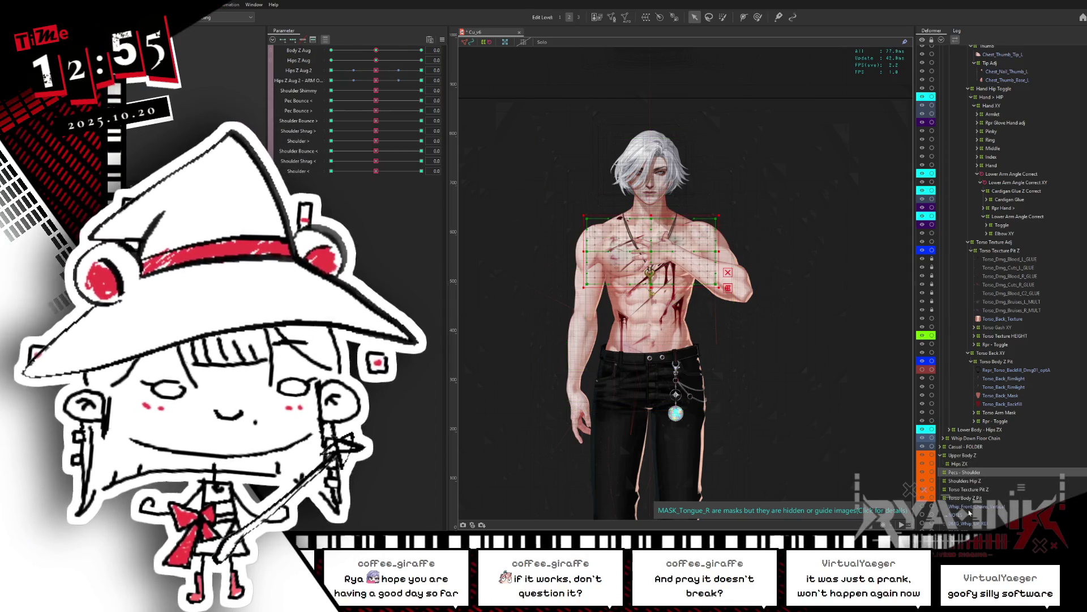
Move Torso Body Z Pit under Torso Back XY and delete its duplicate nested copy
left_click(968, 498)
left_click_drag(987, 417, 987, 360)
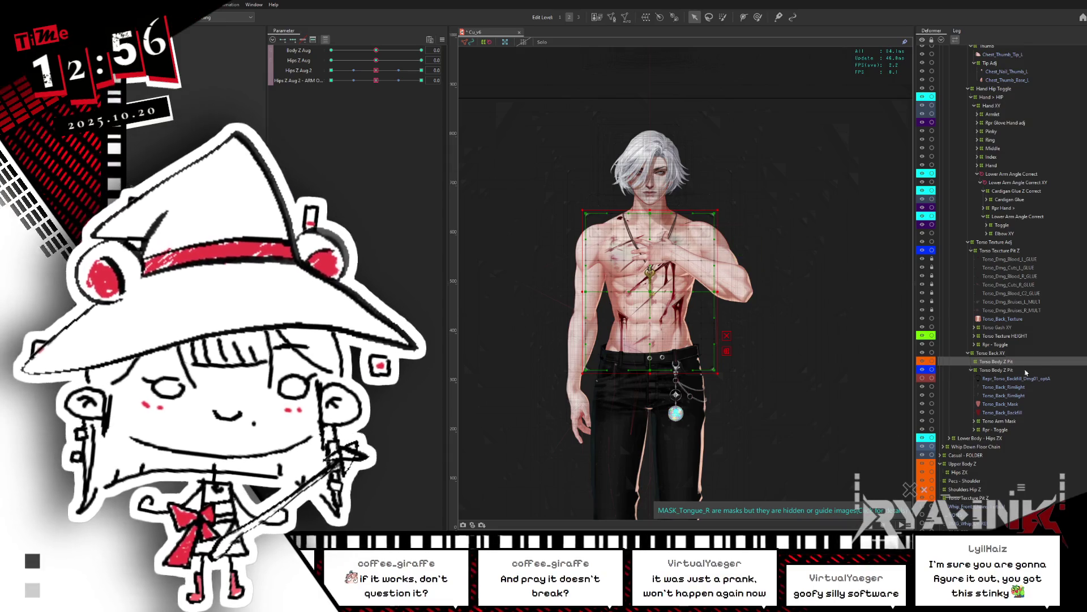
left_click(1029, 372)
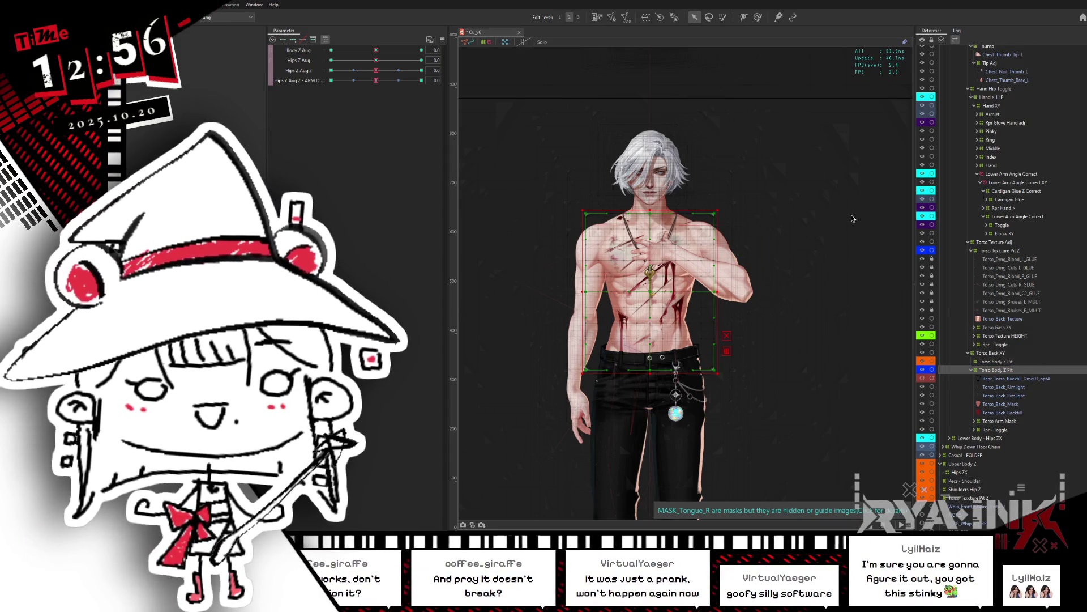
left_click(997, 379)
left_click(994, 363)
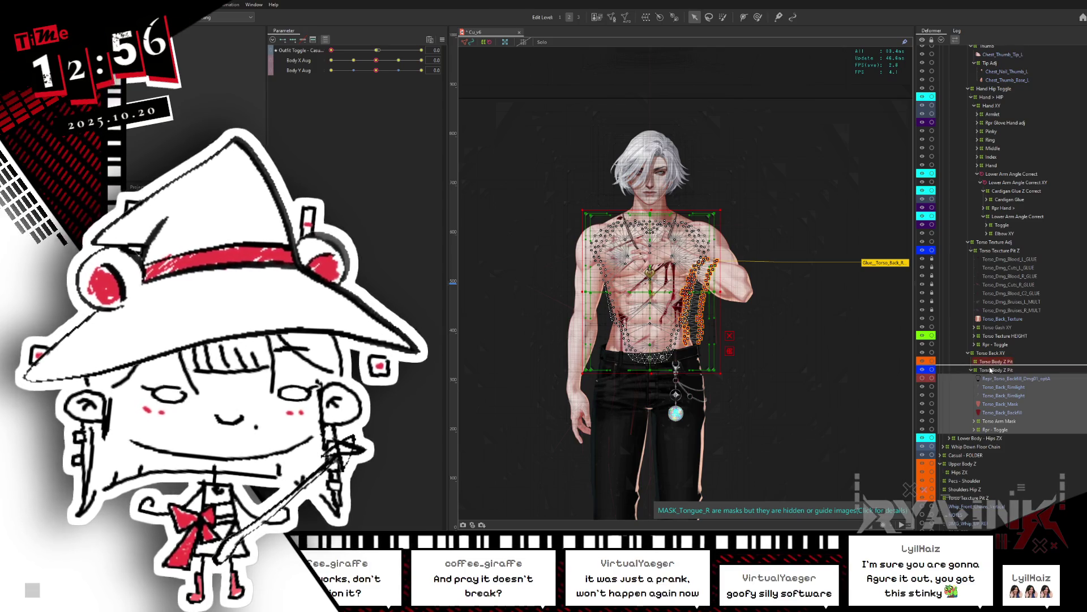
left_click_drag(992, 367, 993, 367)
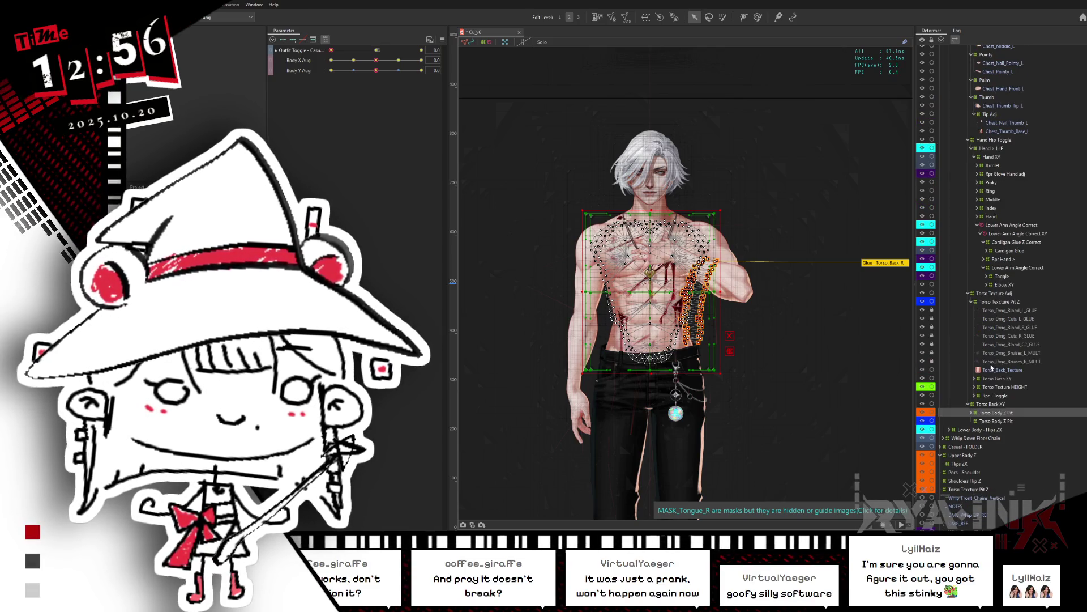
left_click(992, 420)
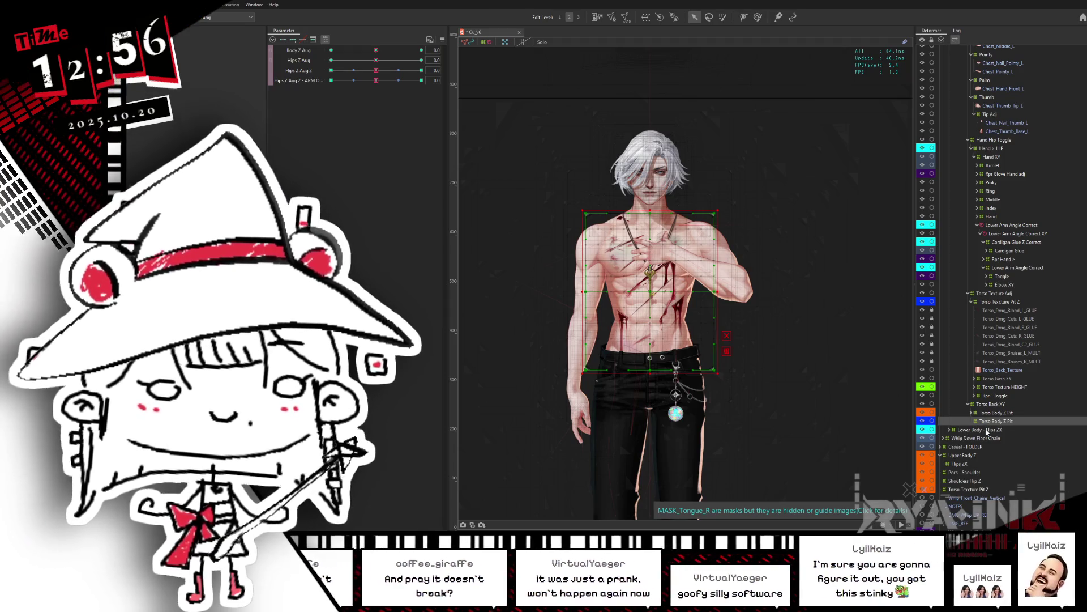
key("Delete")
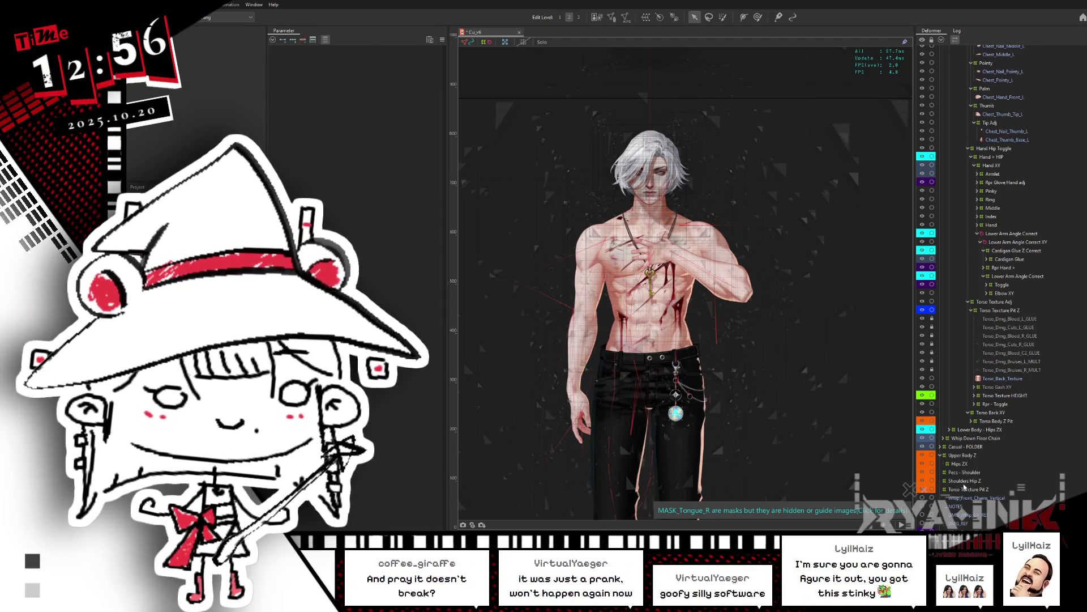
Move Torso Texture Pit Z up the hierarchy into the Torso Texture Adj group
left_click(971, 489)
left_click_drag(973, 491, 1003, 312)
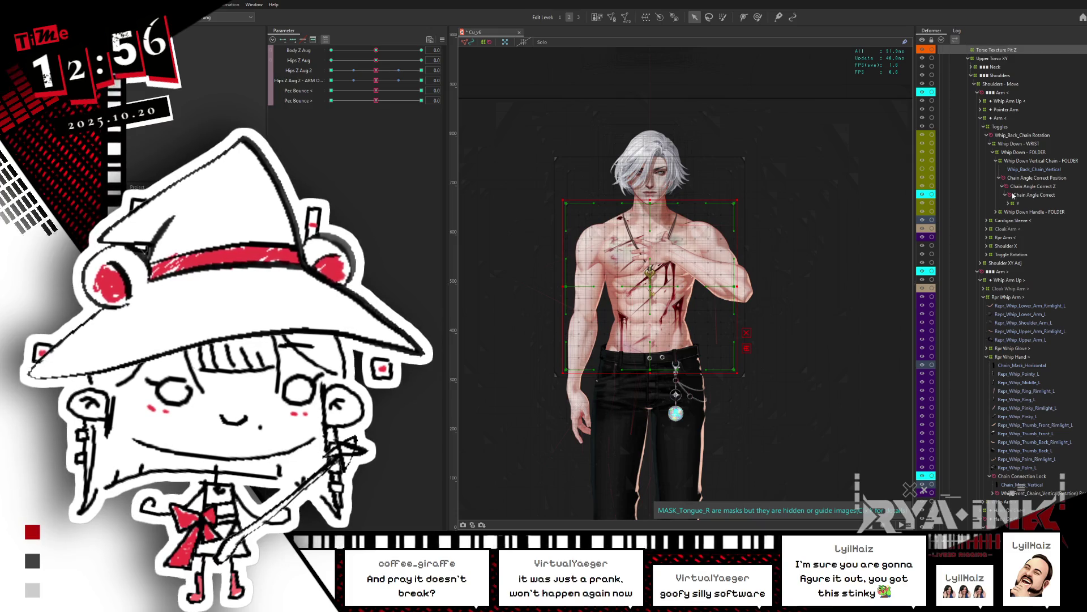
scroll(1020, 488, "down", 2)
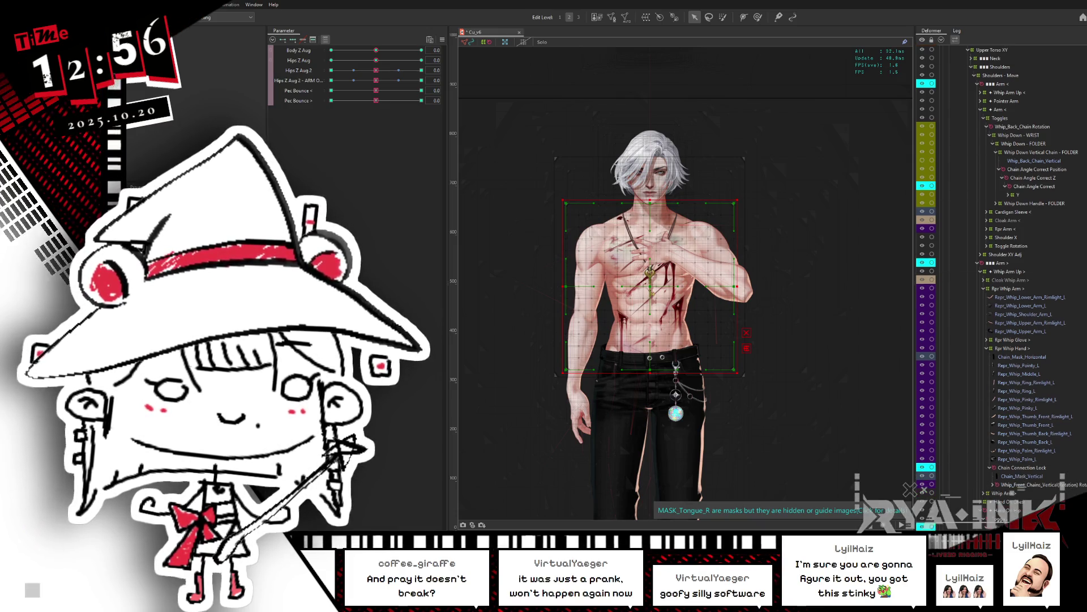
mouse_move(1020, 475)
left_mouse_down()
mouse_move(1039, 295)
mouse_move(1008, 375)
mouse_move(998, 359)
left_mouse_up()
left_click(1000, 372)
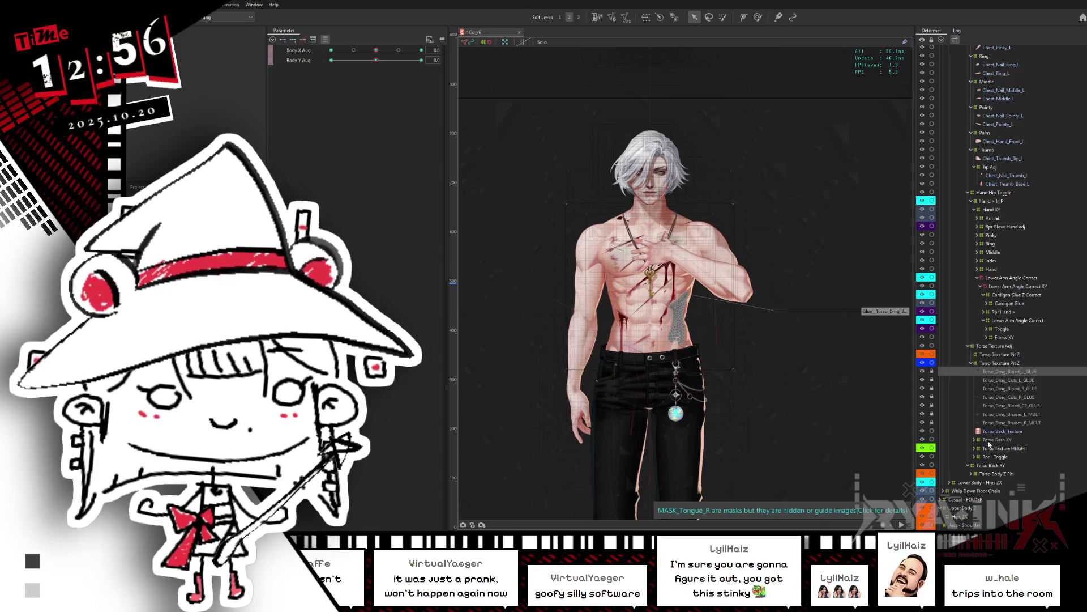
Drag the Torso_Dmg damage layers into Torso Texture Pit Z and delete the duplicate Torso Texture Pit Z
left_click(983, 423, "shift")
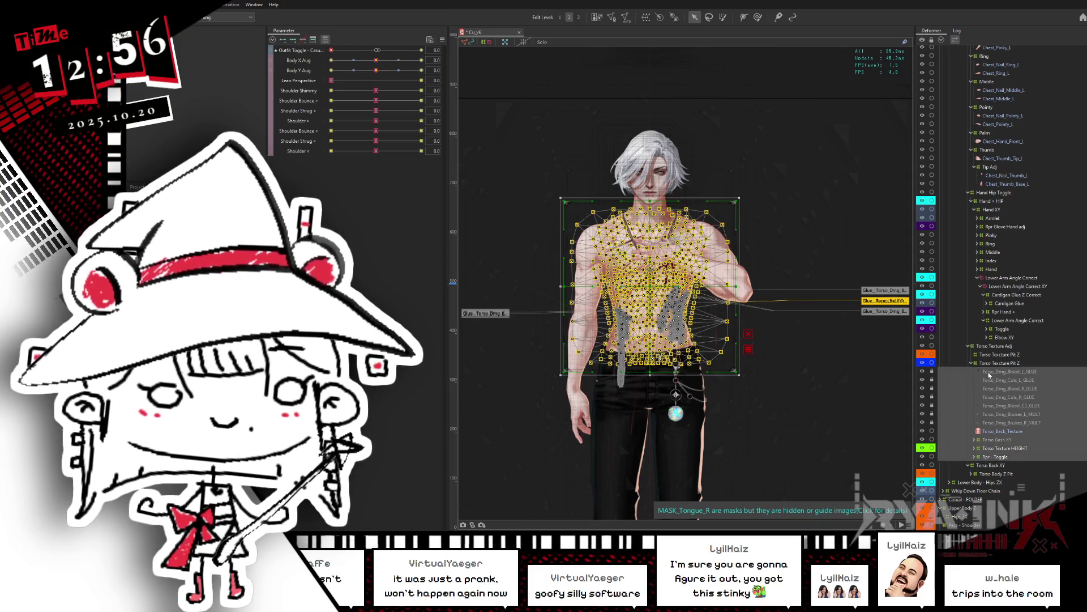
left_click_drag(986, 373, 989, 354)
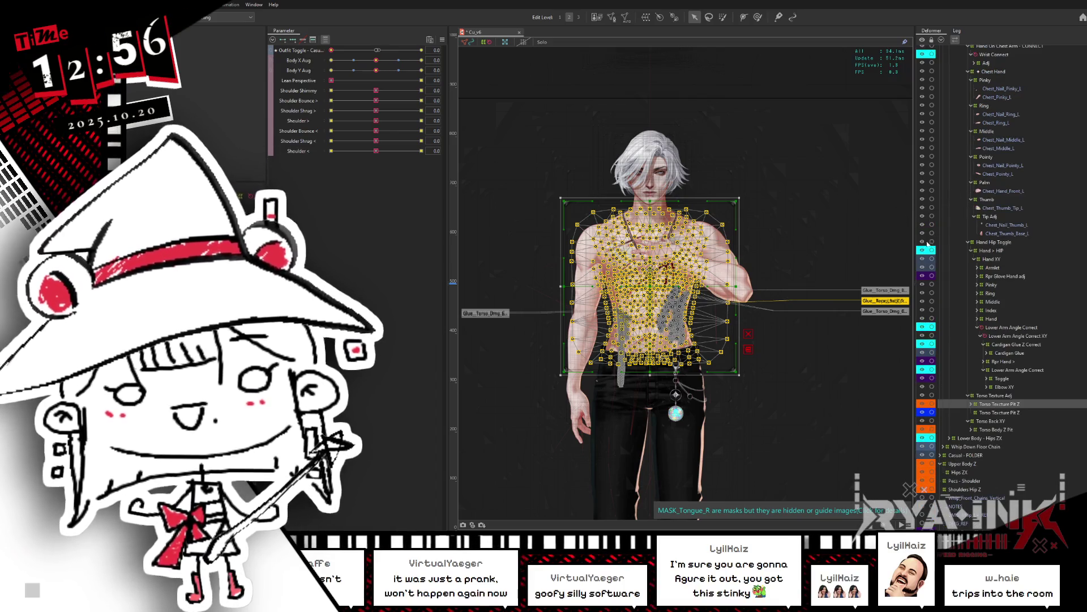
left_click(997, 412)
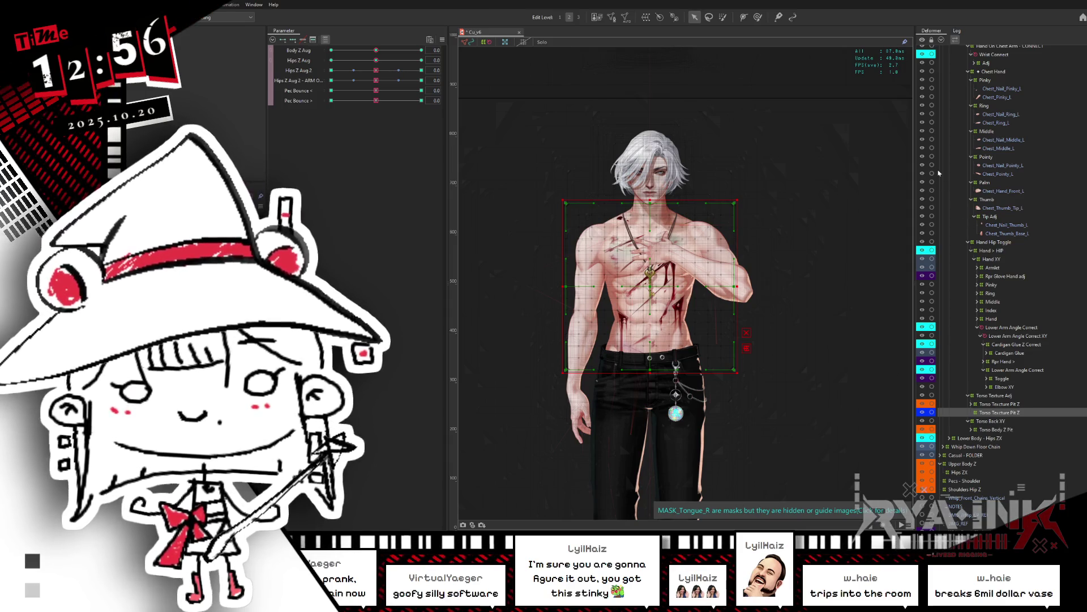
key("Delete")
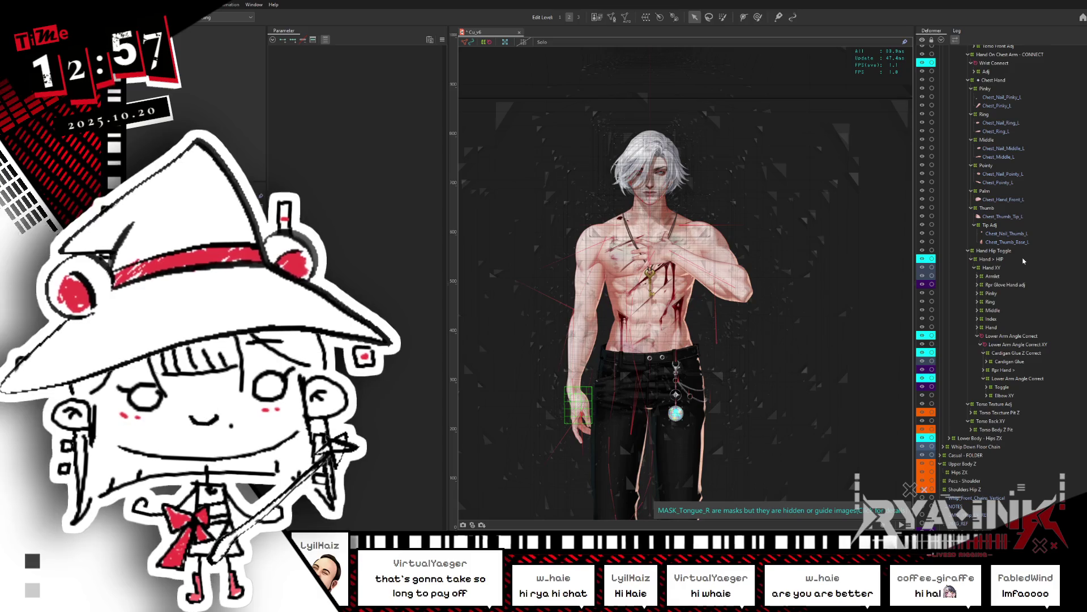
Collapse the Hand Hip Toggle, Chest Hand, Pecs - Shoulder, CONNECT, Torso Texture Adj and Torso Back XY branches
left_click(960, 489)
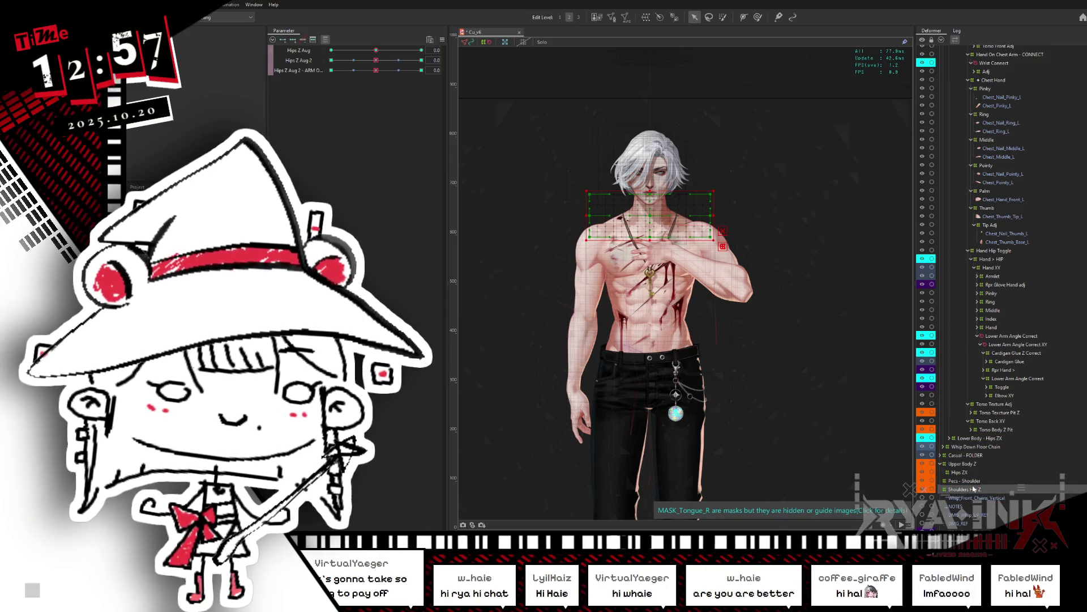
left_click(968, 251)
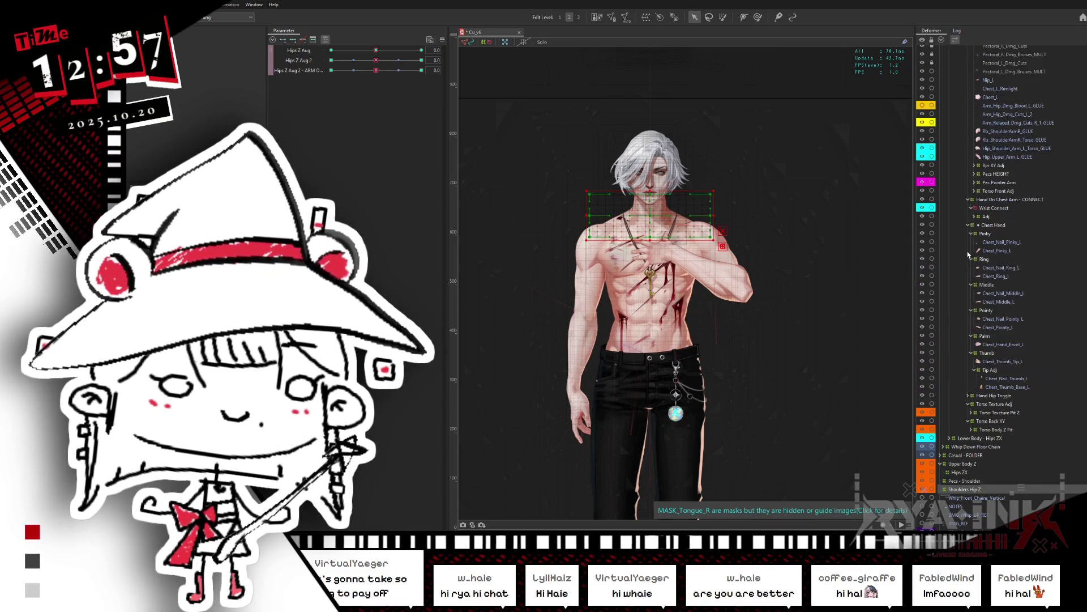
left_click(969, 225)
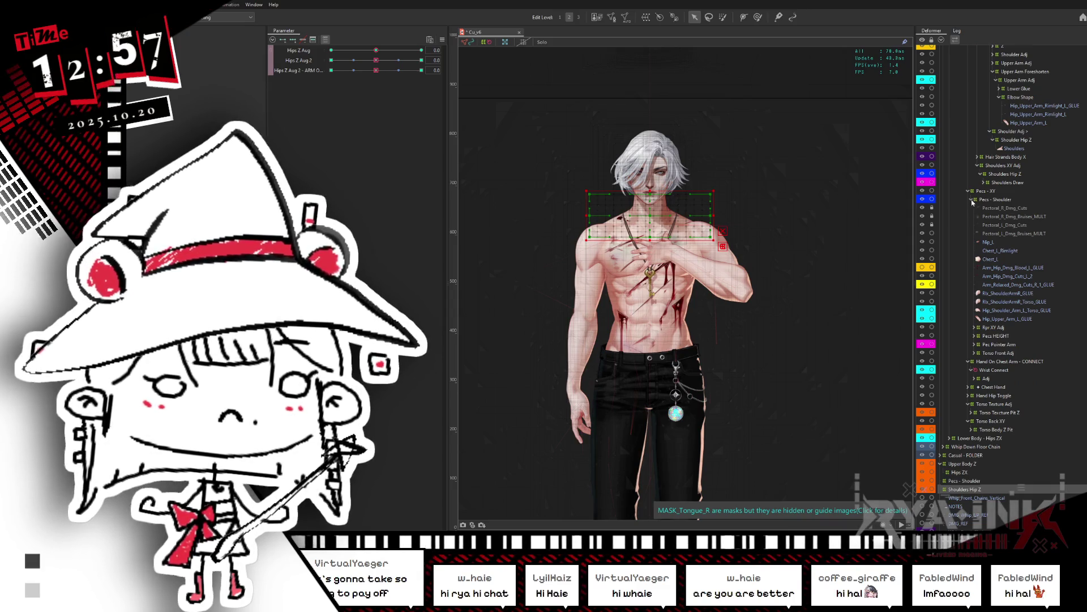
left_click(972, 200)
left_click(969, 362)
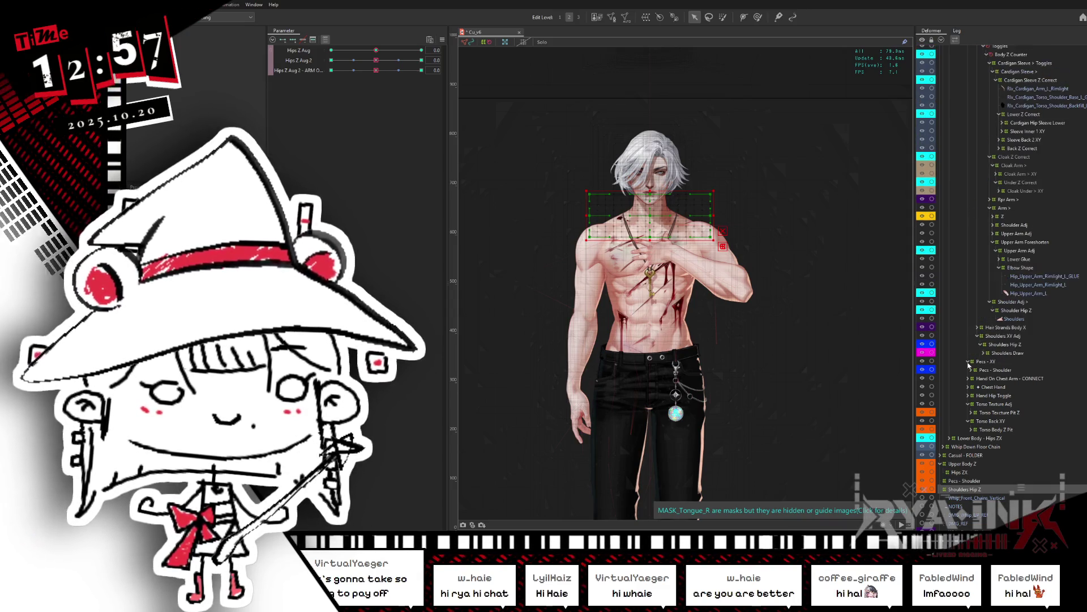
left_click(968, 404)
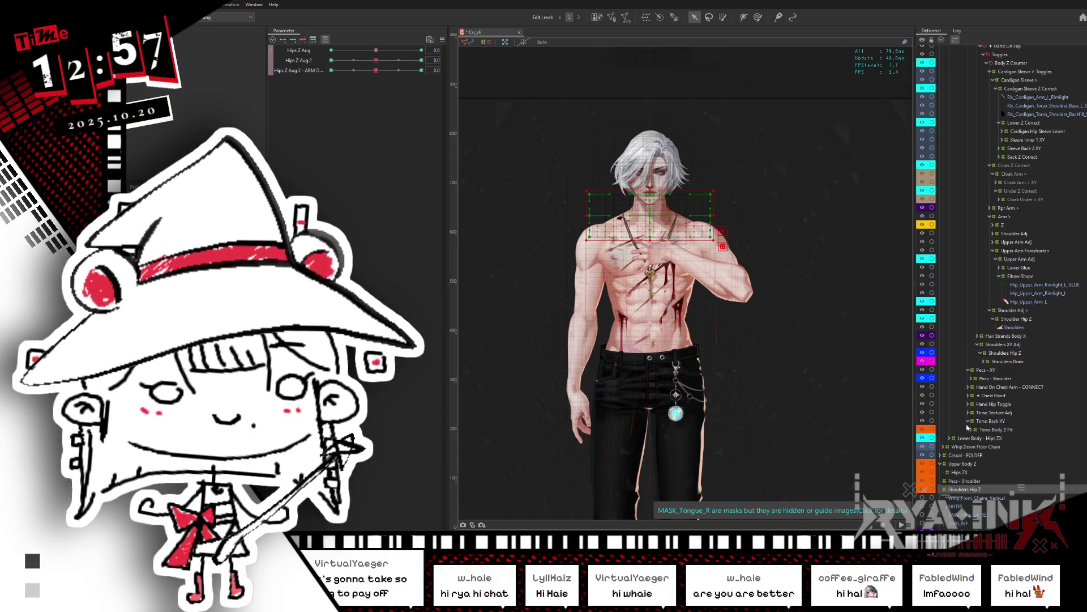
left_click(969, 421)
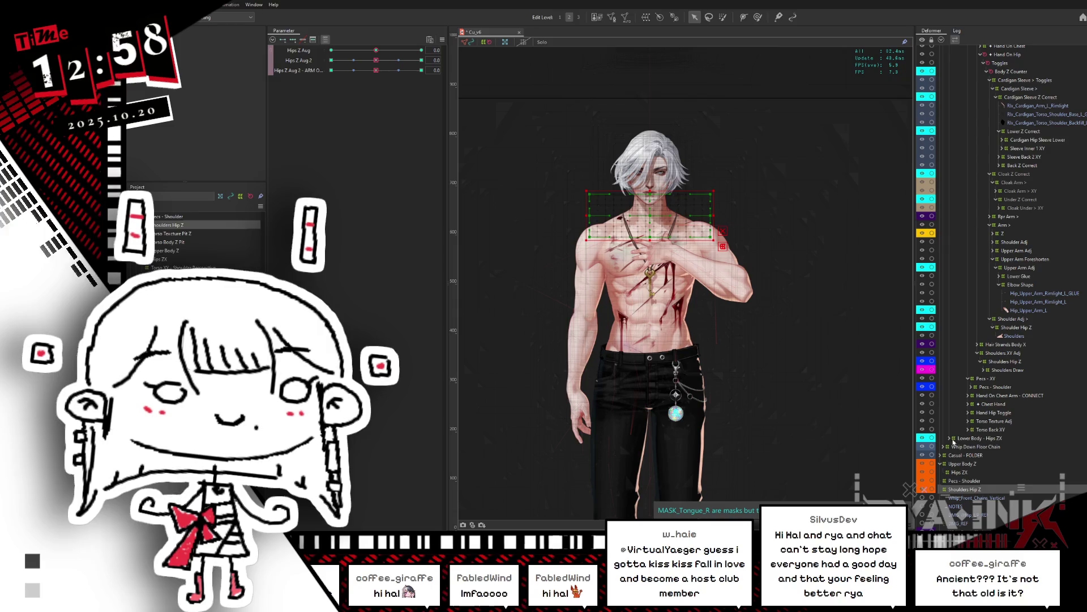
Move Pecs - Shoulder up under Pecs - XY and reposition the second Pecs - Shoulder
left_click(966, 480)
left_click_drag(966, 480, 982, 390)
left_click(971, 396)
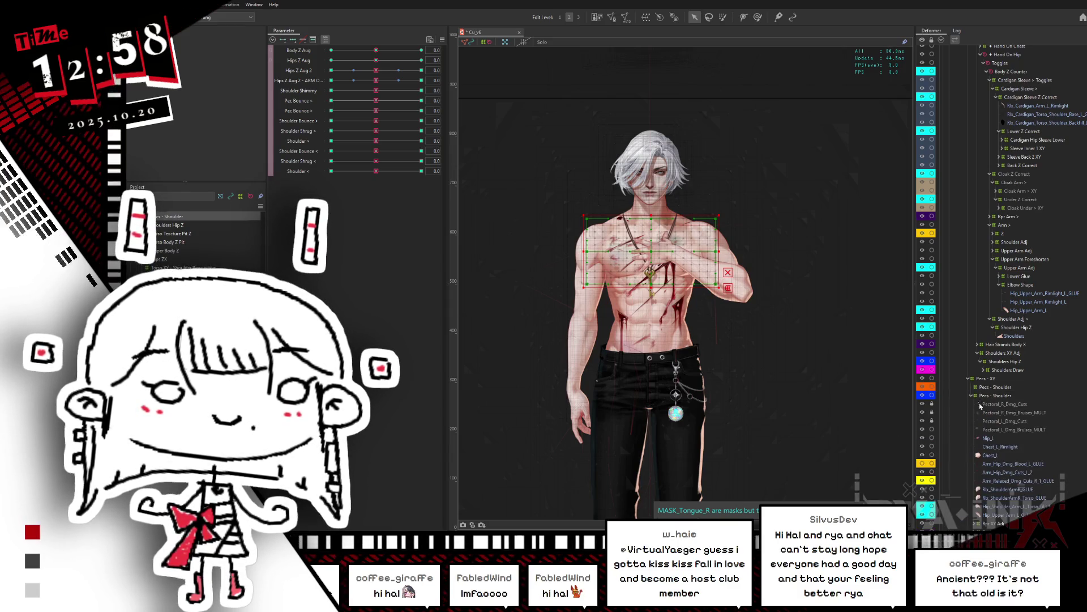
left_click(986, 403)
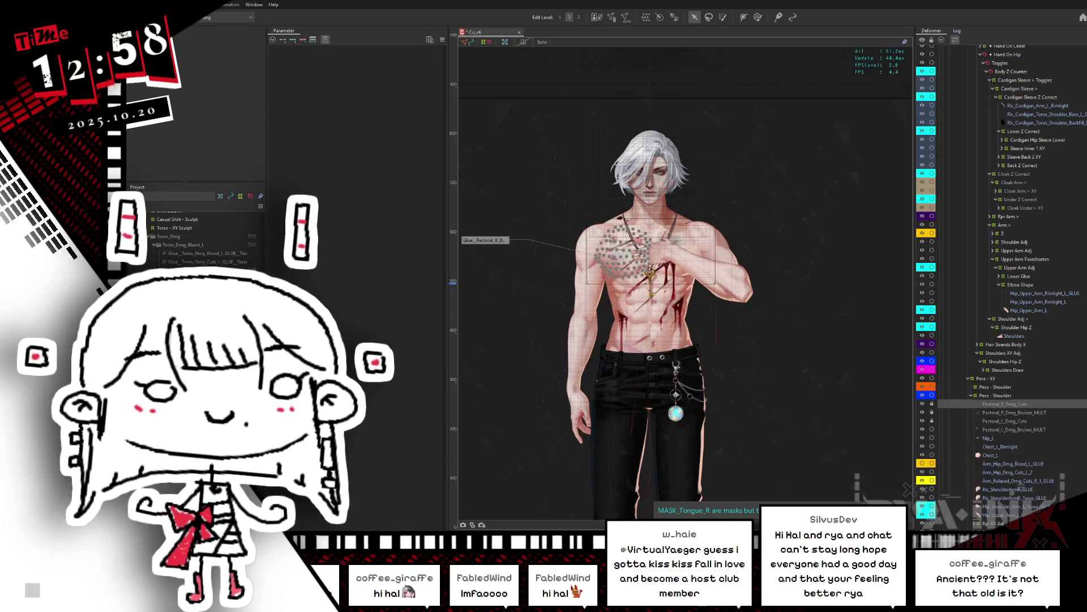
scroll(1067, 415, "down", 3)
left_click_drag(994, 344, 976, 332)
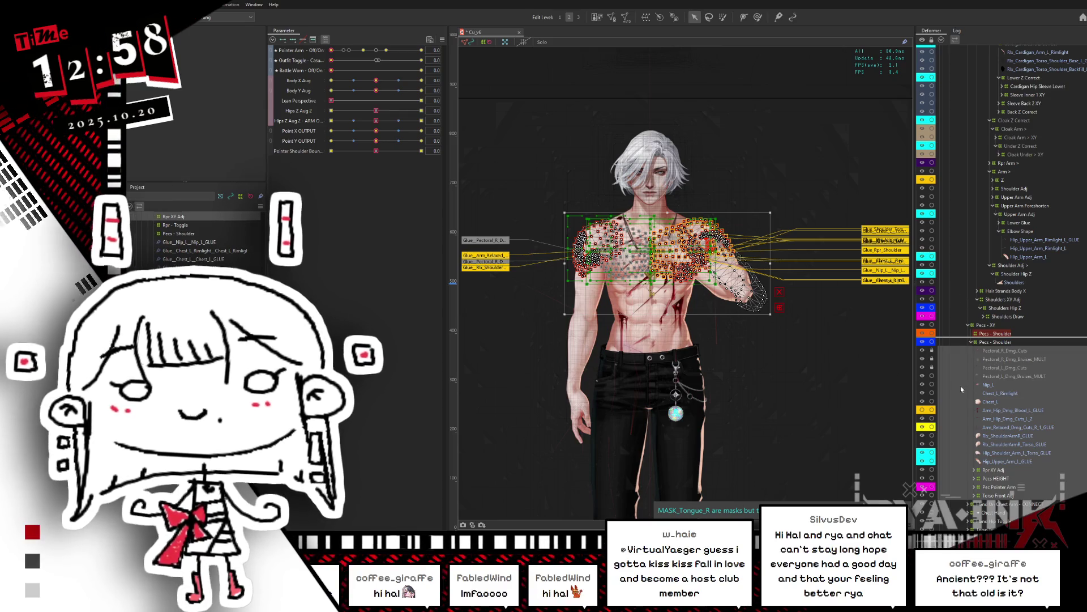
Collapse the Pecs - Shoulder and Pecs - XY branches and drag Shoulders Hip Z into Shoulders XY Adj
scroll(955, 390, "up", 2)
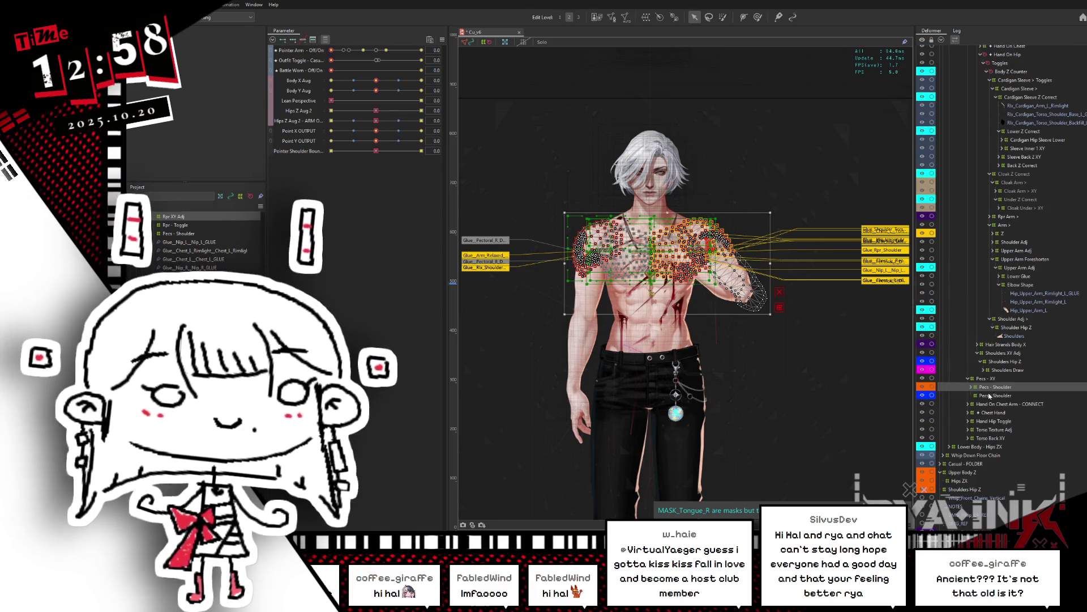
left_click(992, 396)
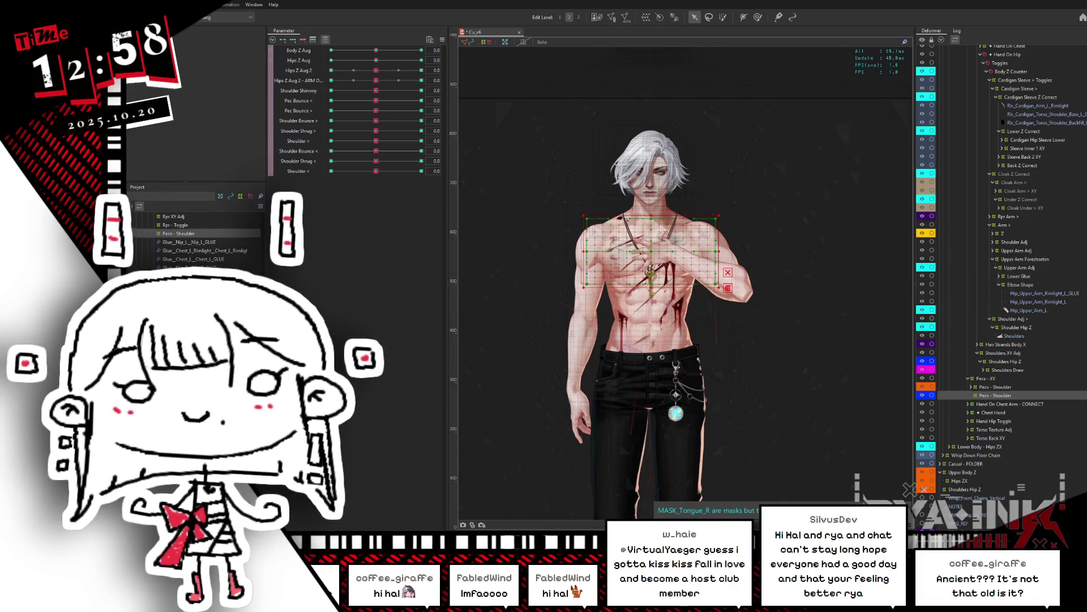
left_click(970, 387)
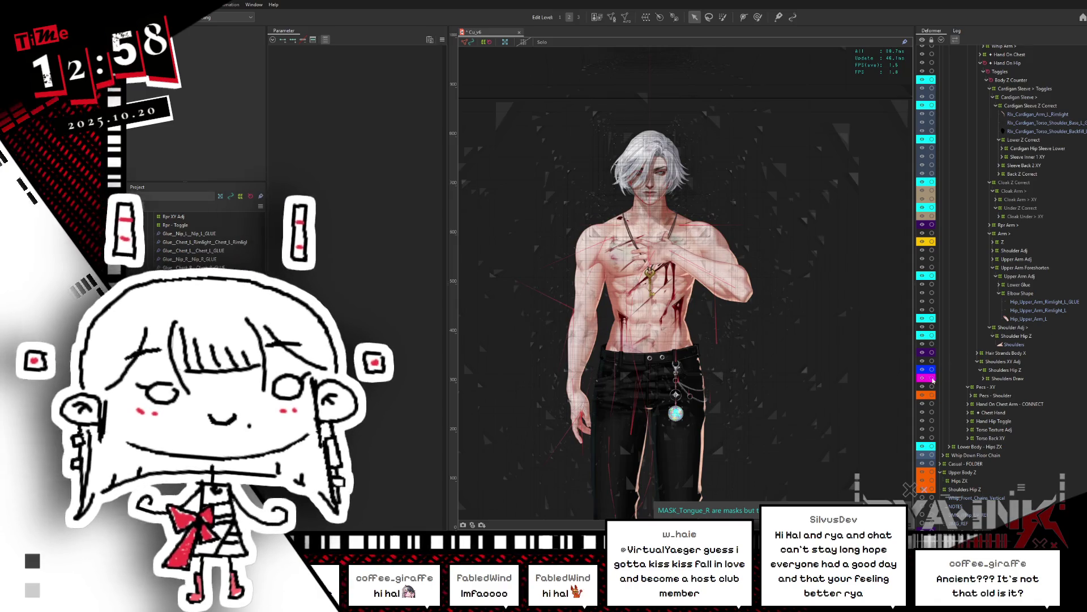
left_click(970, 390)
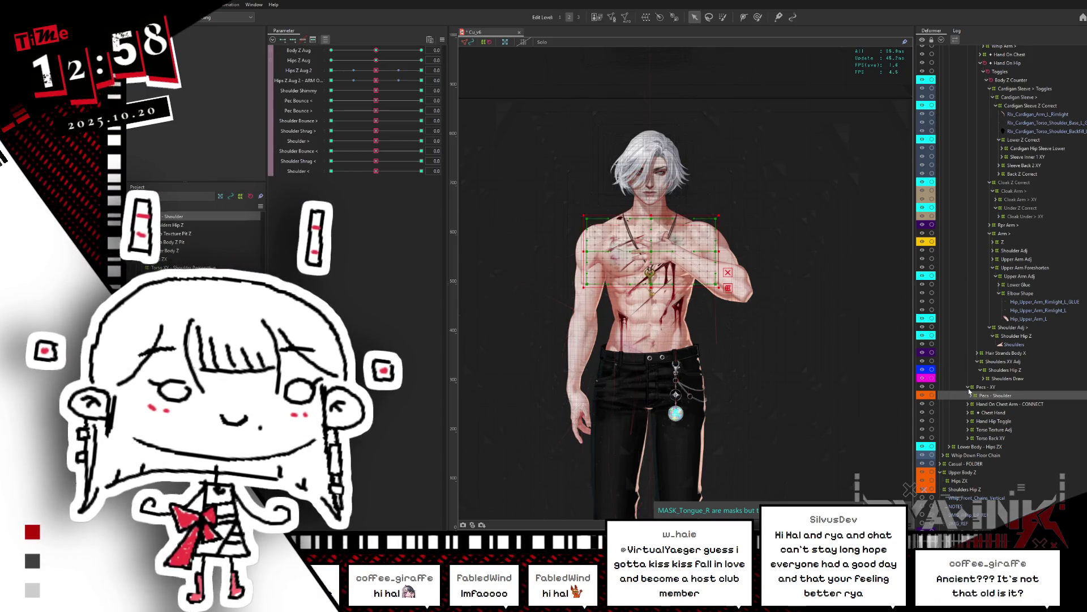
mouse_move(968, 491)
left_mouse_down()
mouse_move(1009, 378)
mouse_move(993, 382)
left_mouse_up()
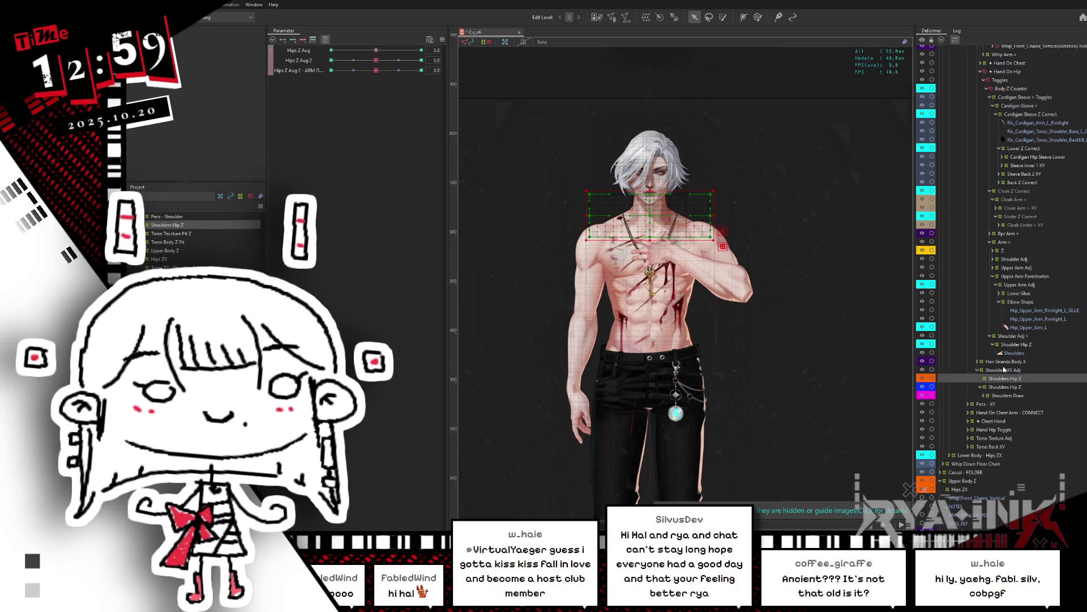
Reposition the shoulder deformer and drag the second Shoulders Hip Z down toward Hips ZX
left_click_drag(1003, 396, 989, 384)
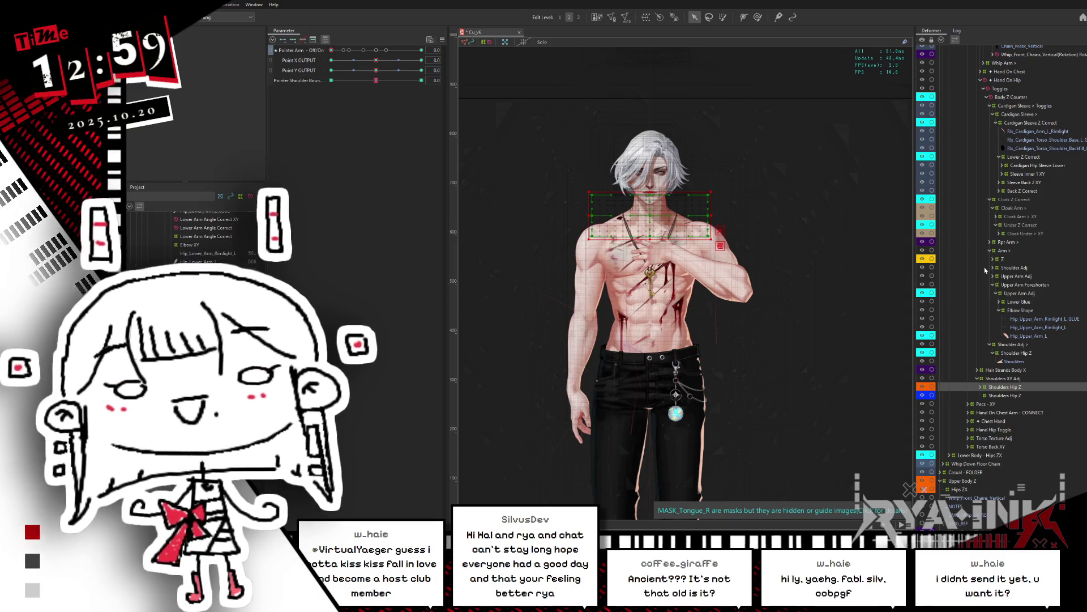
left_click(994, 396)
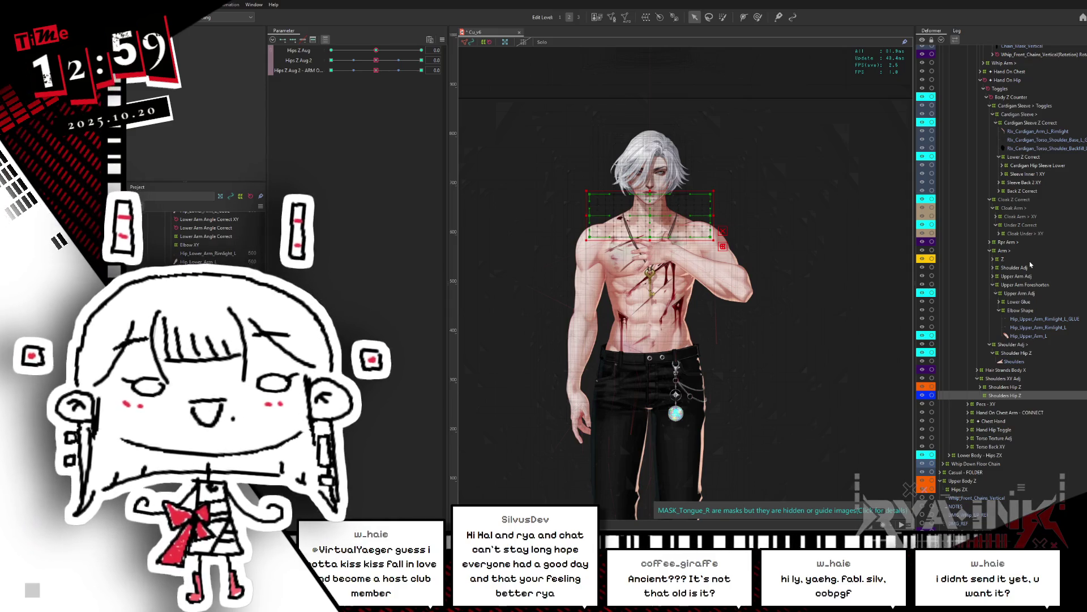
left_click_drag(1031, 264, 967, 489)
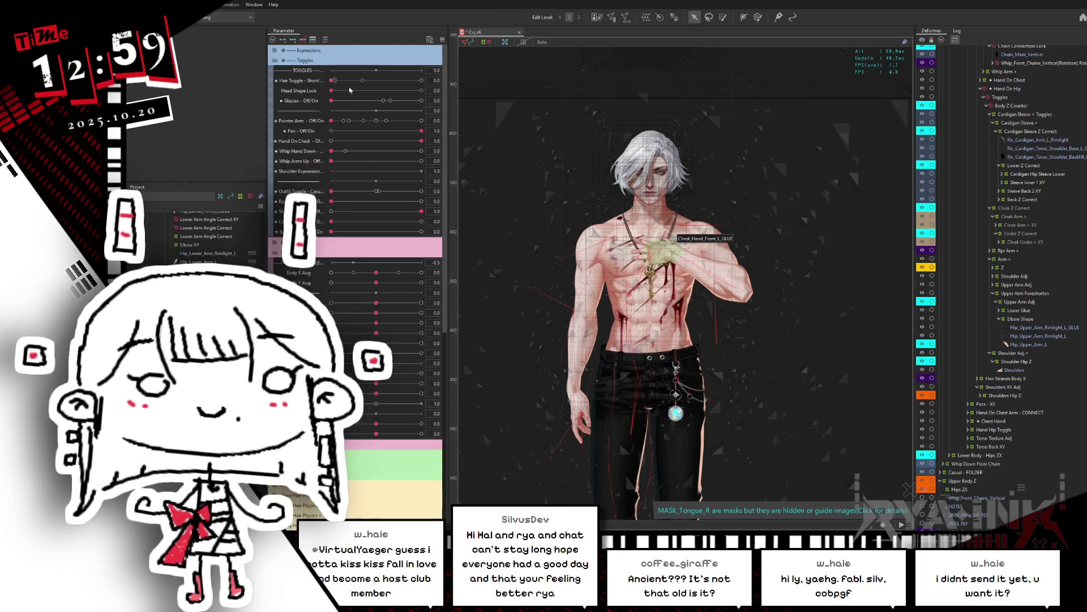
Collapse the Toggles group, bend the pose with the Hips Z slider, and reset it to 0
left_click(275, 60)
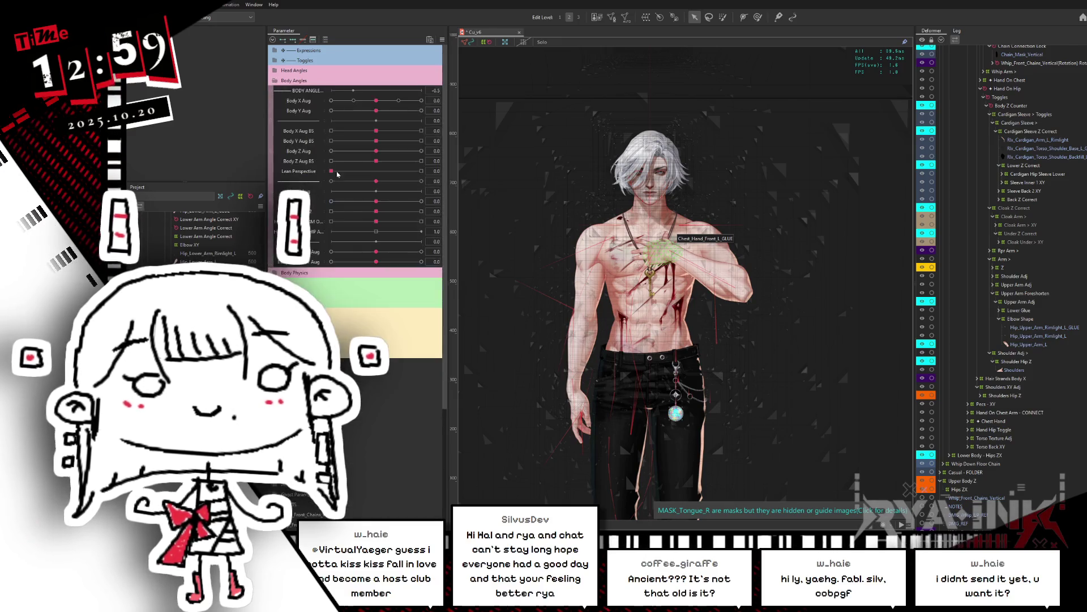
mouse_move(373, 222)
left_mouse_down()
mouse_move(331, 222)
mouse_move(385, 222)
mouse_move(424, 240)
left_mouse_up()
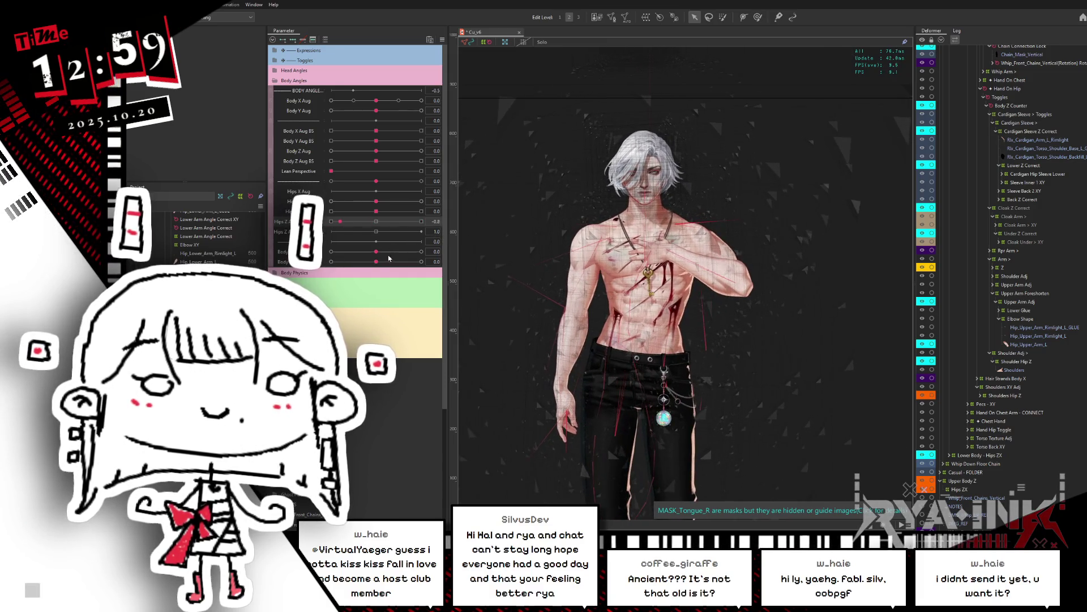
left_click(376, 222)
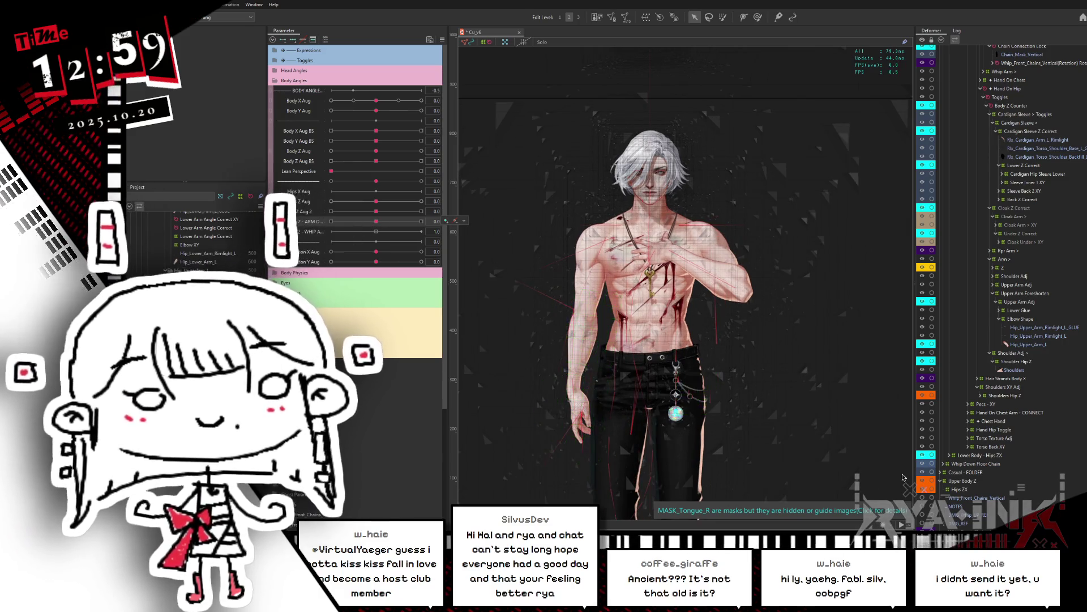
left_click(957, 490)
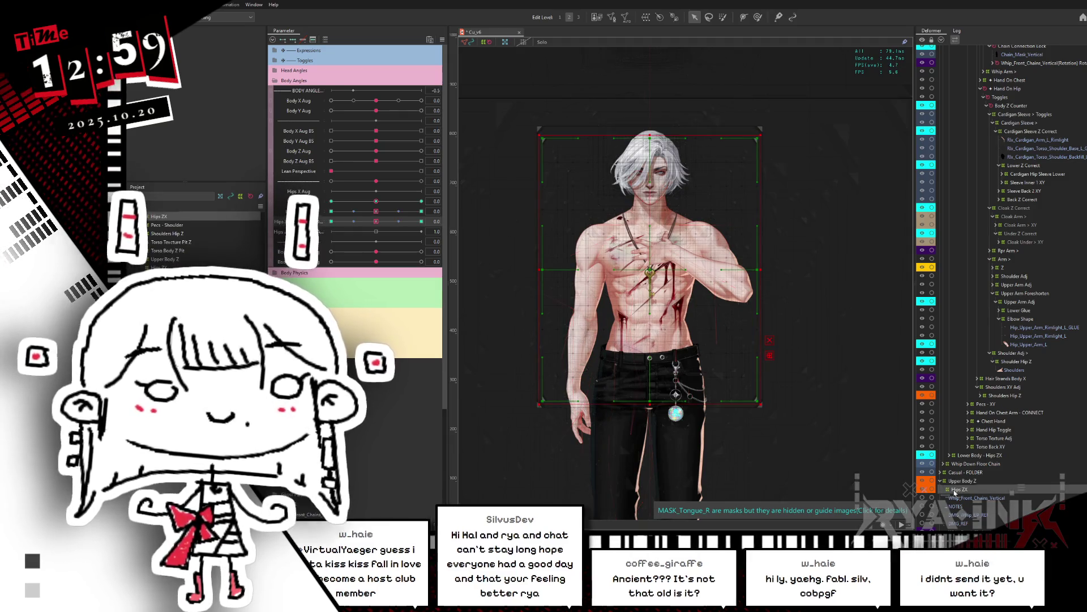
Move Torso XY - PERSPECTIVE into the other Hips ZX and remove the duplicate Hips ZX deformer
scroll(1029, 215, "up", 2)
scroll(1029, 215, "up", 10)
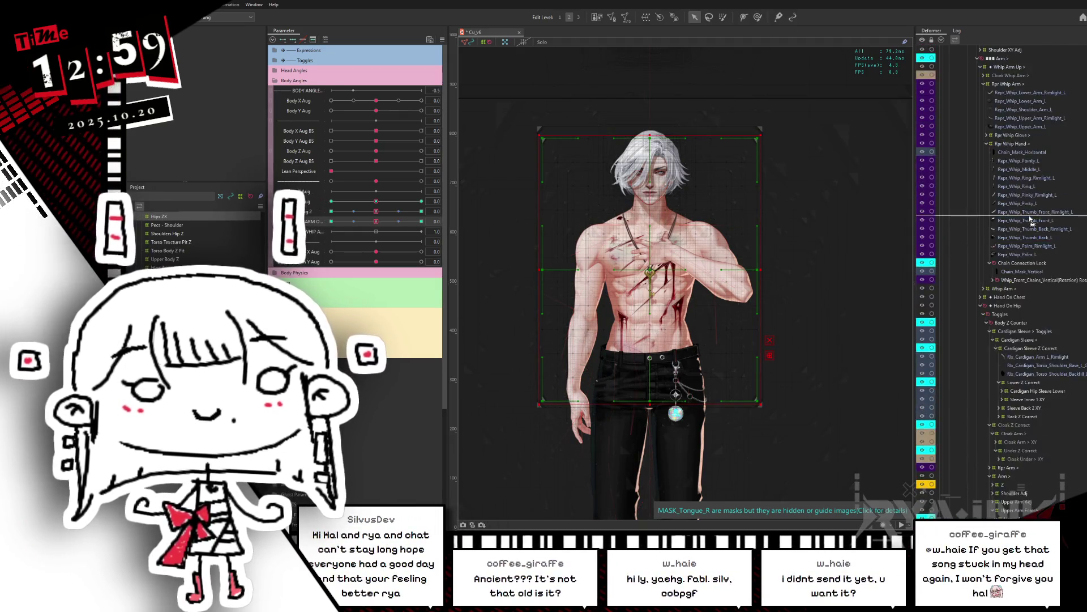
left_click_drag(1001, 280, 1008, 43)
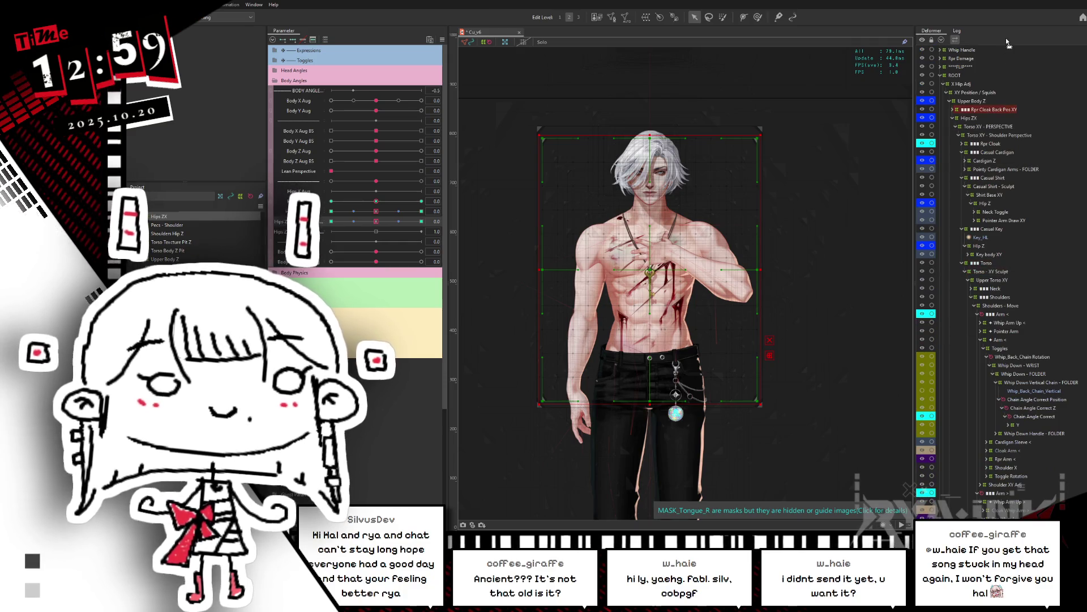
left_click_drag(992, 109, 973, 116)
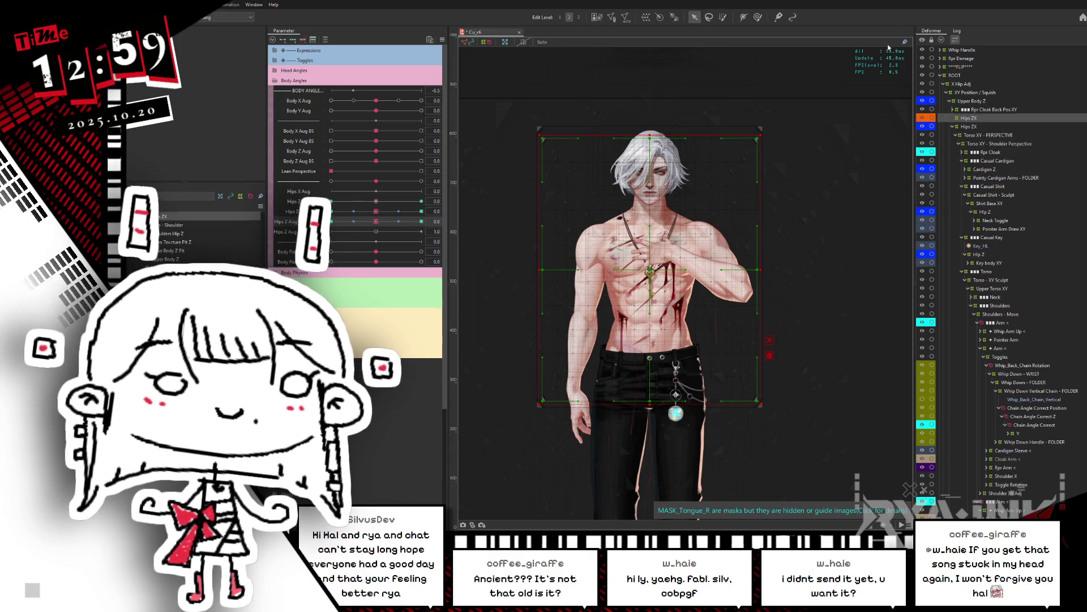
left_click(957, 136)
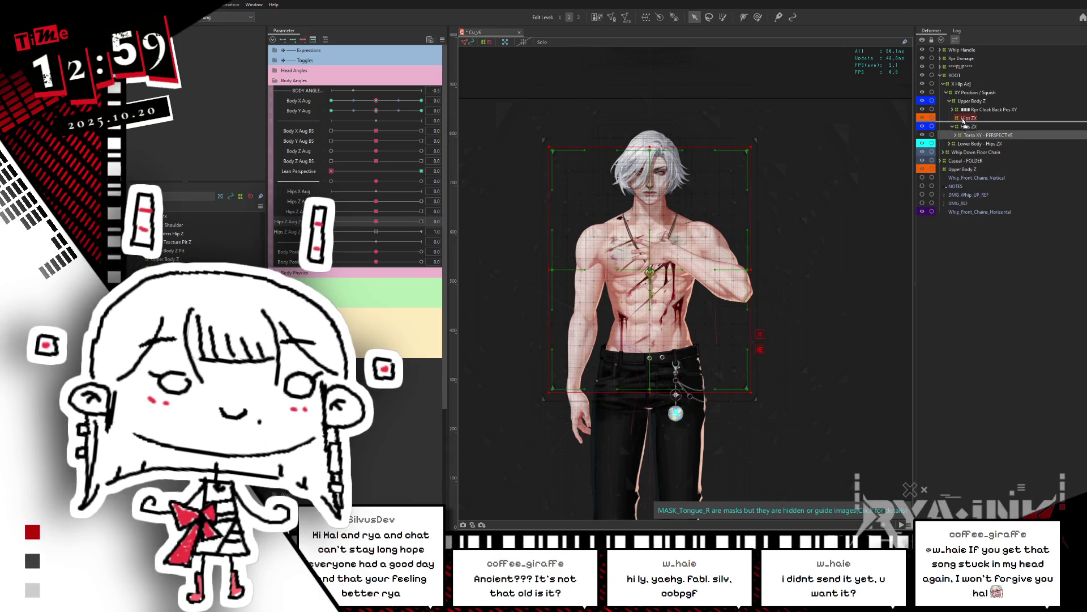
left_click_drag(970, 120, 971, 120)
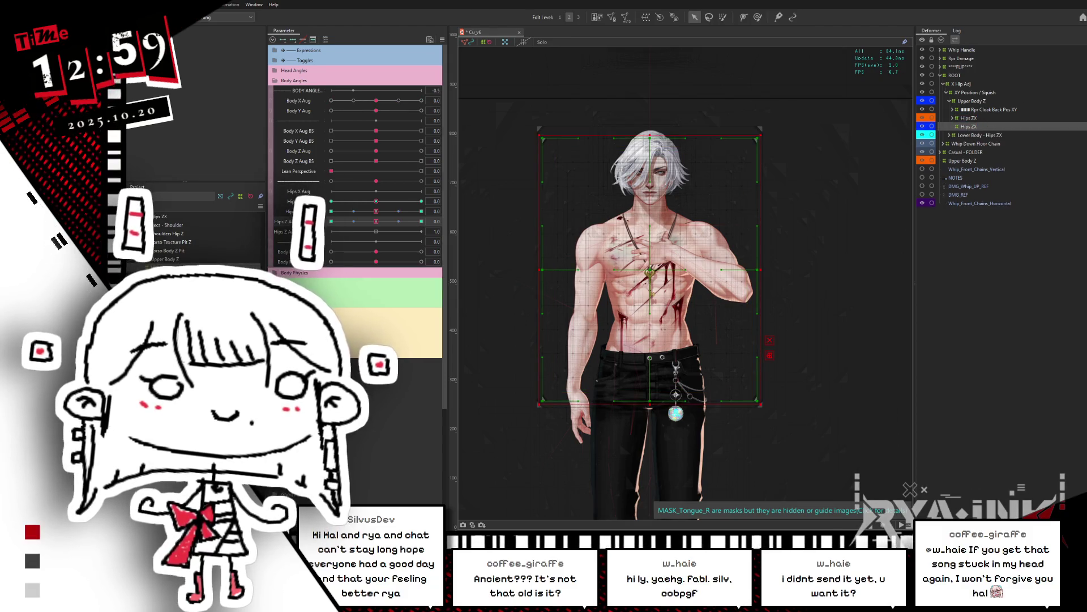
left_click_drag(968, 126, 969, 120)
left_click(968, 120)
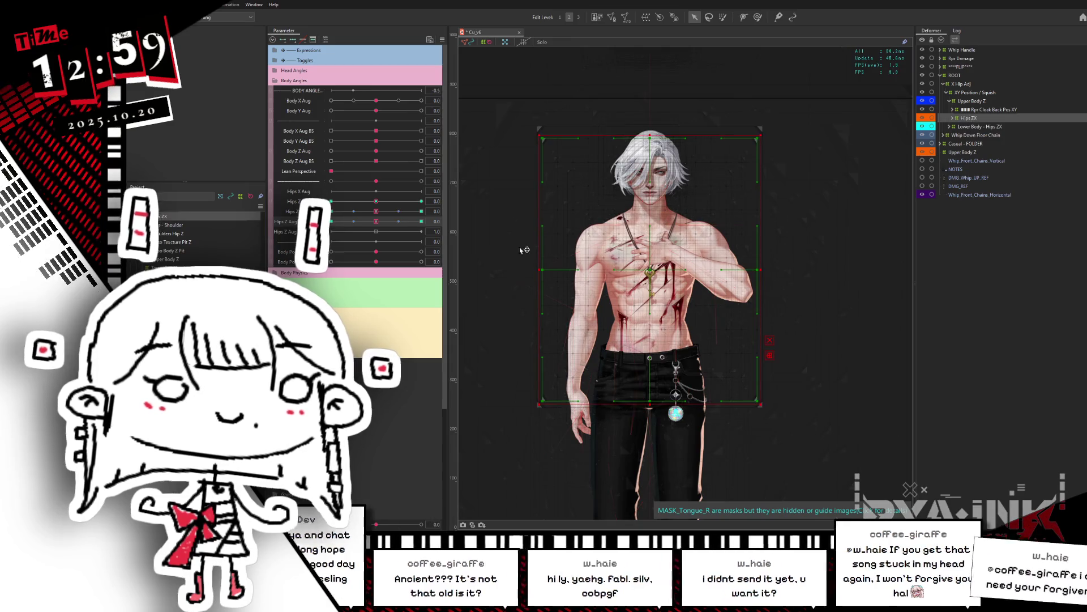
Test Hips Z Aug at -1.0 and 1.0, then return it to 0.0
left_click(331, 221)
left_click_drag(331, 221, 441, 220)
left_click(374, 221)
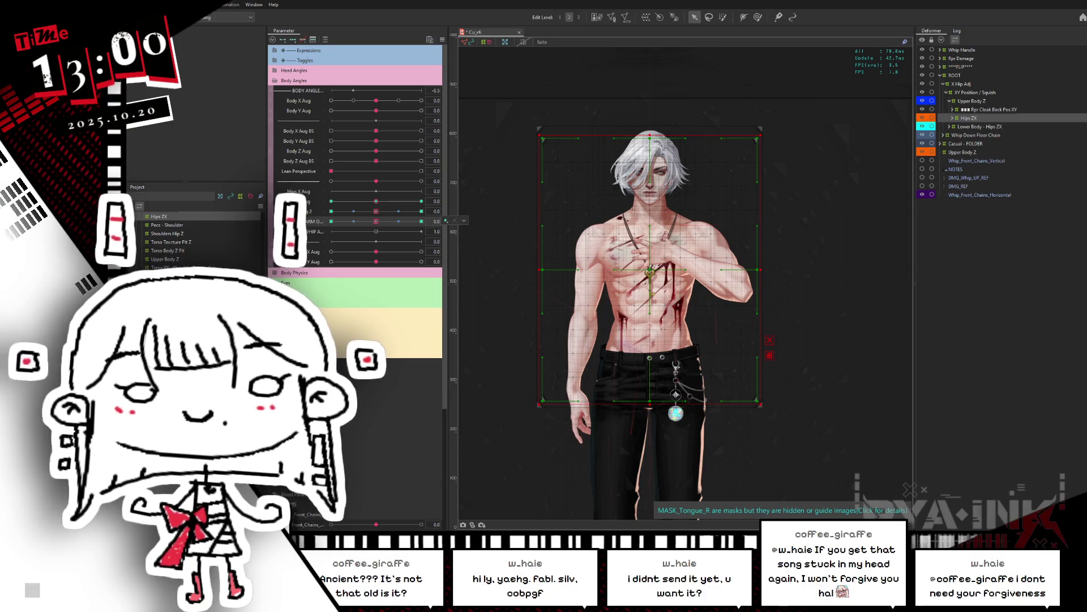
Move Upper Body Z under XY Position / Squish and merge the duplicate Upper Body Z into it
left_click(974, 152)
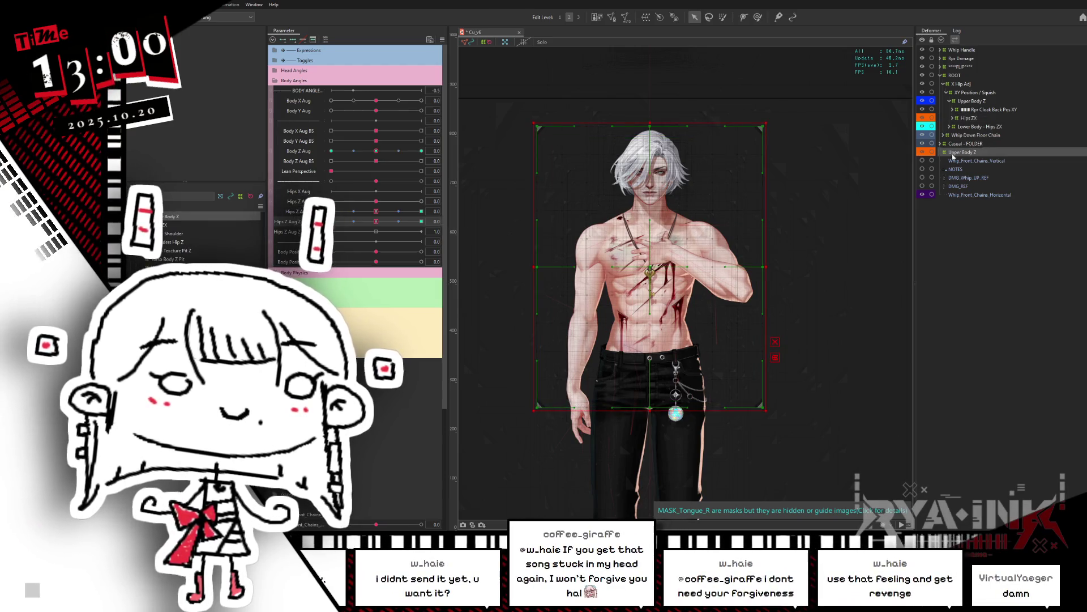
mouse_move(958, 154)
left_mouse_down()
mouse_move(961, 98)
mouse_move(972, 108)
left_mouse_up()
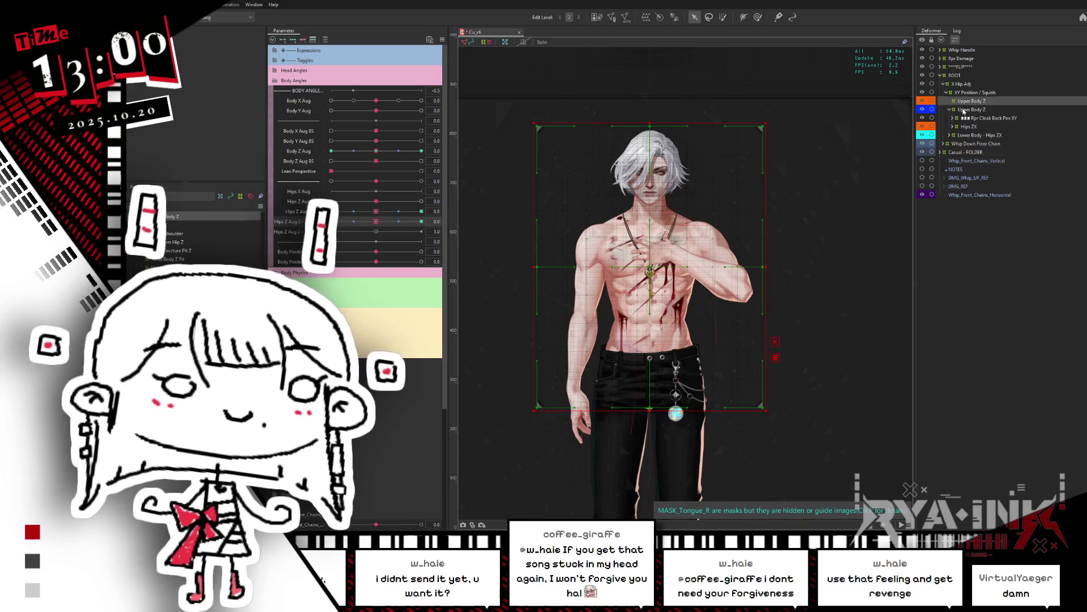
left_click(969, 119)
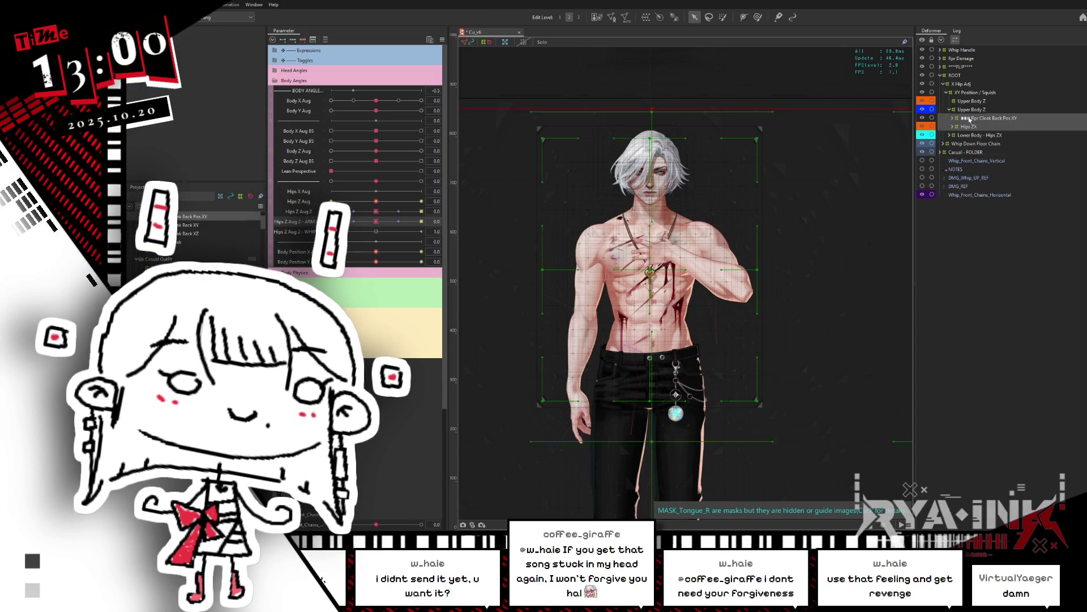
left_click_drag(968, 104, 977, 105)
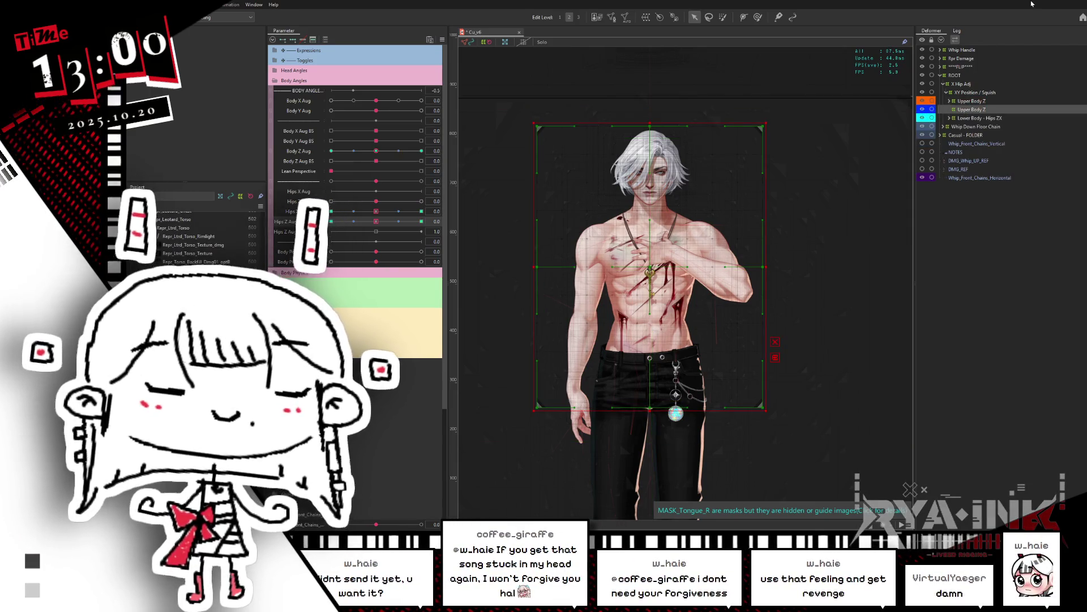
mouse_move(376, 222)
left_mouse_down()
mouse_move(361, 224)
mouse_move(377, 221)
left_mouse_up()
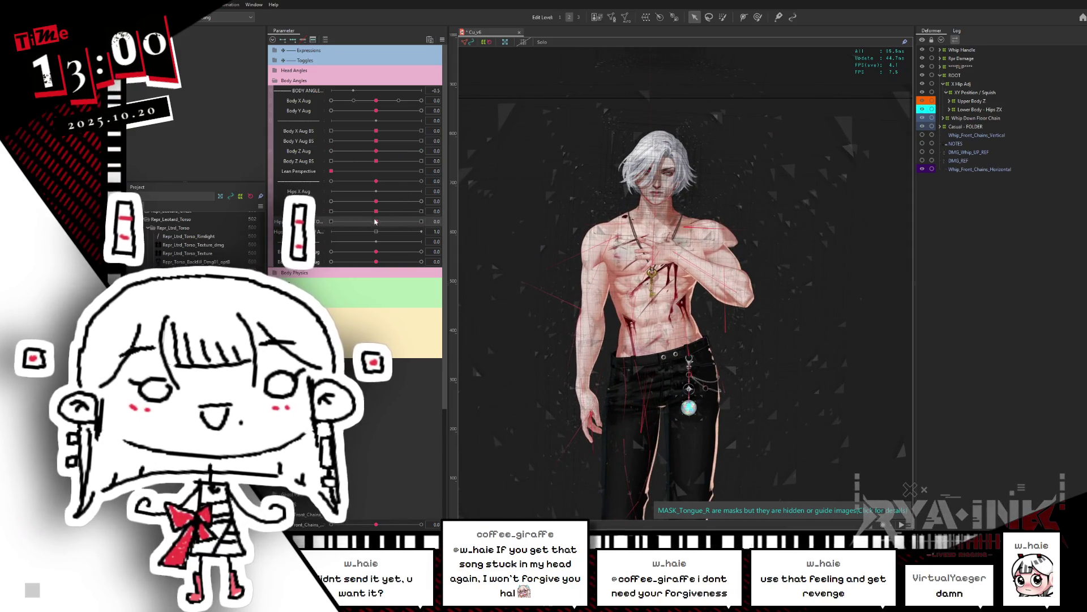
scroll(661, 226, "up", 2)
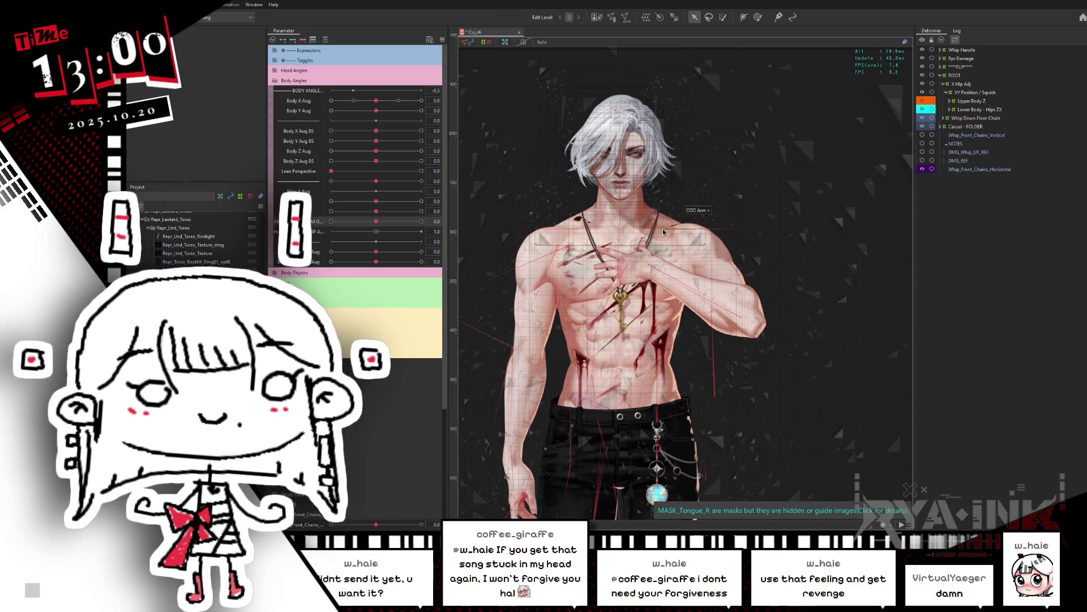
Select the mirrored Arm < deformer, paste a copy of its branch, and move it to the top level
left_click(663, 230)
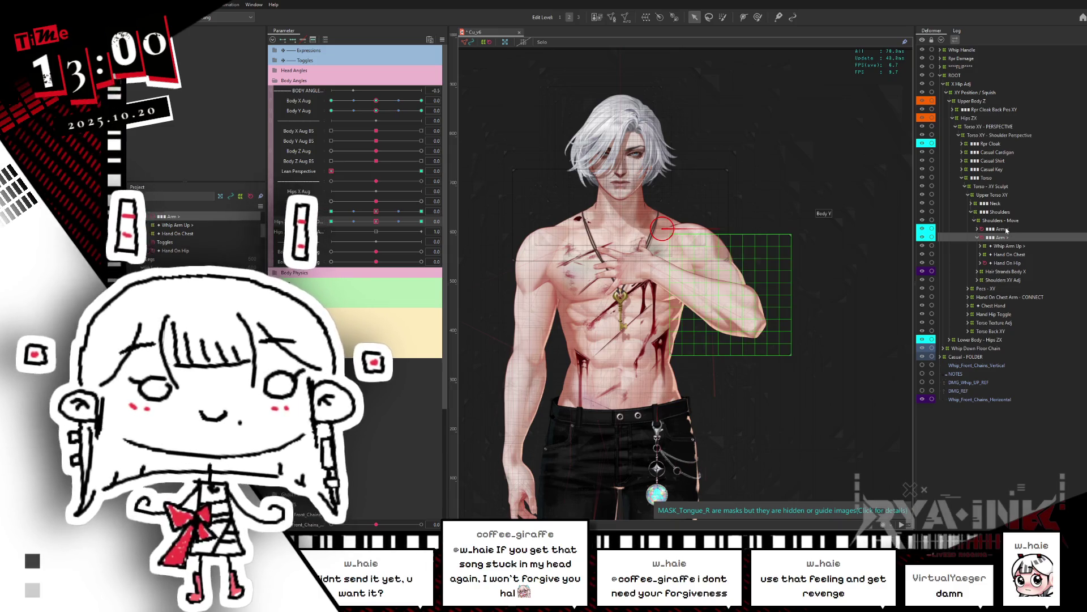
left_click(1006, 230)
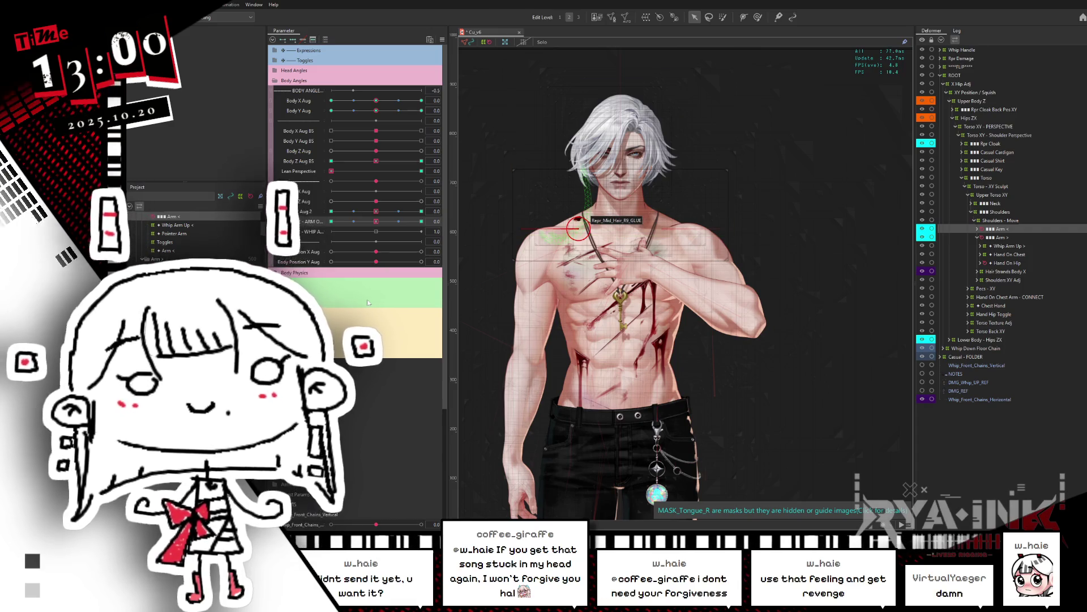
scroll(584, 262, "up", 3)
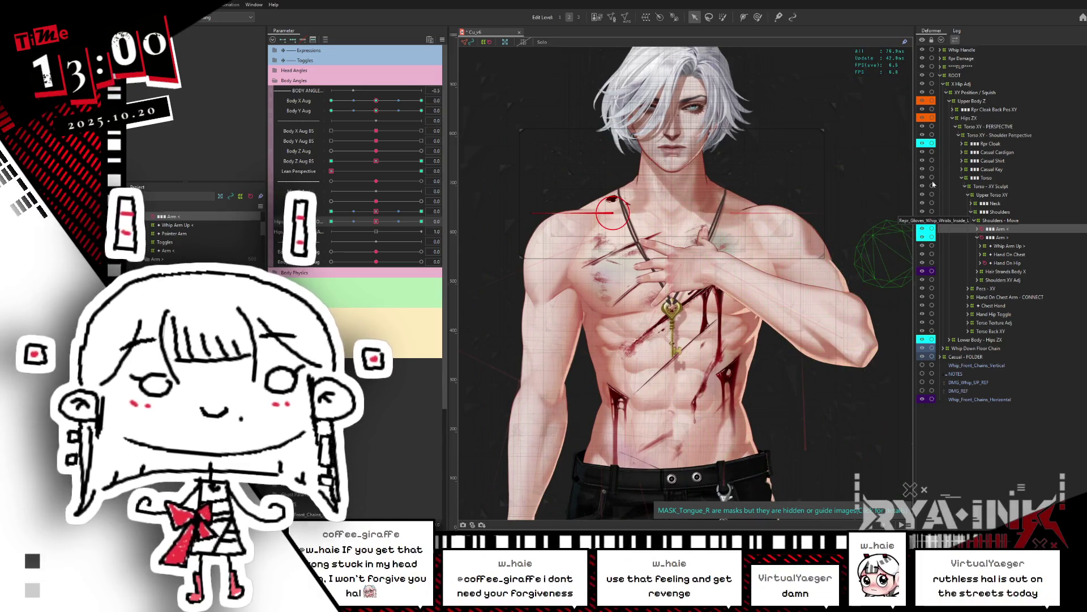
key("ctrl+v")
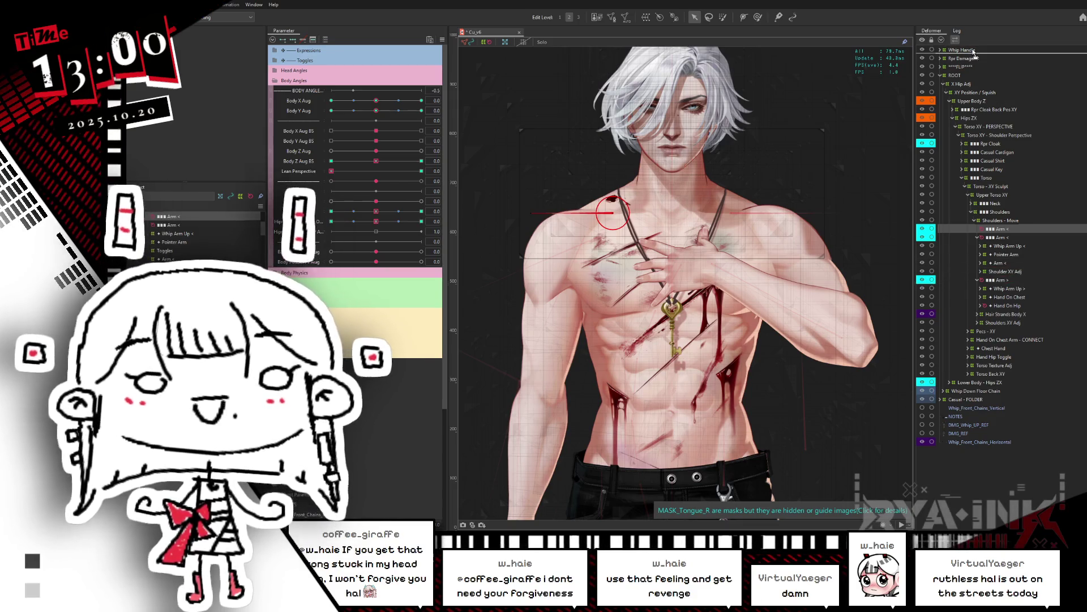
left_click_drag(988, 59, 966, 67)
Expand the *FLIP* group and drag the pasted Arm < deformer into it
left_click(951, 68)
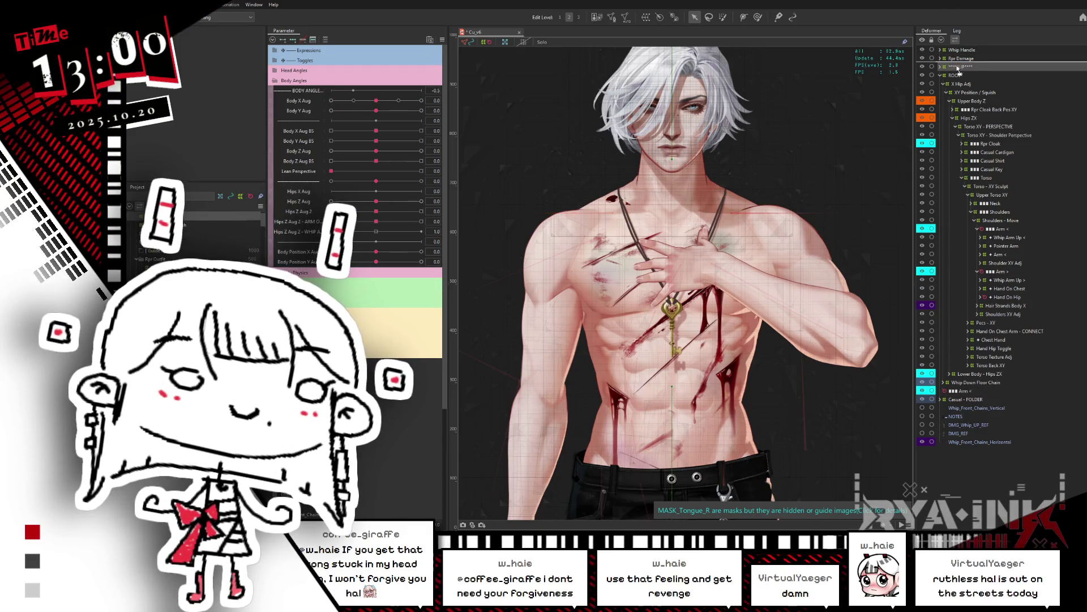
left_click(942, 67)
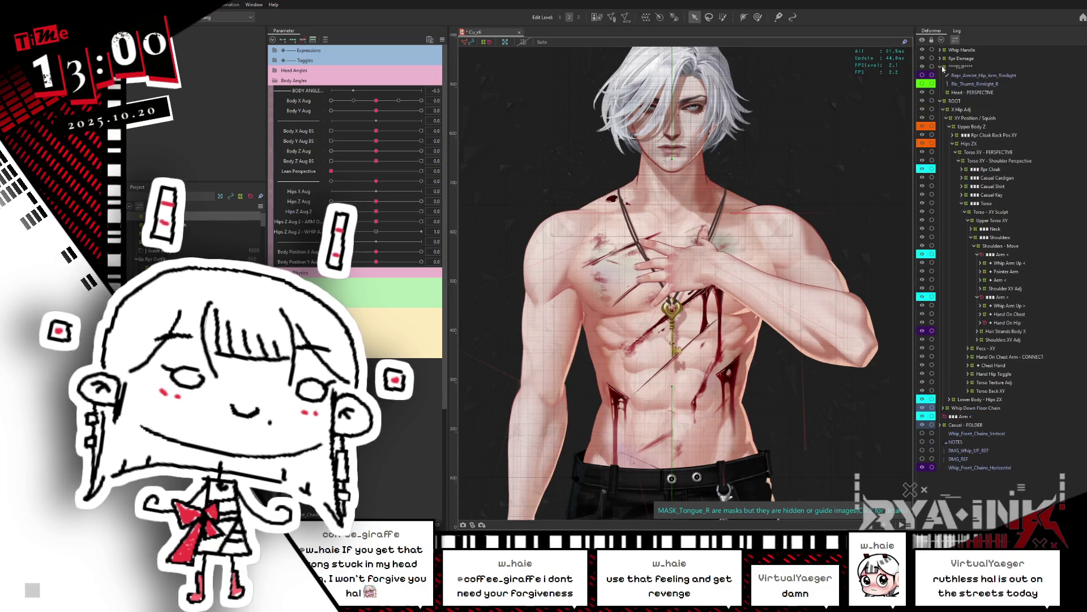
left_click(970, 68)
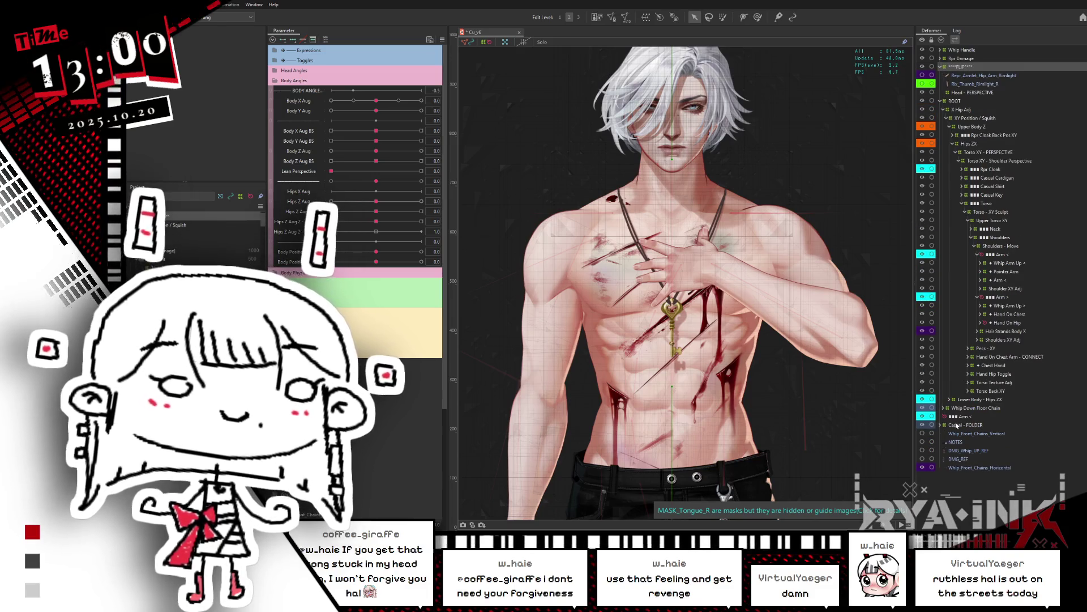
left_click(964, 416)
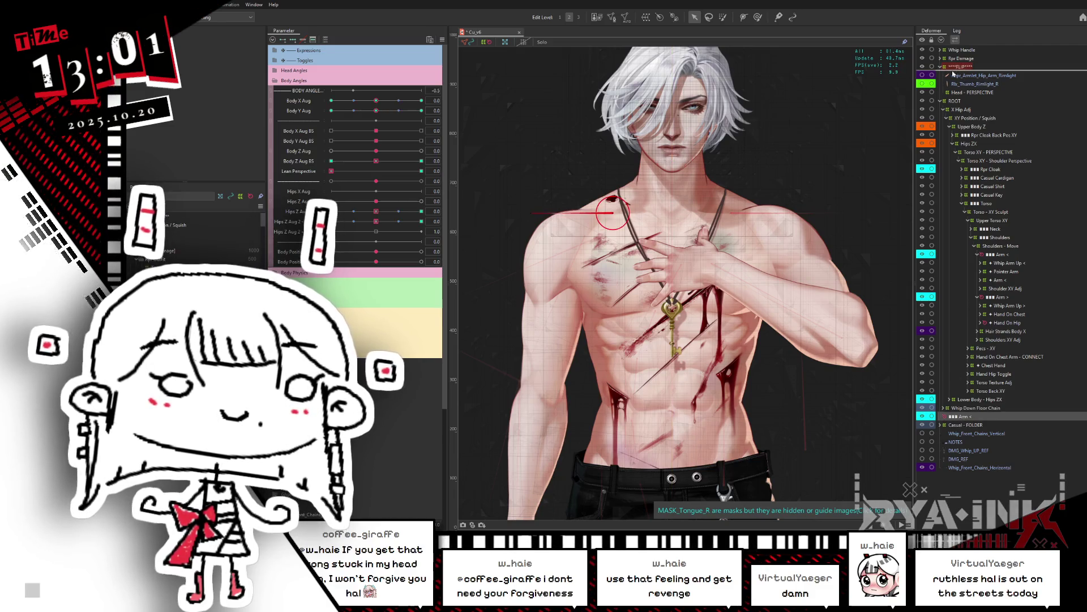
left_click_drag(980, 68, 969, 66)
Reflect the *FLIP* arm copy horizontally, including Body X Aug
left_click(966, 67)
right_click(701, 146)
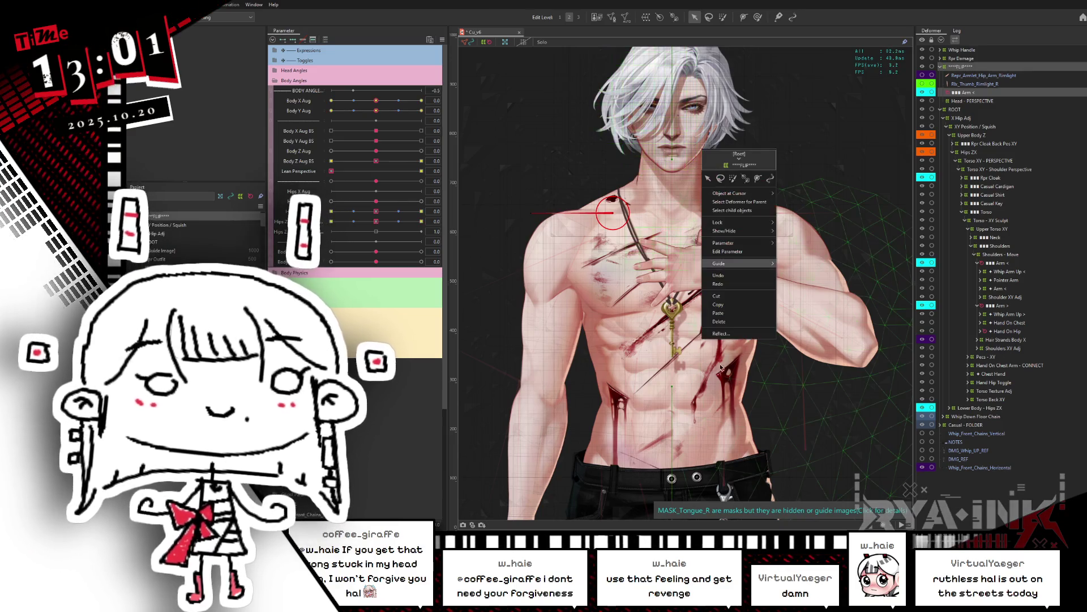
left_click(719, 336)
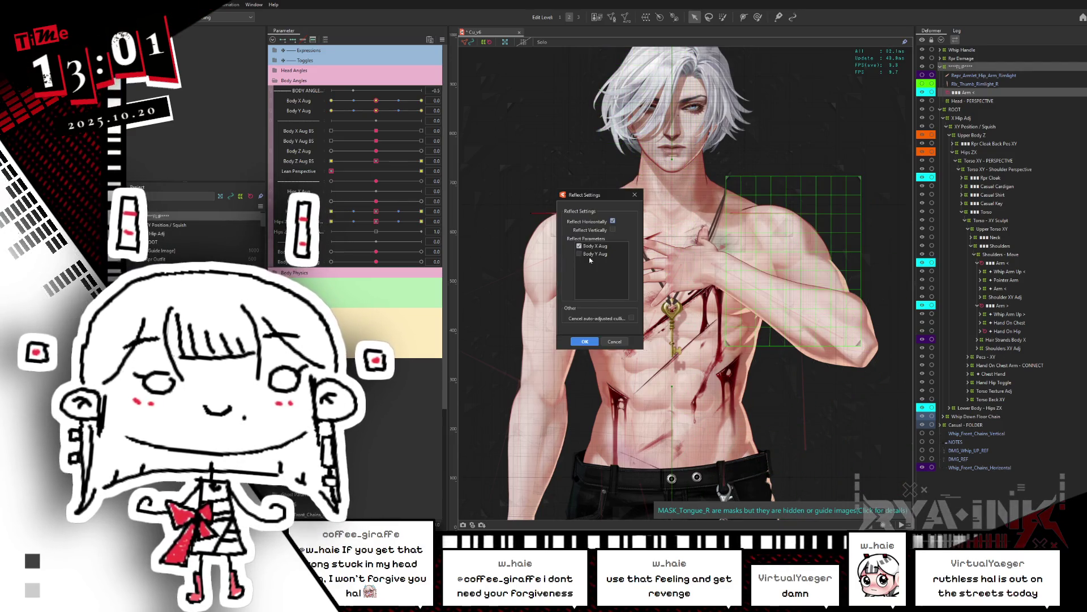
left_click(585, 341)
Test the reflected arm by pushing Body Z Aug BS to 1.0
left_click_drag(376, 161, 422, 161)
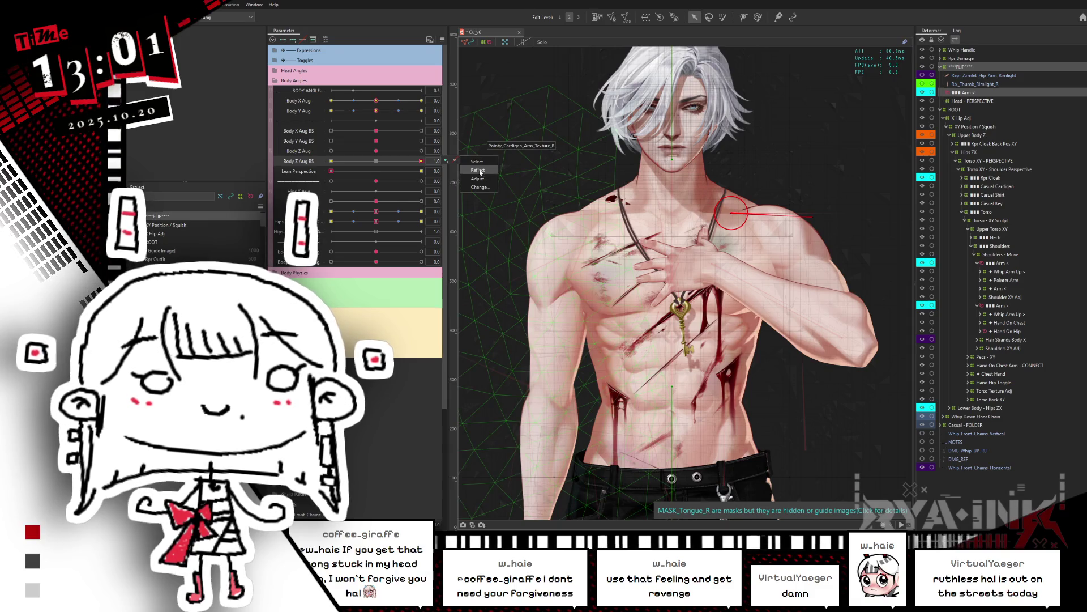
left_click(383, 164)
mouse_move(380, 164)
left_mouse_down()
mouse_move(382, 186)
mouse_move(332, 222)
left_mouse_up()
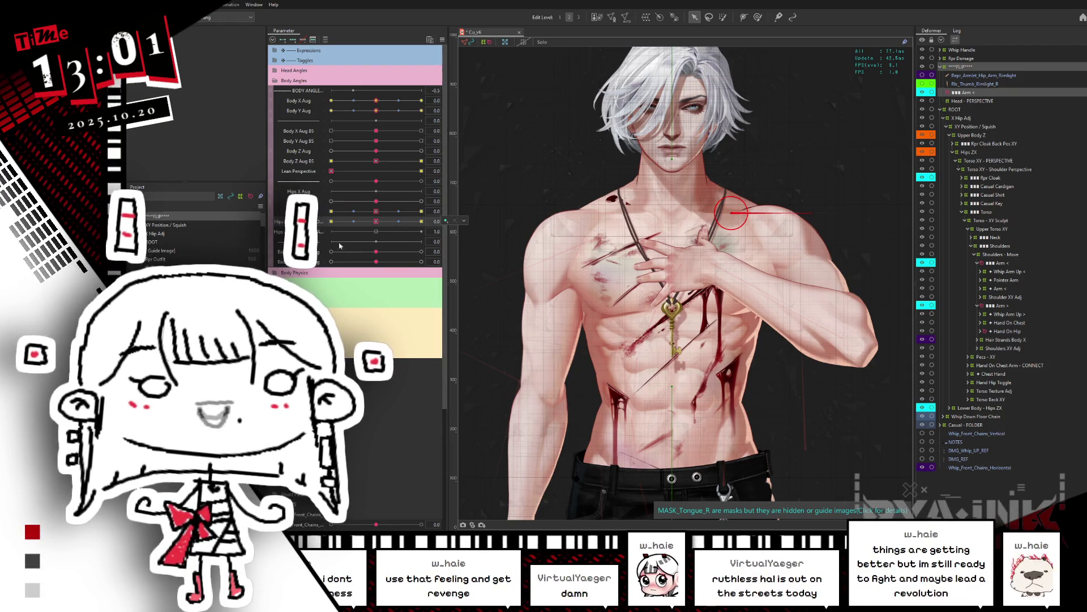
left_click(274, 60)
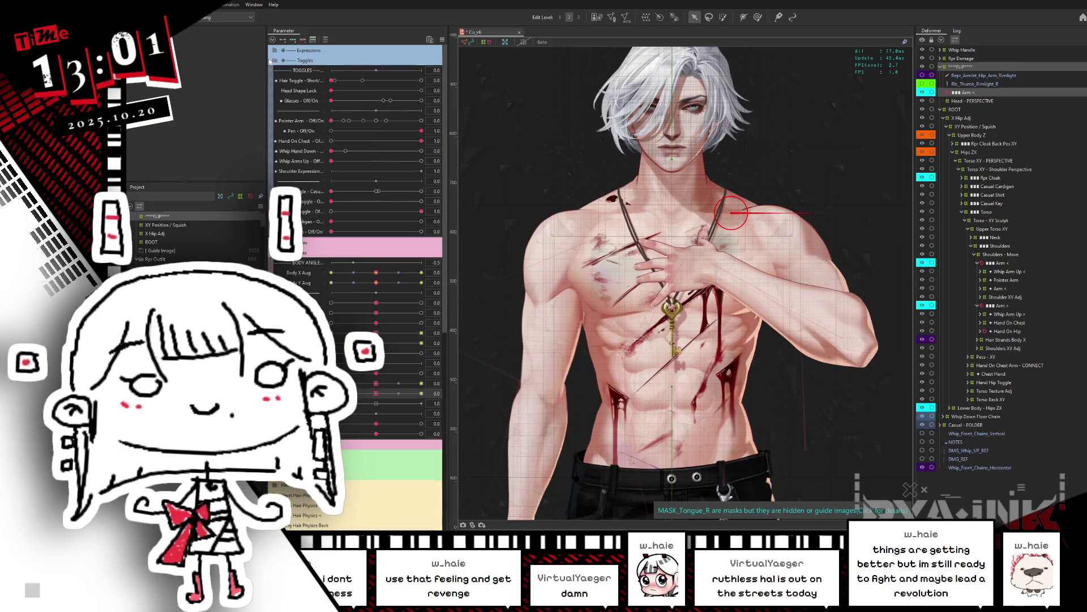
Switch the Hand On Chest toggle off so the arm takes the hand-on-hip pose
left_click(436, 139)
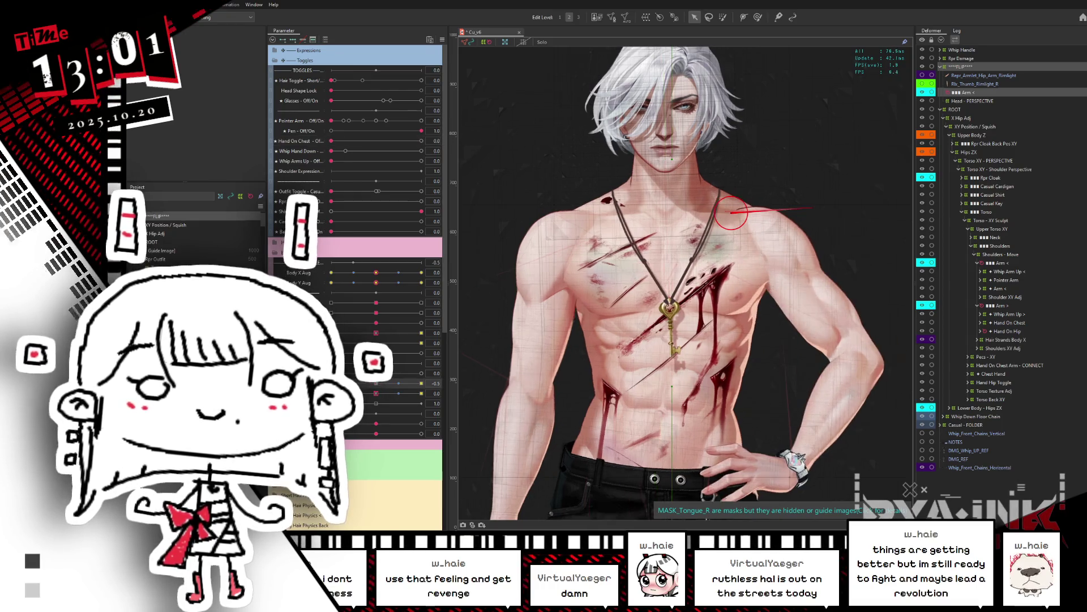
left_click(436, 383)
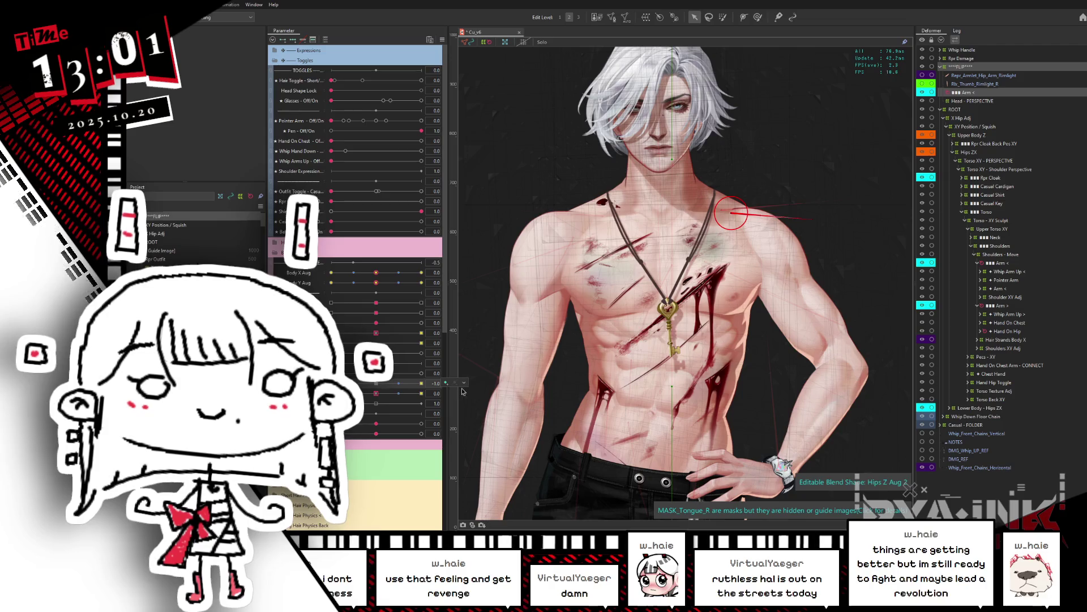
left_click(438, 383)
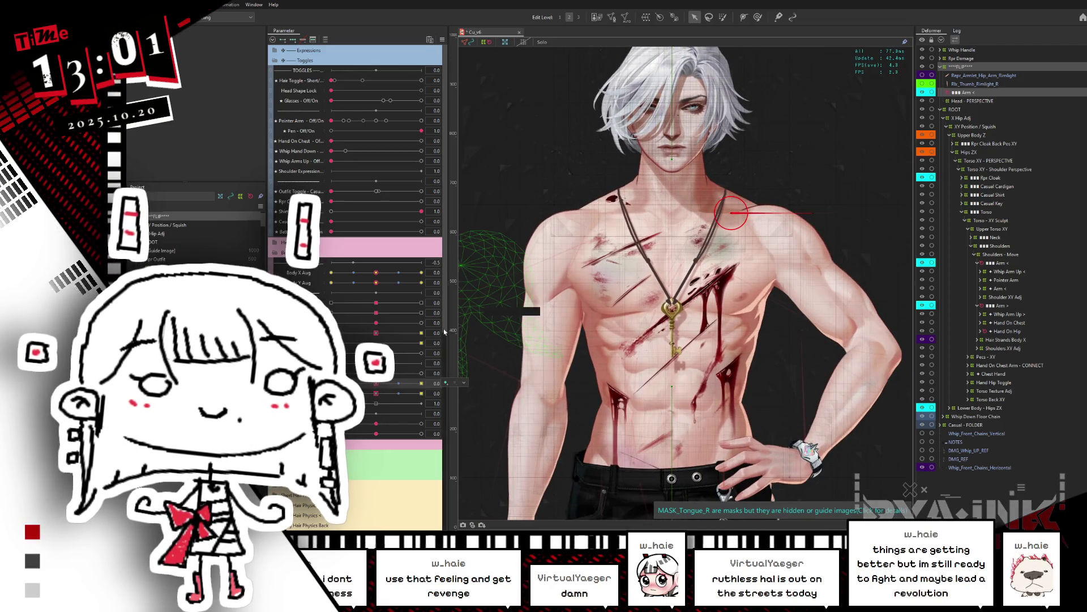
scroll(452, 349, "down", 2)
scroll(452, 349, "down", 2)
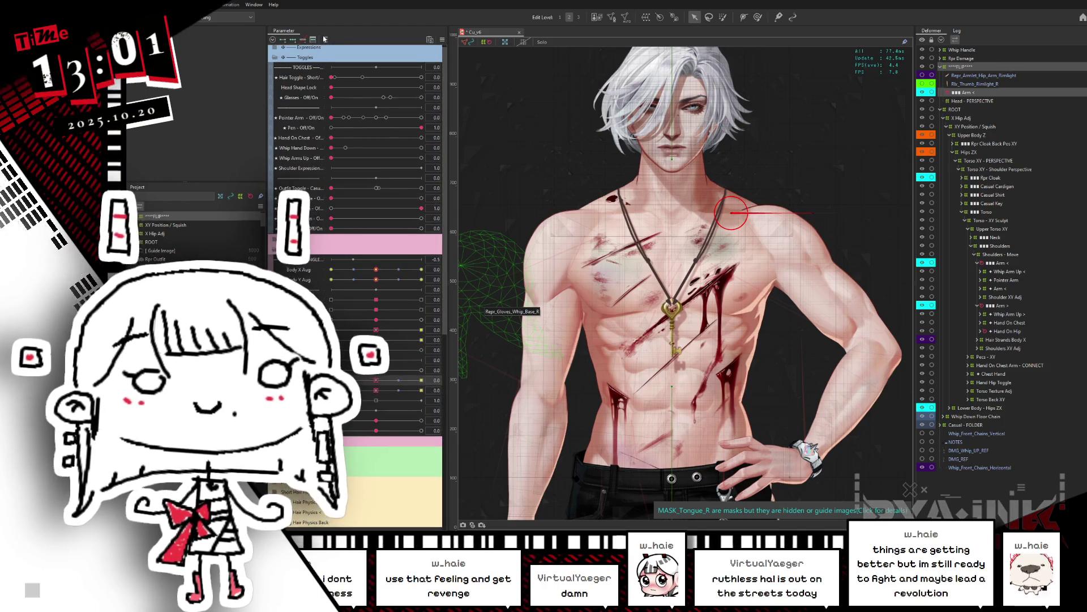
Filter to Body parameters and test X Sway fully left and right, then reset it and Shoulder <
left_click(326, 39)
left_click_drag(377, 121, 332, 121)
left_click(455, 121)
left_click(477, 122)
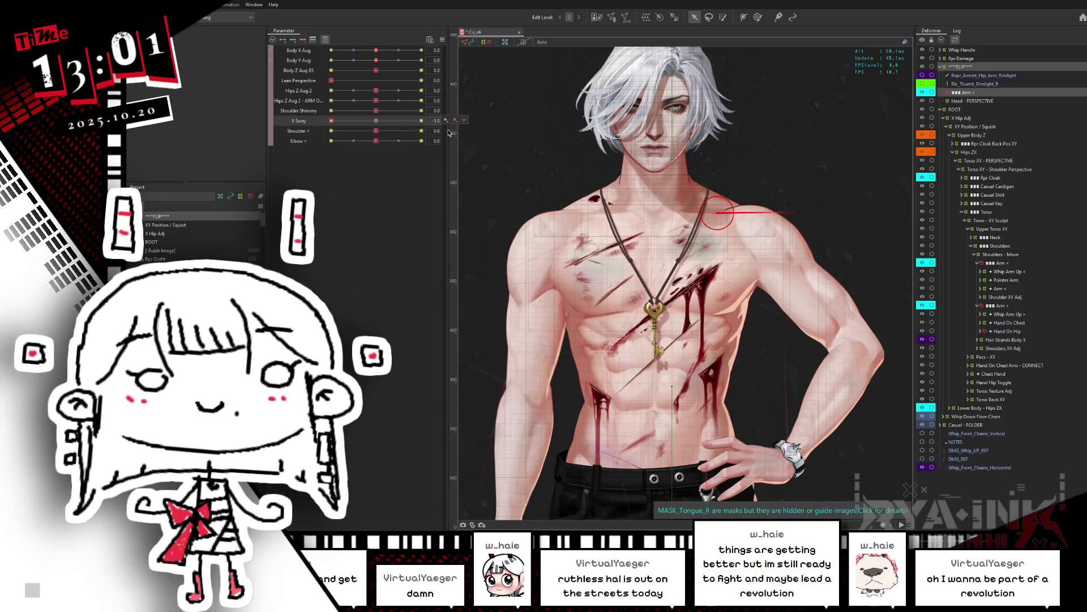
mouse_move(332, 120)
left_mouse_down()
mouse_move(422, 120)
mouse_move(421, 130)
left_mouse_up()
left_click(377, 120)
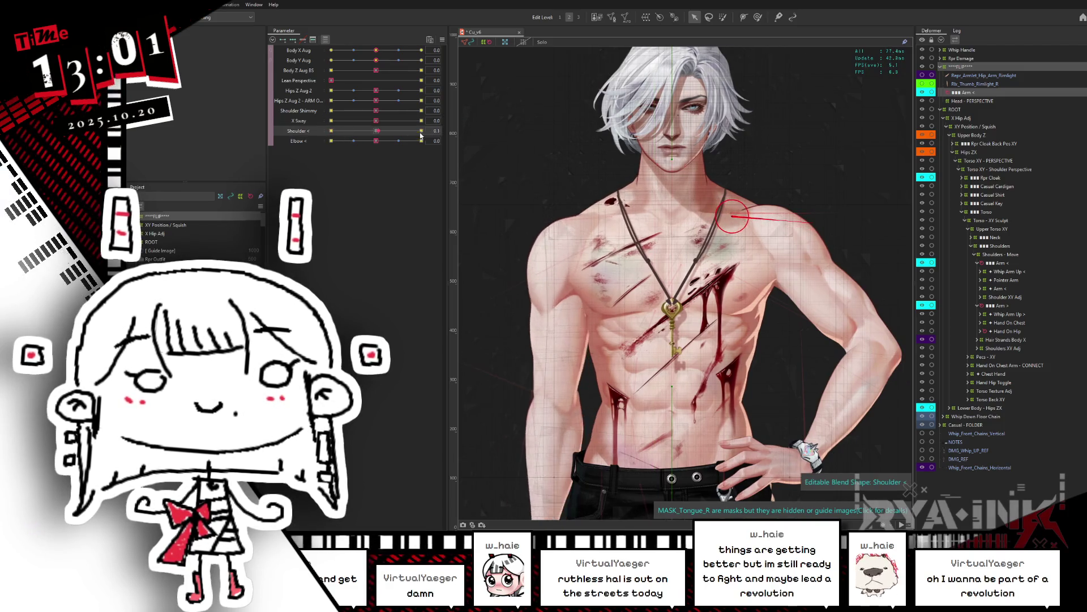
left_click(371, 132)
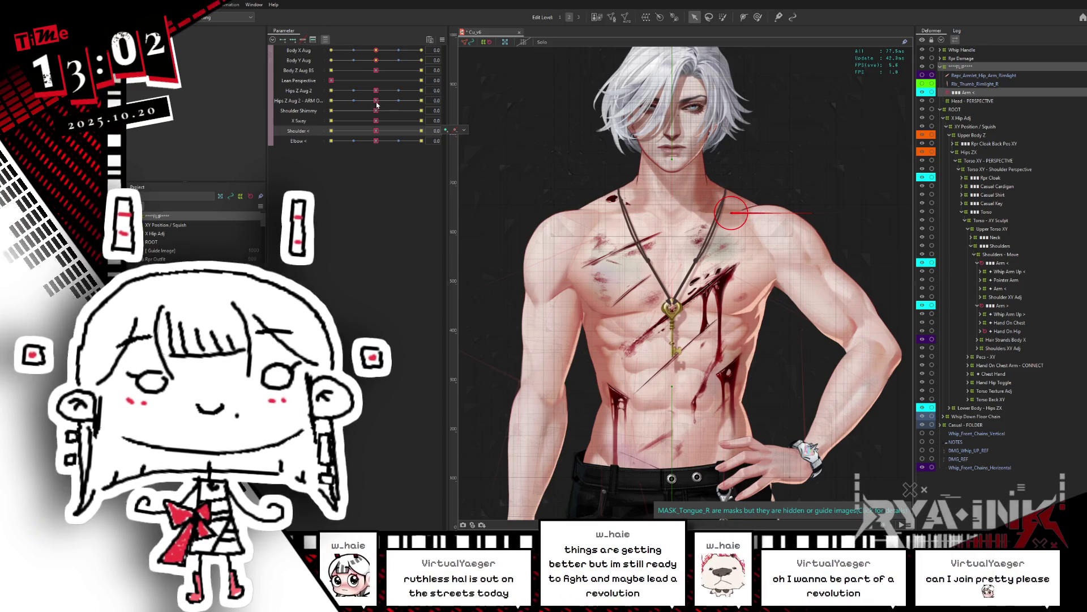
Test Shoulder Shimmy from -1.0 to its other extreme, reset it, and nest Arm < under Shoulders - Move
left_click(374, 101)
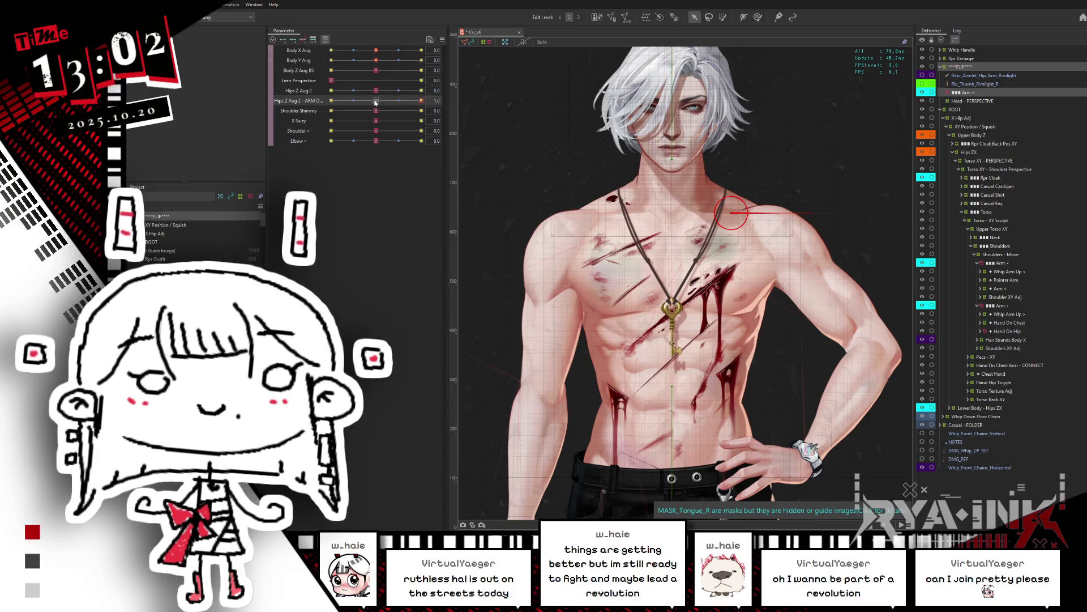
left_click_drag(376, 110, 331, 111)
right_click(469, 111)
left_click(470, 112)
left_click_drag(347, 115, 463, 103)
left_click(374, 111)
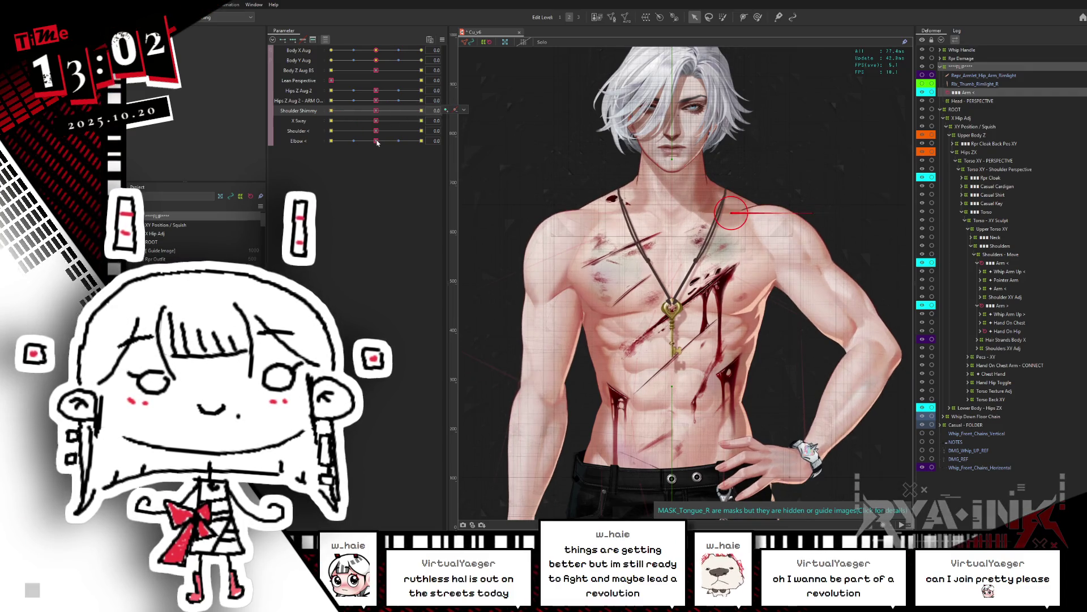
mouse_move(966, 95)
left_mouse_down()
mouse_move(992, 318)
mouse_move(1004, 259)
left_mouse_up()
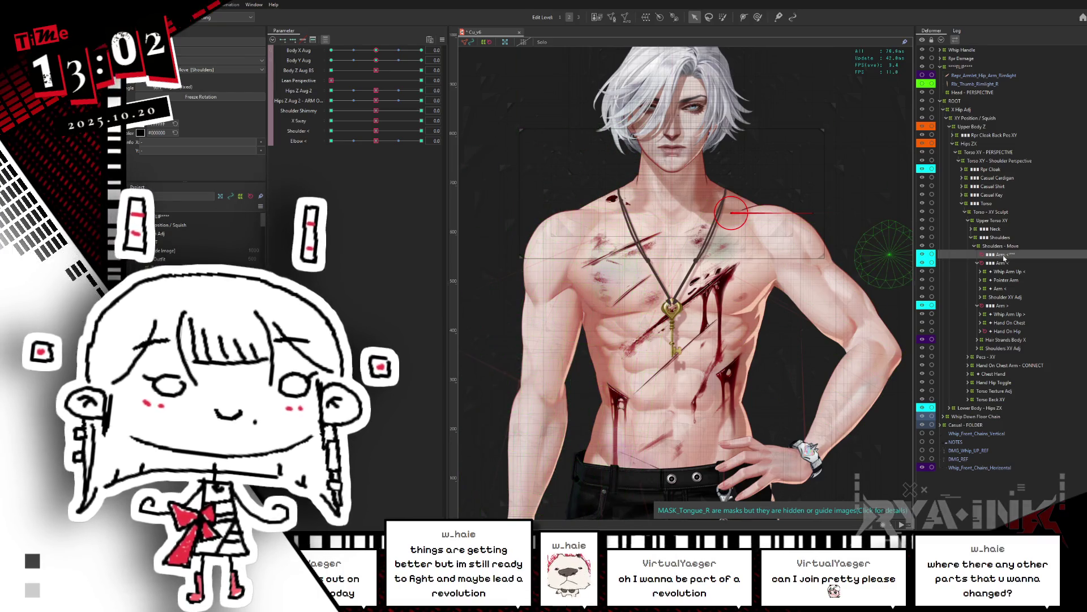
Test X Sway, Shoulder Shimmy and Hips Z Aug 2, resetting each, then set Hips Z Aug 2 - ARM ON CHEST to 0.9
mouse_move(376, 121)
left_mouse_down()
mouse_move(354, 121)
mouse_move(456, 114)
left_mouse_up()
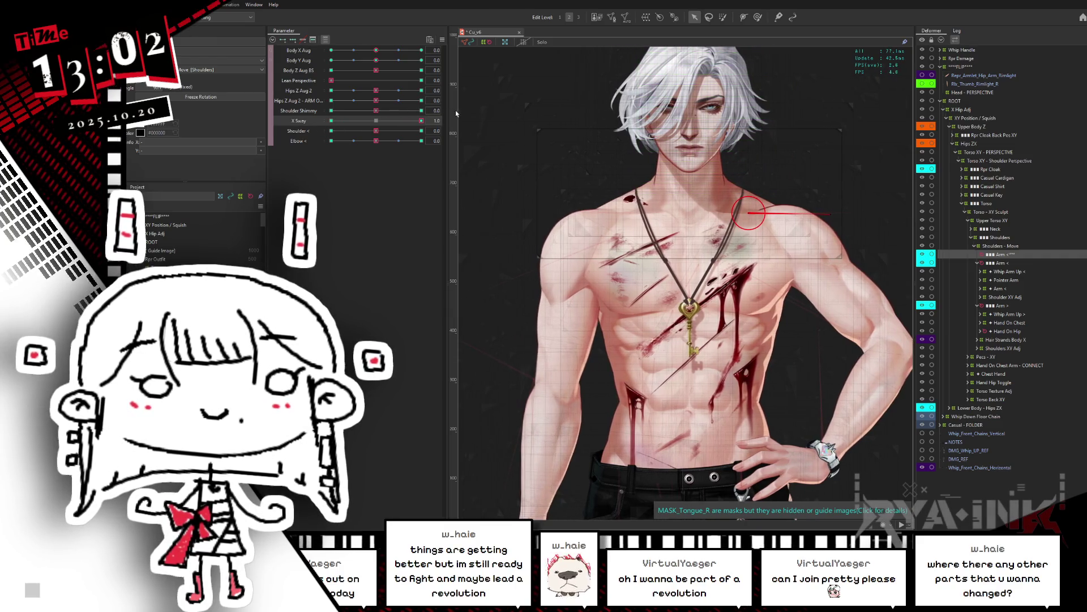
left_click(376, 121)
mouse_move(376, 110)
left_mouse_down()
mouse_move(359, 110)
mouse_move(468, 108)
left_mouse_up()
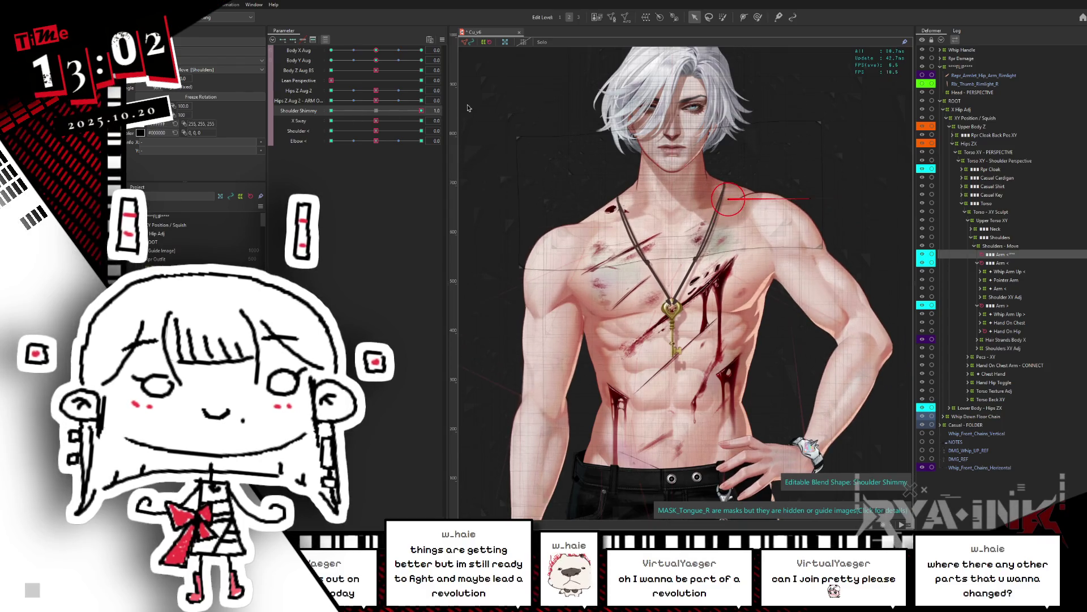
left_click(376, 111)
left_click(347, 100)
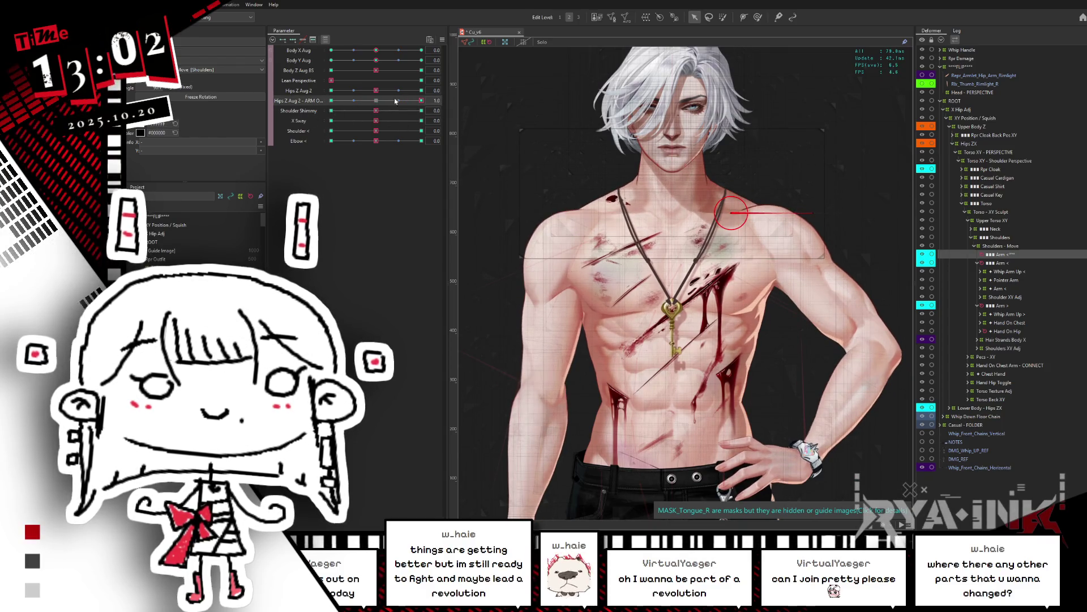
left_click_drag(376, 91, 470, 85)
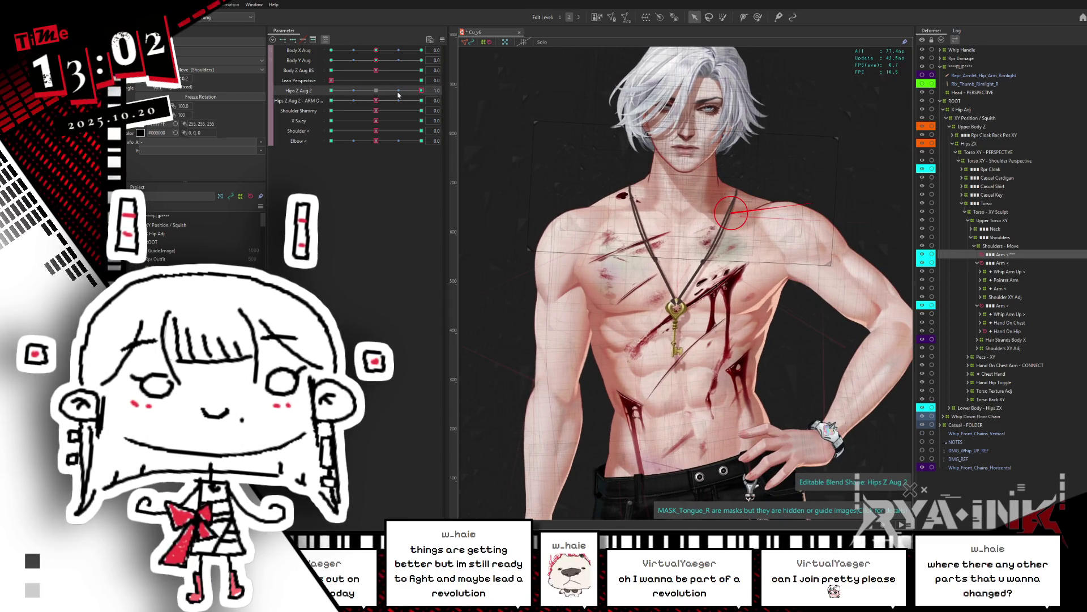
left_click(377, 91)
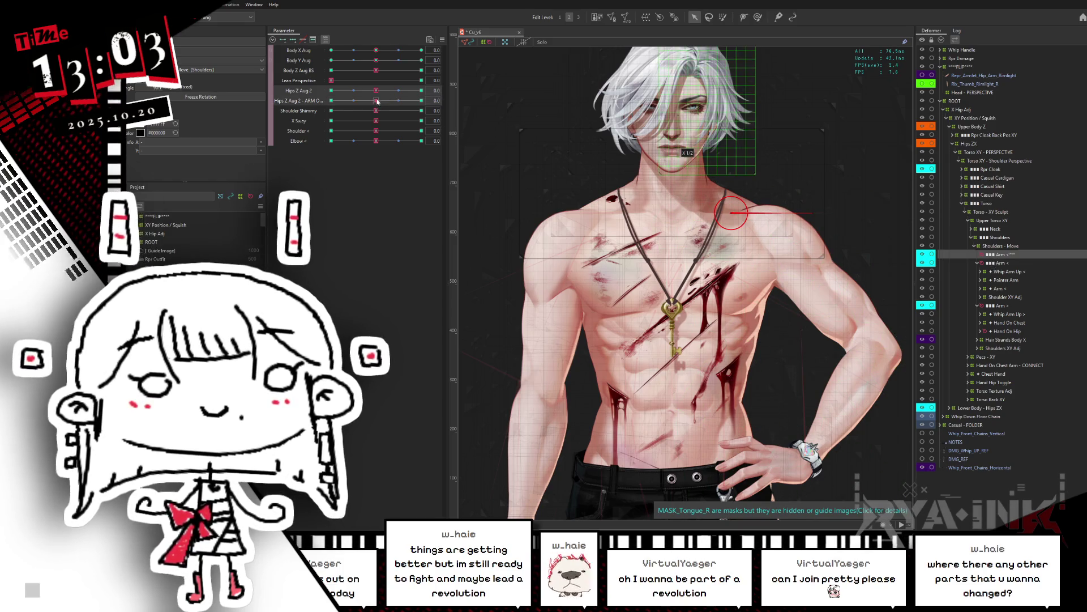
left_click_drag(376, 101, 451, 100)
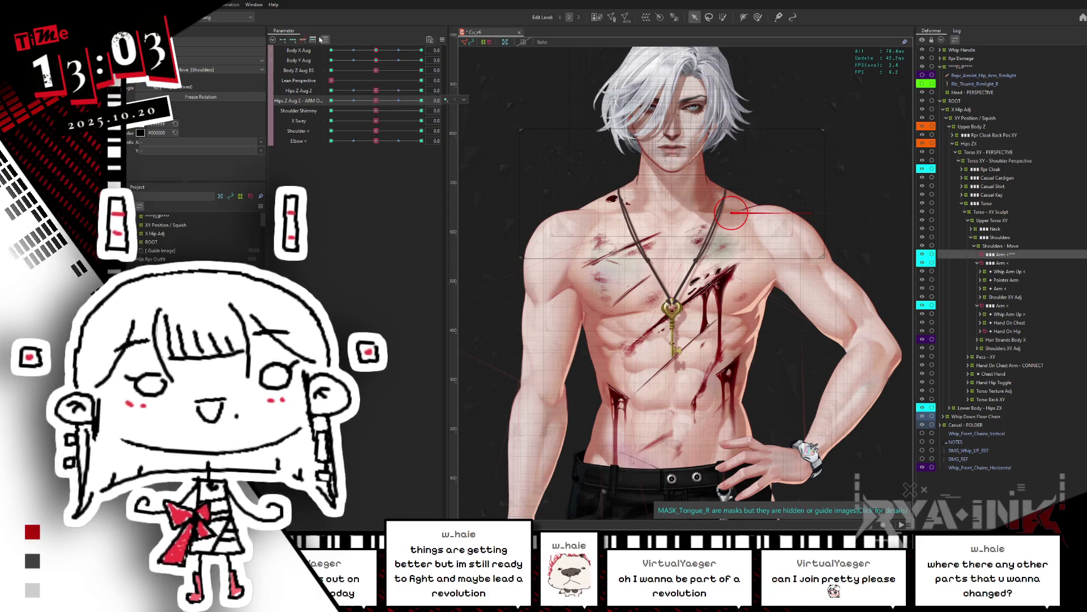
Set Hand On Chest to 1.0 to return the arm to the chest, then delete the mirrored Arm < copy
left_click(326, 40)
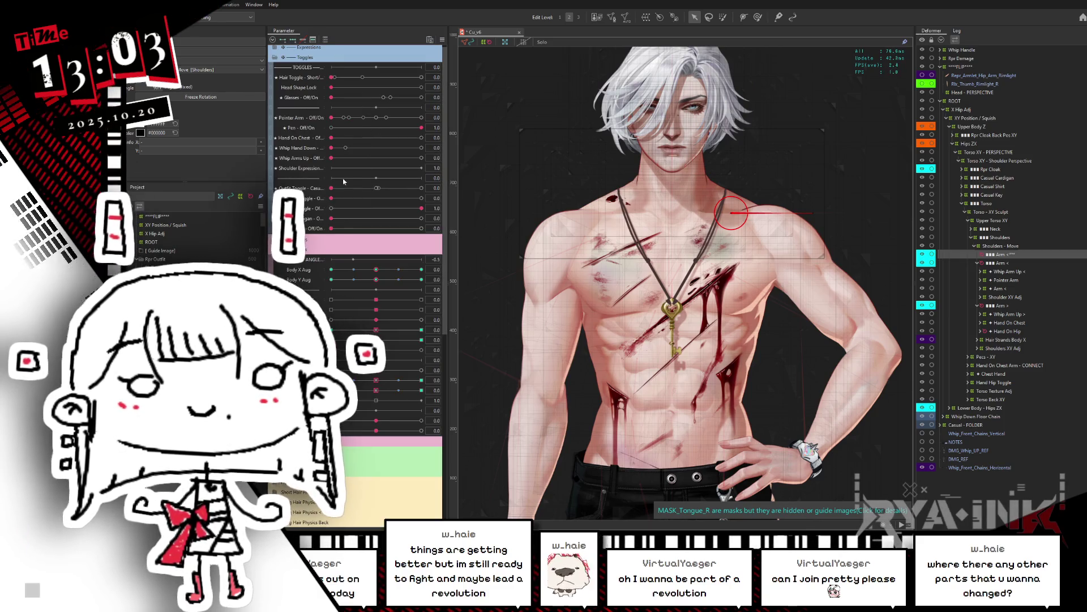
left_click_drag(332, 138, 422, 138)
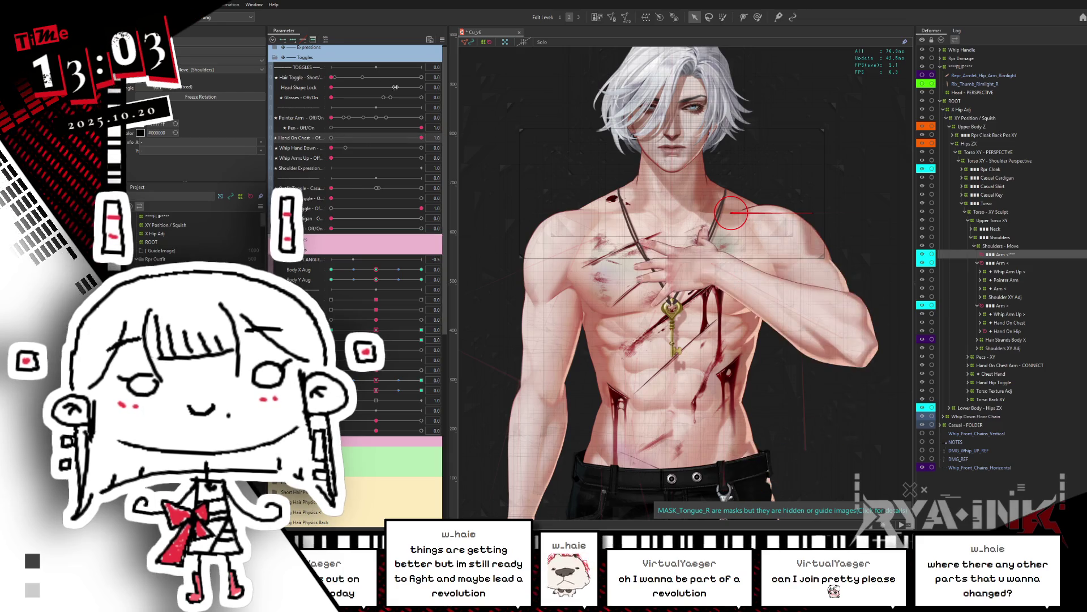
left_click(325, 39)
mouse_move(368, 102)
left_mouse_down()
mouse_move(332, 101)
mouse_move(422, 101)
left_mouse_up()
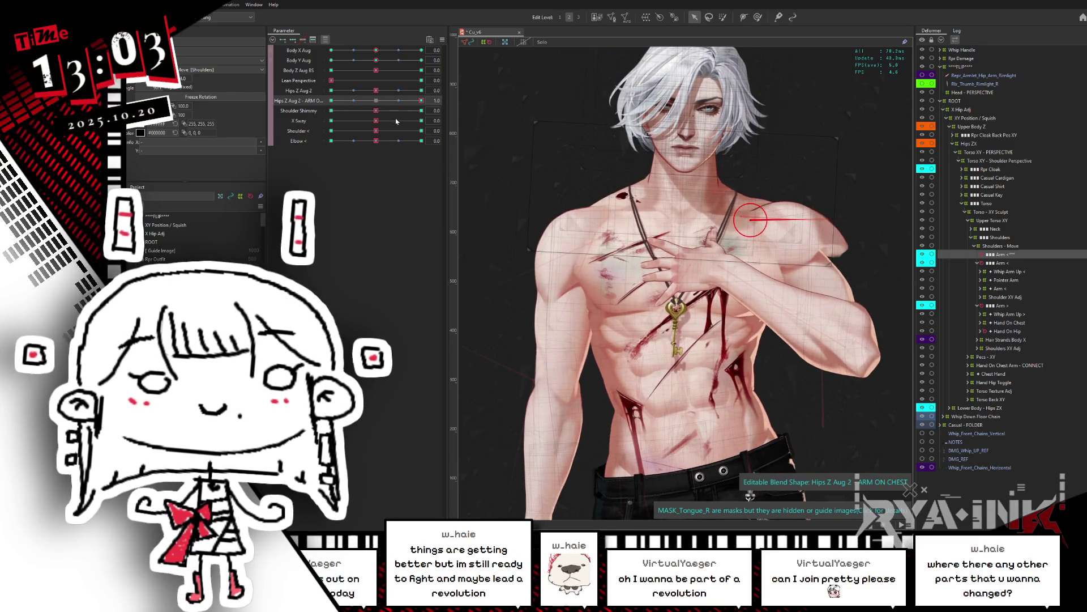
key("ctrl+z")
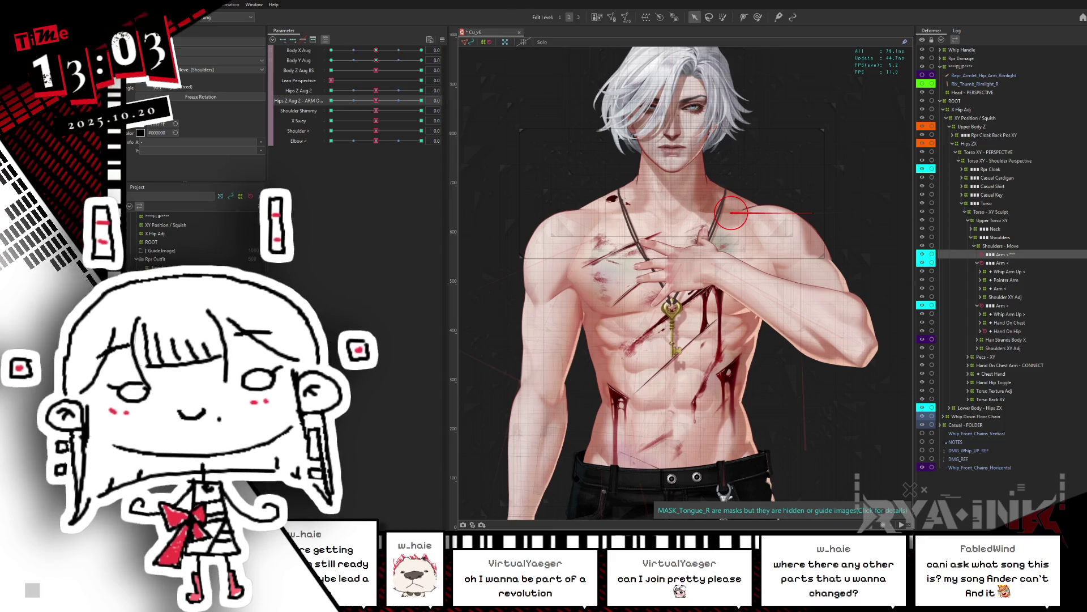
key("Delete")
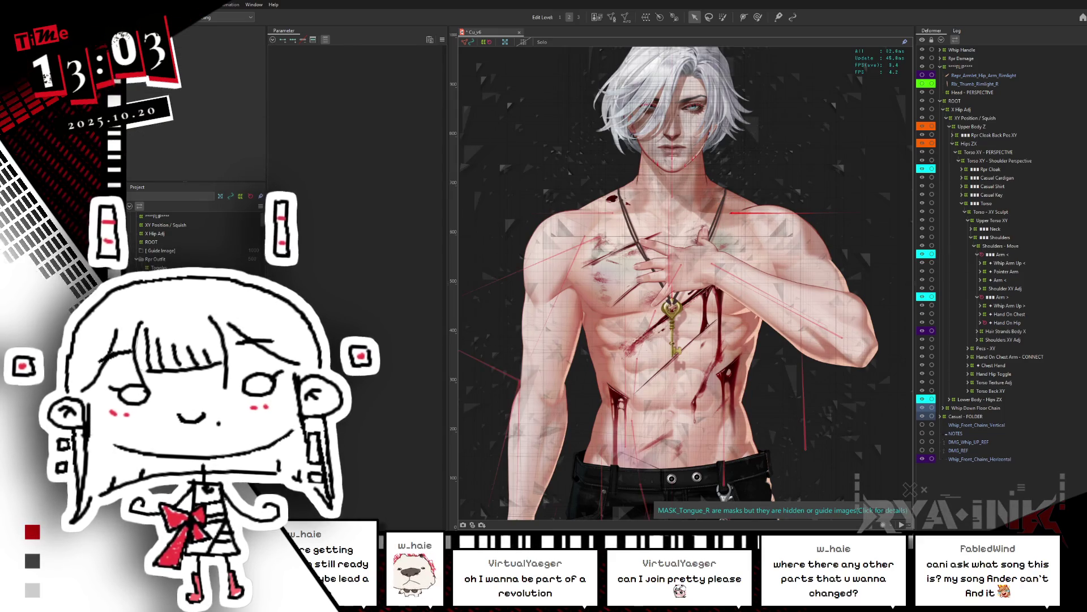